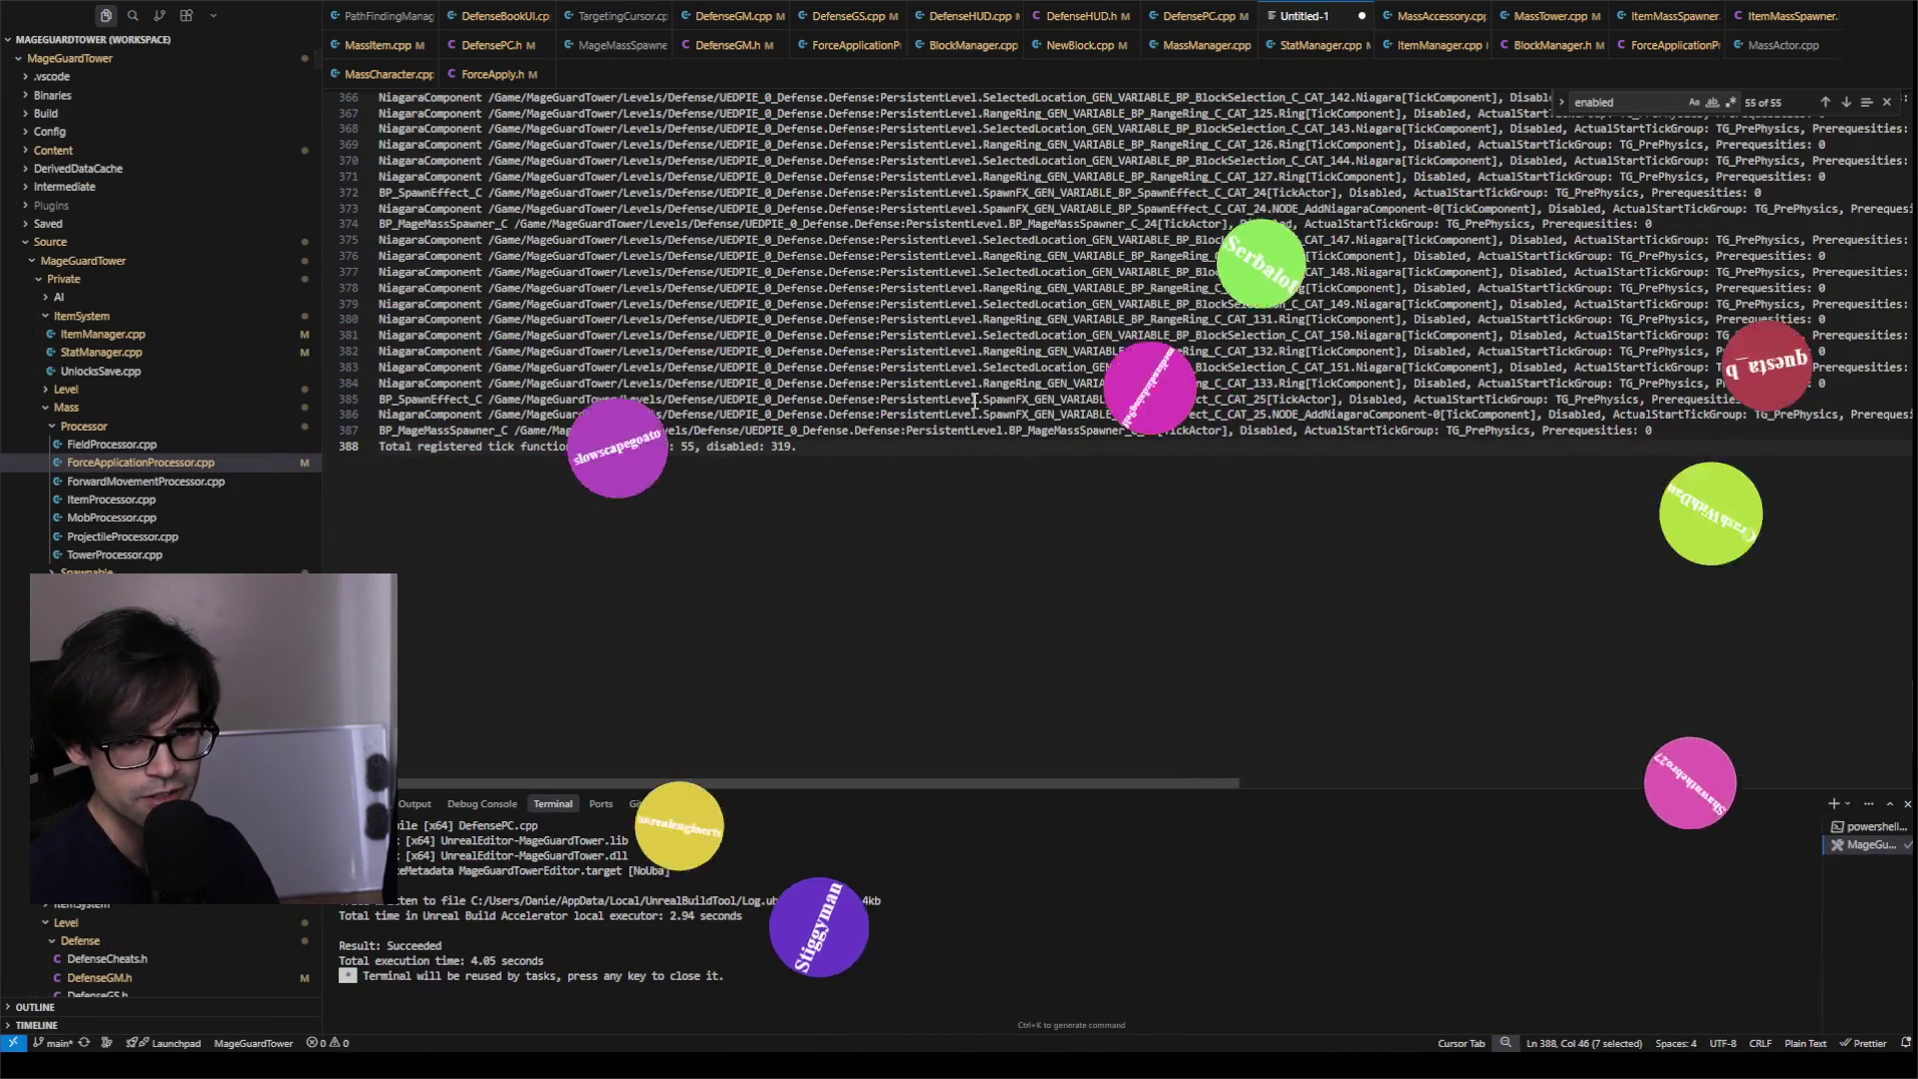
# Step: Inspect the tick dump in Untitled-1, highlighting the TickActor and Ring entries and enlarging the text
pyautogui.click(1006, 471)
pyautogui.scroll(5, 1006, 471)
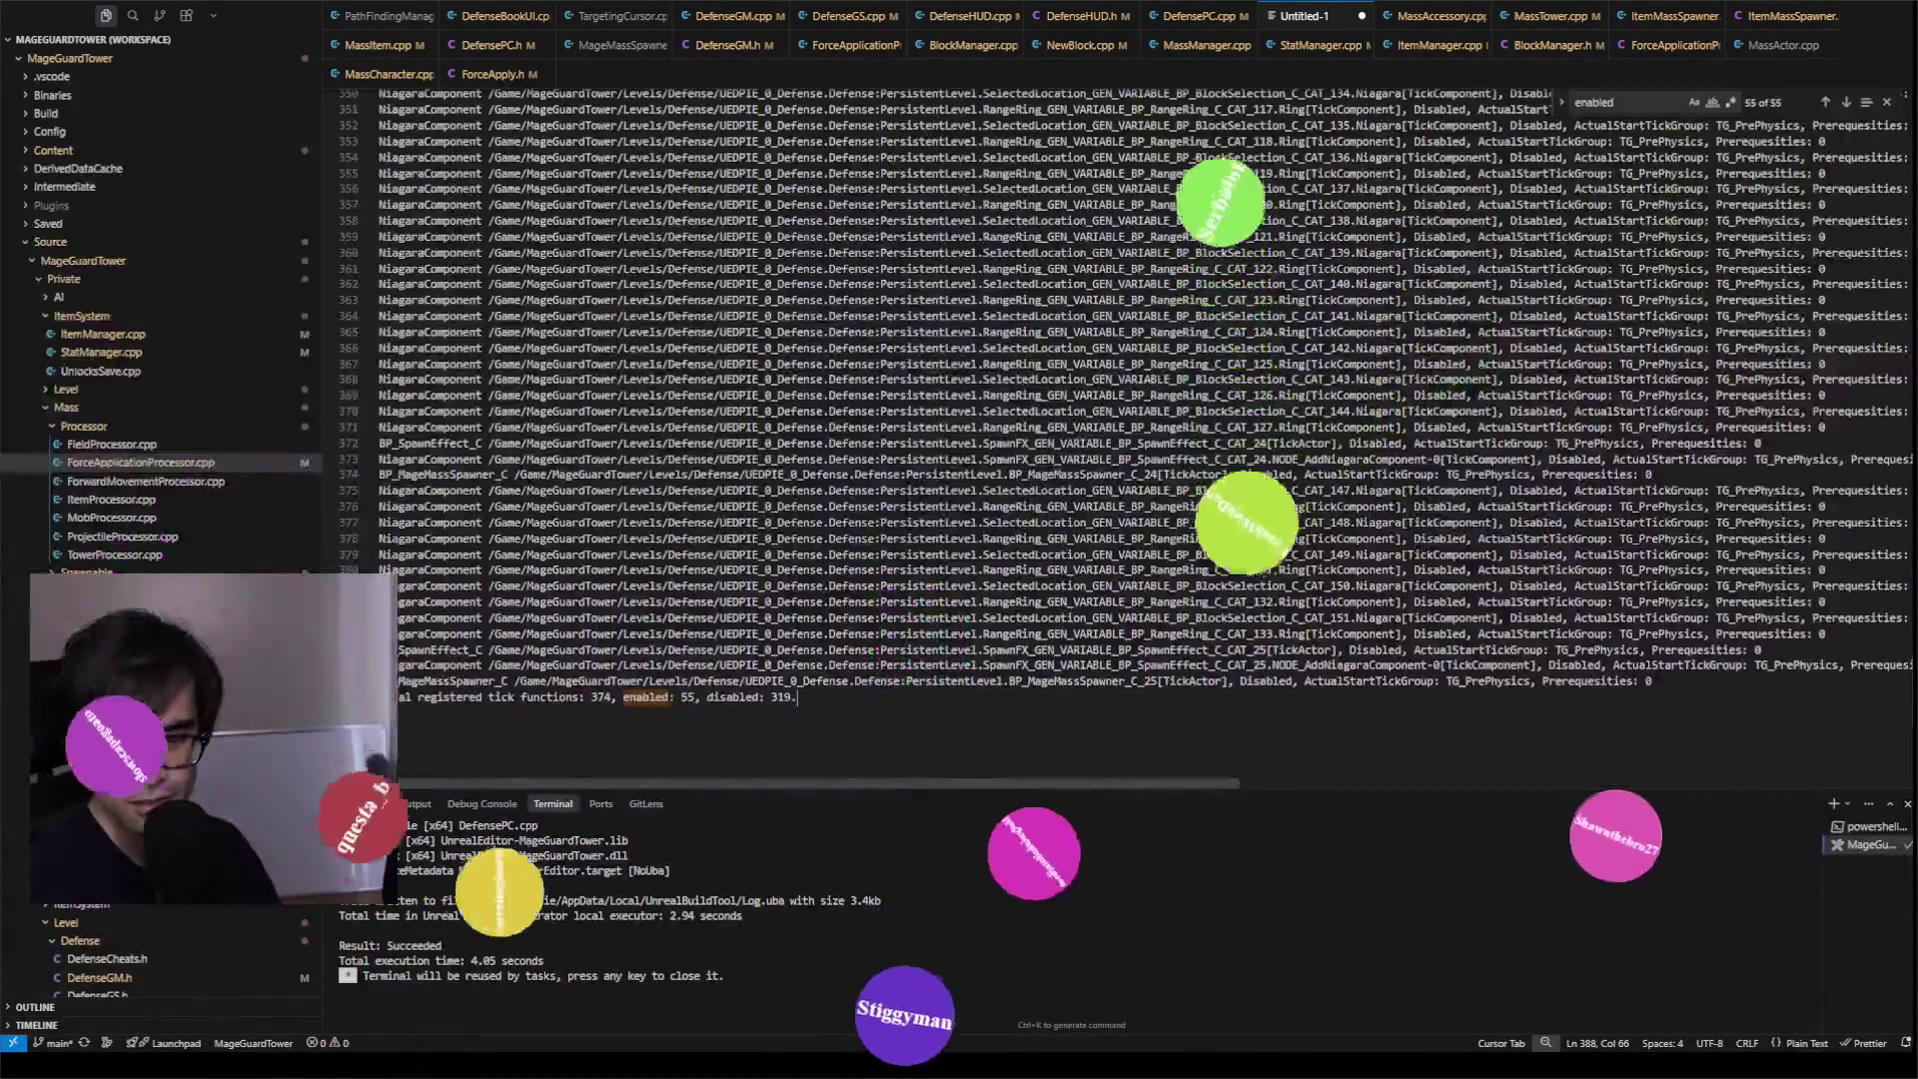
pyautogui.click(1624, 683)
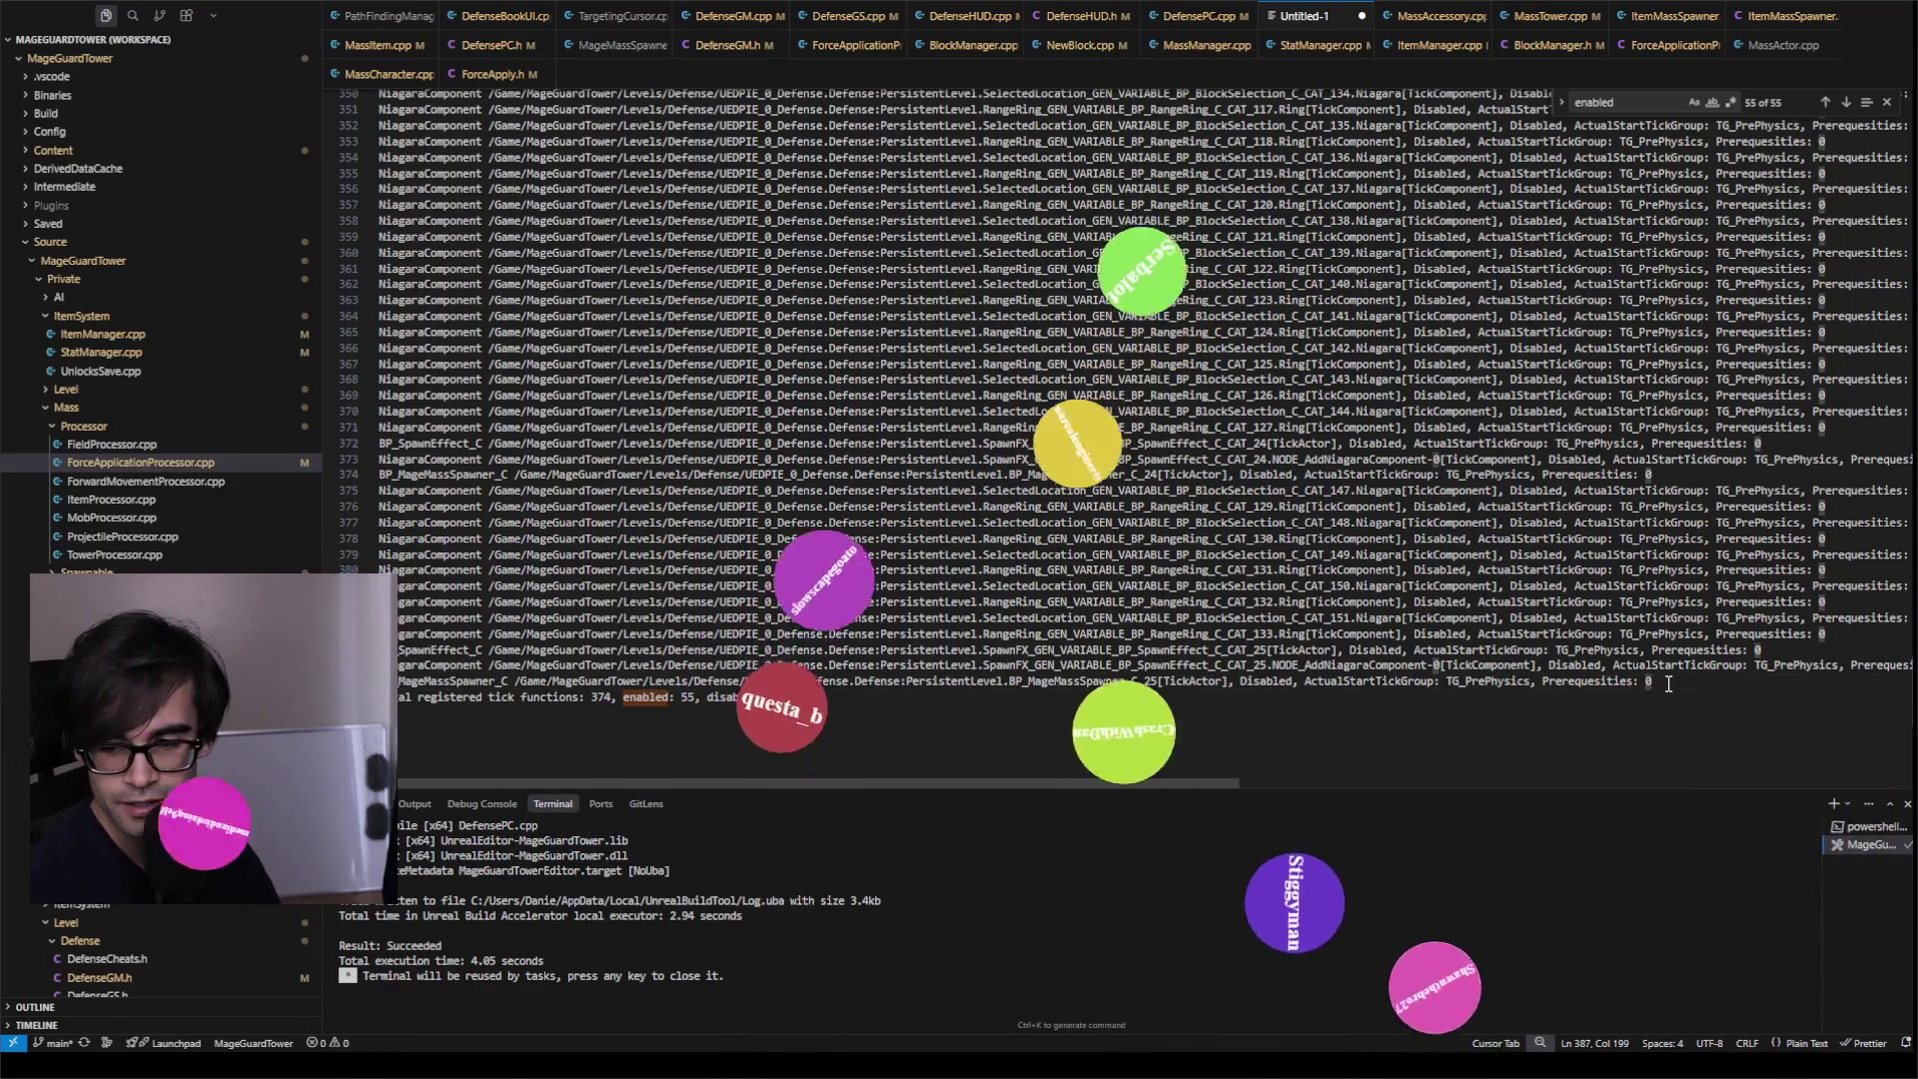
pyautogui.moveTo(1663, 684)
pyautogui.mouseDown()
pyautogui.moveTo(1398, 557)
pyautogui.moveTo(1248, 429)
pyautogui.moveTo(1171, 474)
pyautogui.mouseUp()
pyautogui.click(1165, 474)
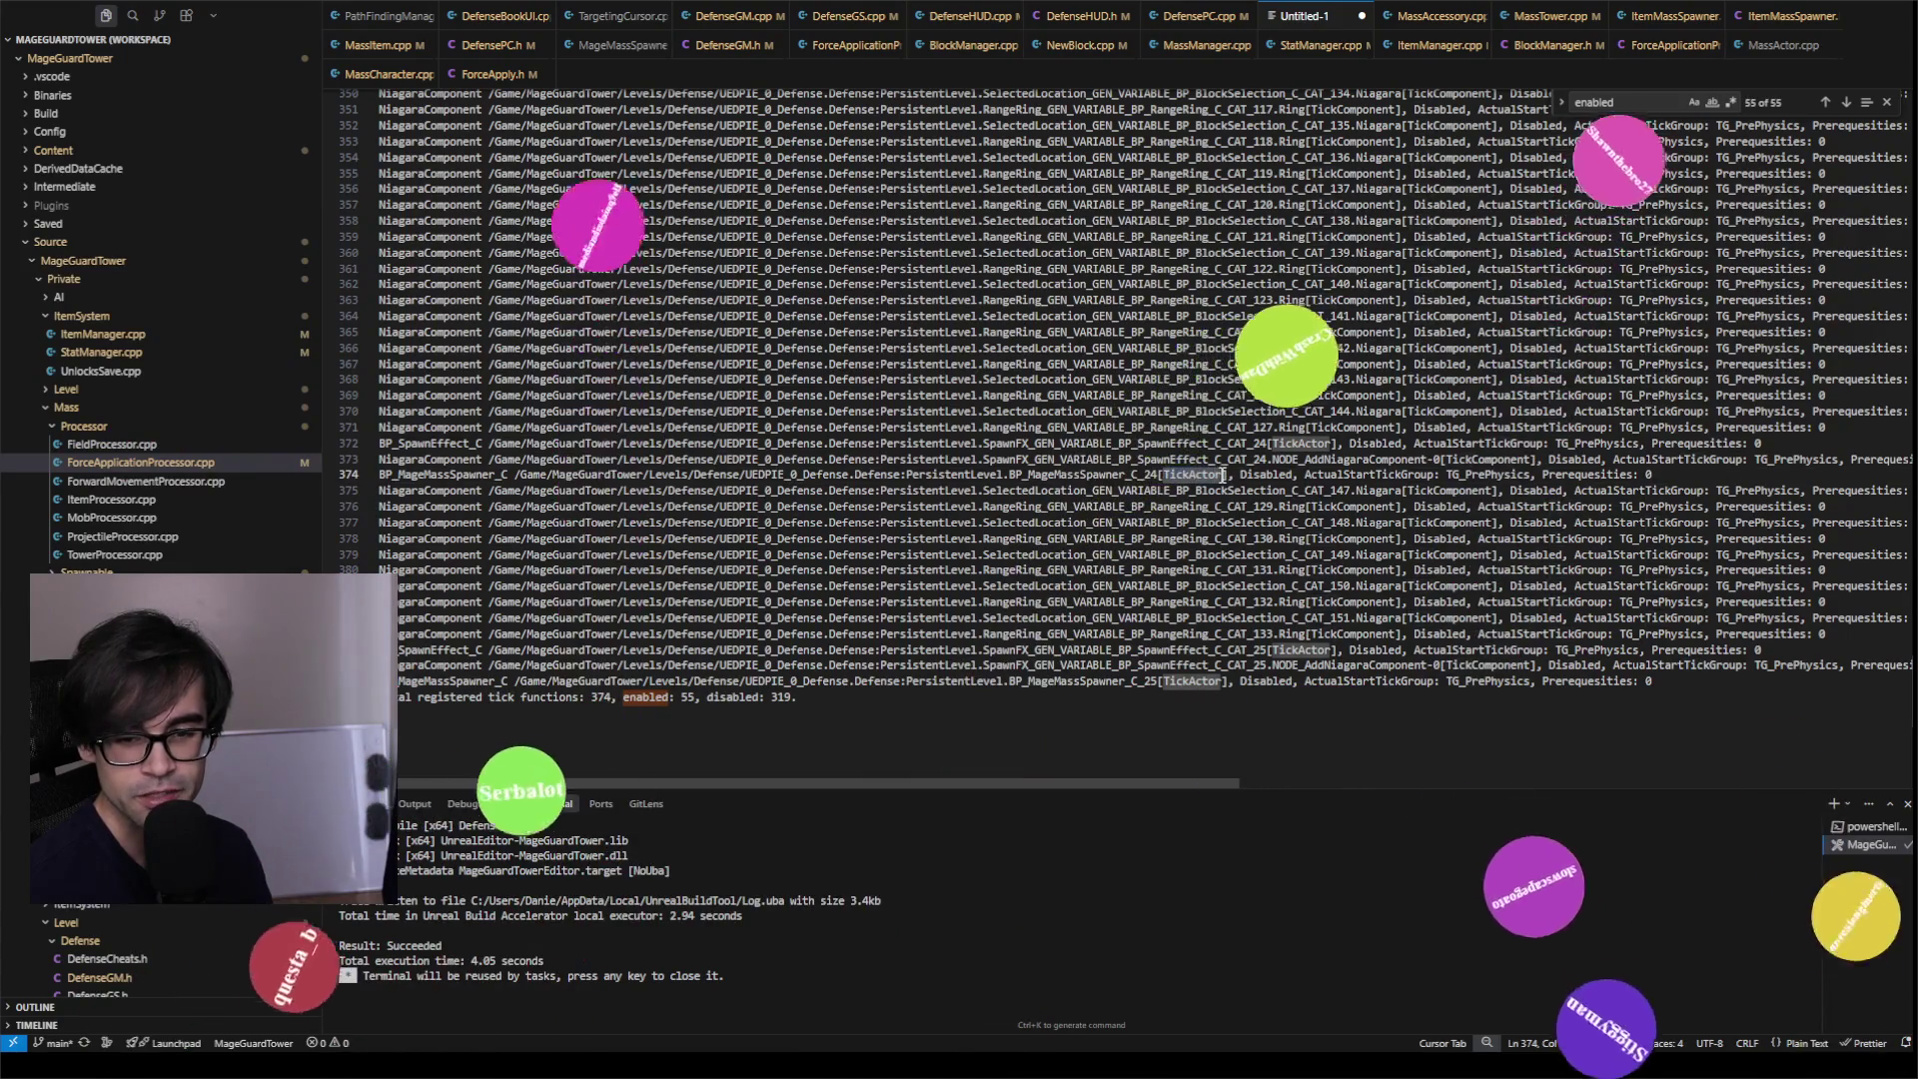
pyautogui.click(1296, 538)
pyautogui.scroll(5, 768, 180)
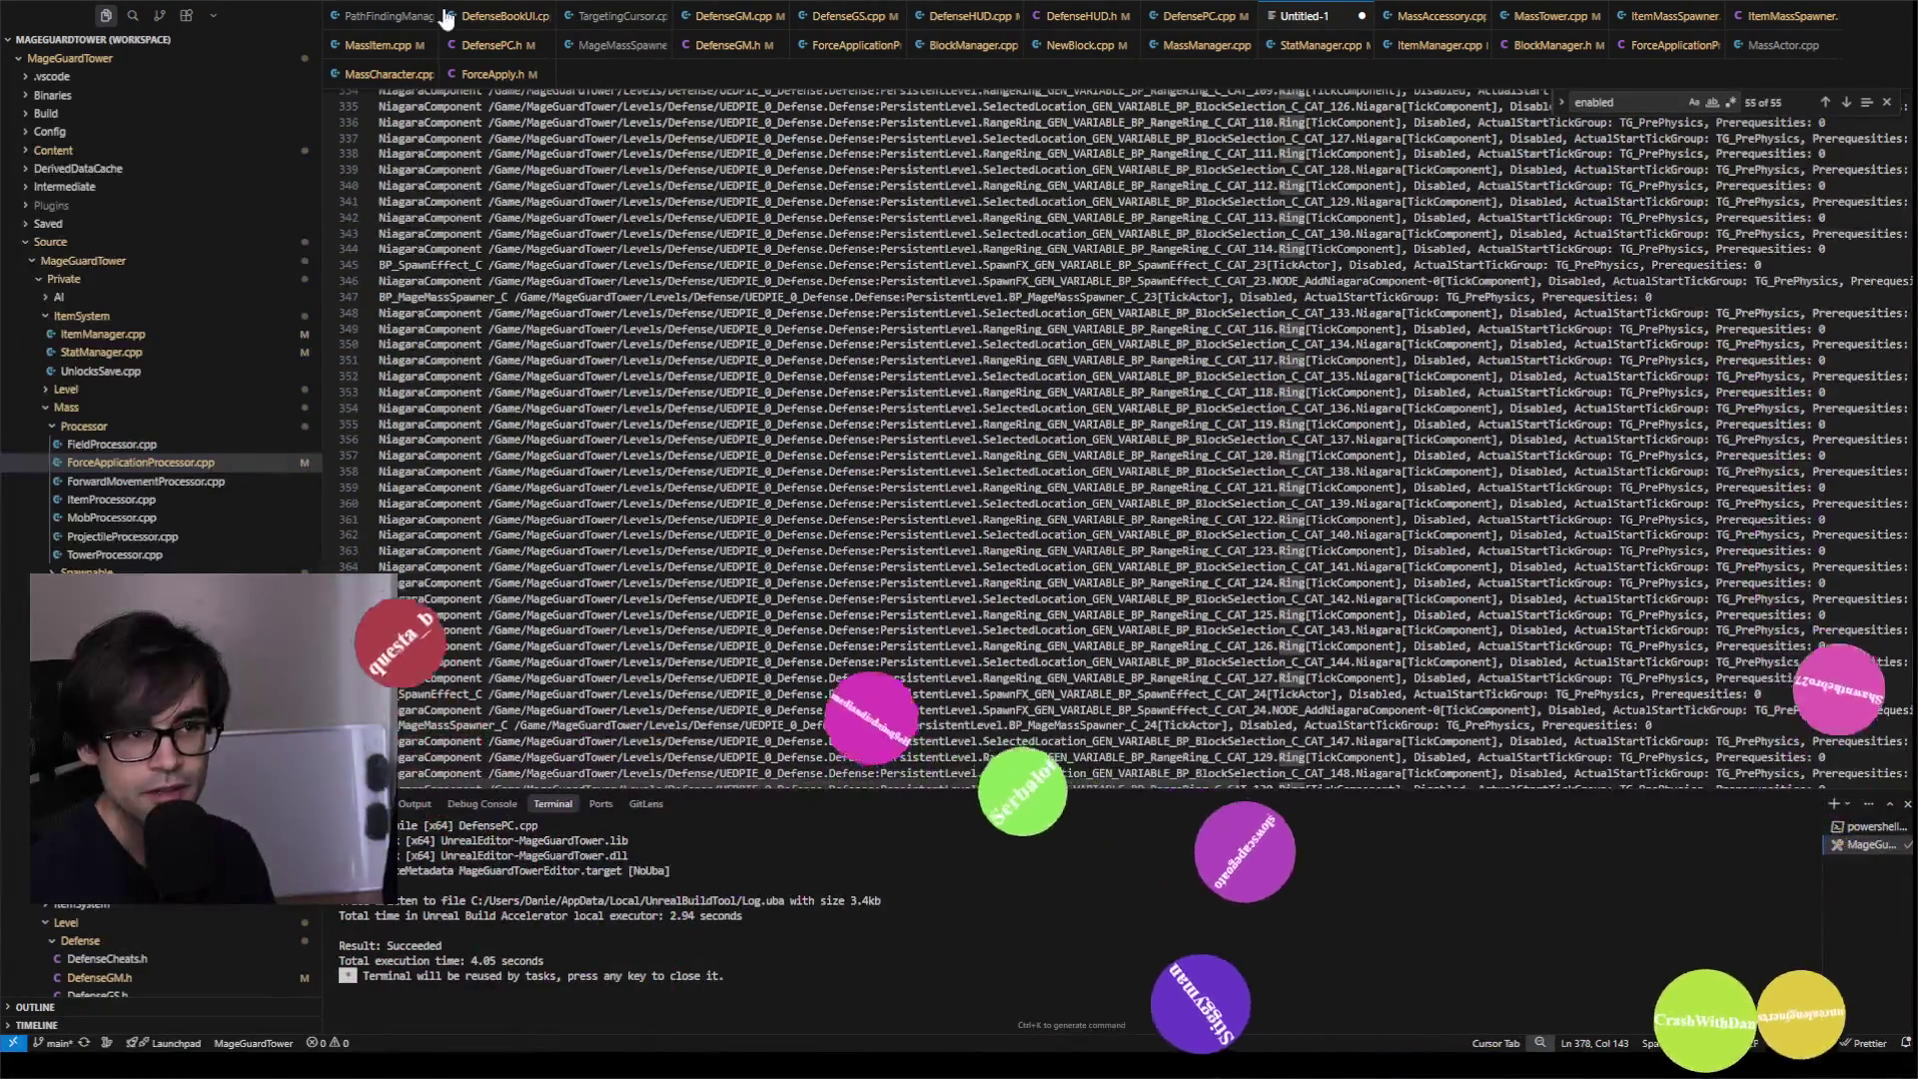
pyautogui.hotkey('ctrl', '=')
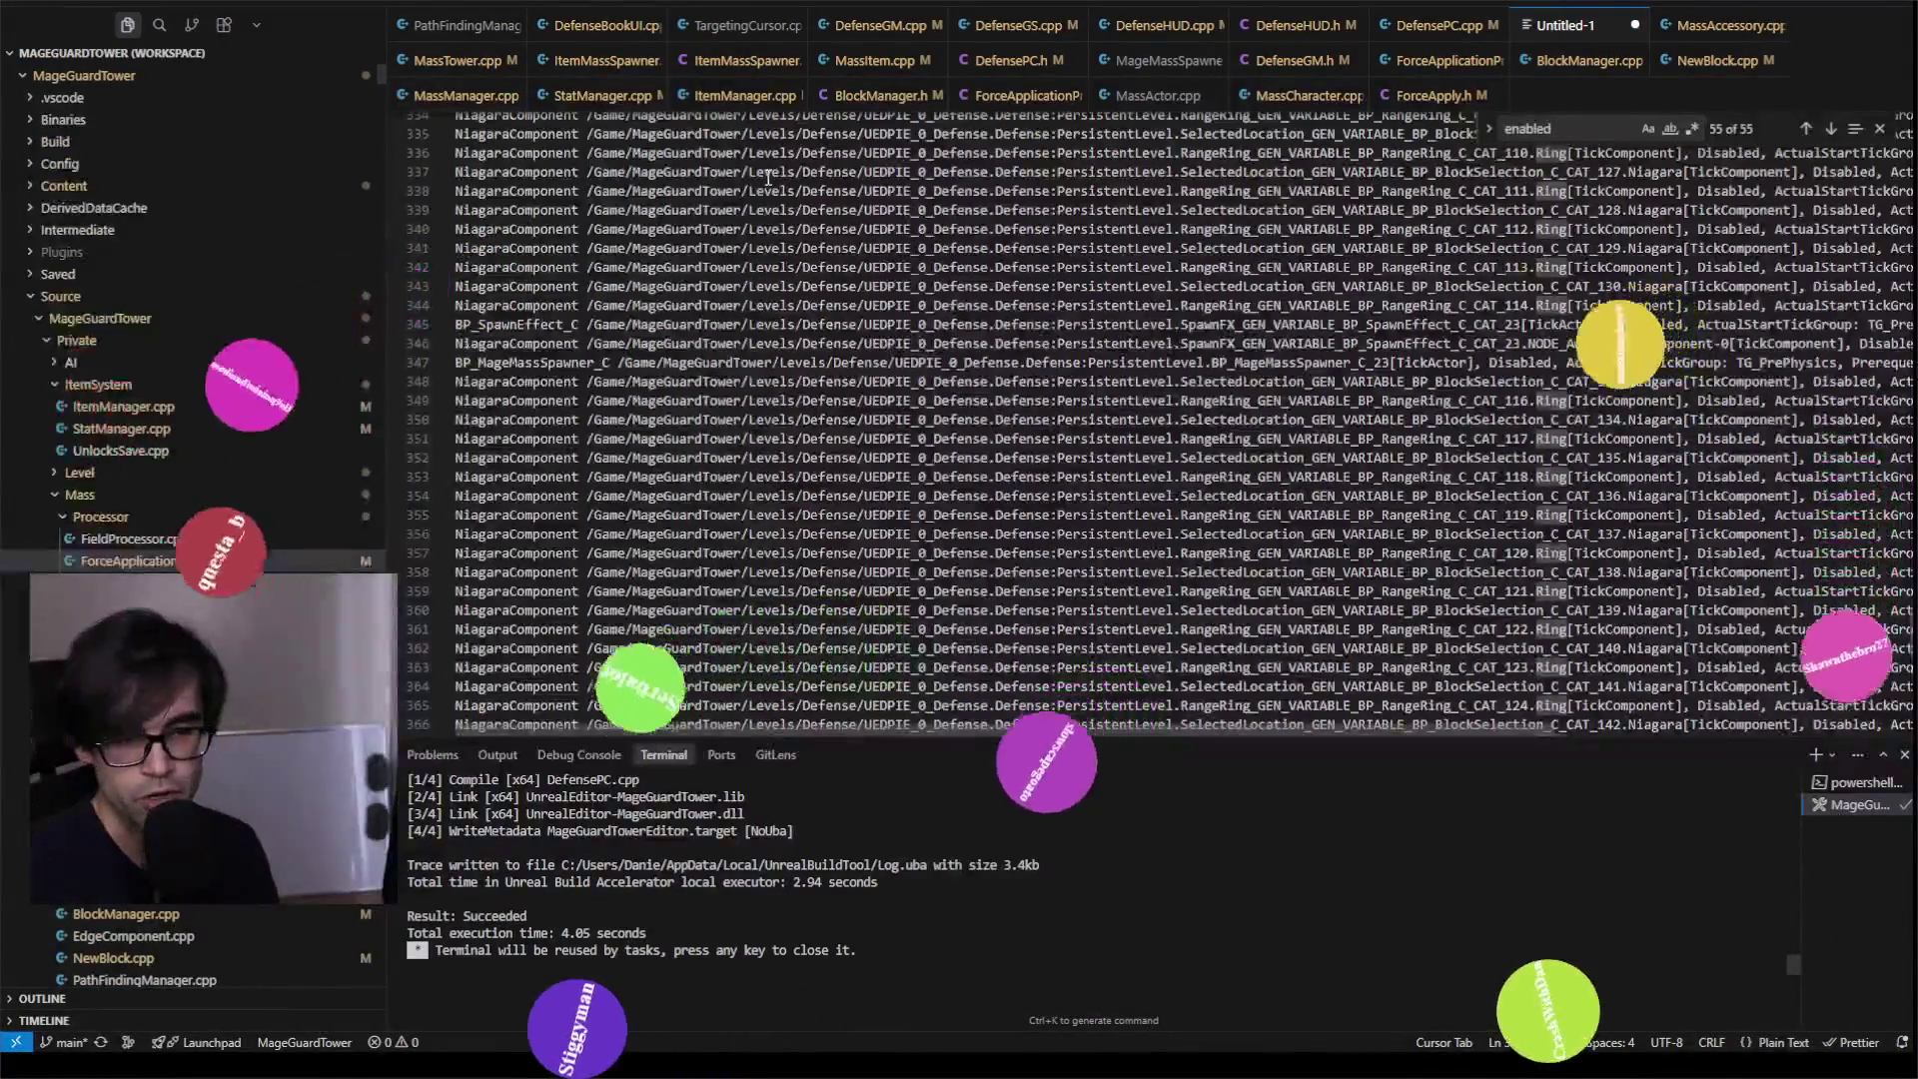
pyautogui.click(668, 421)
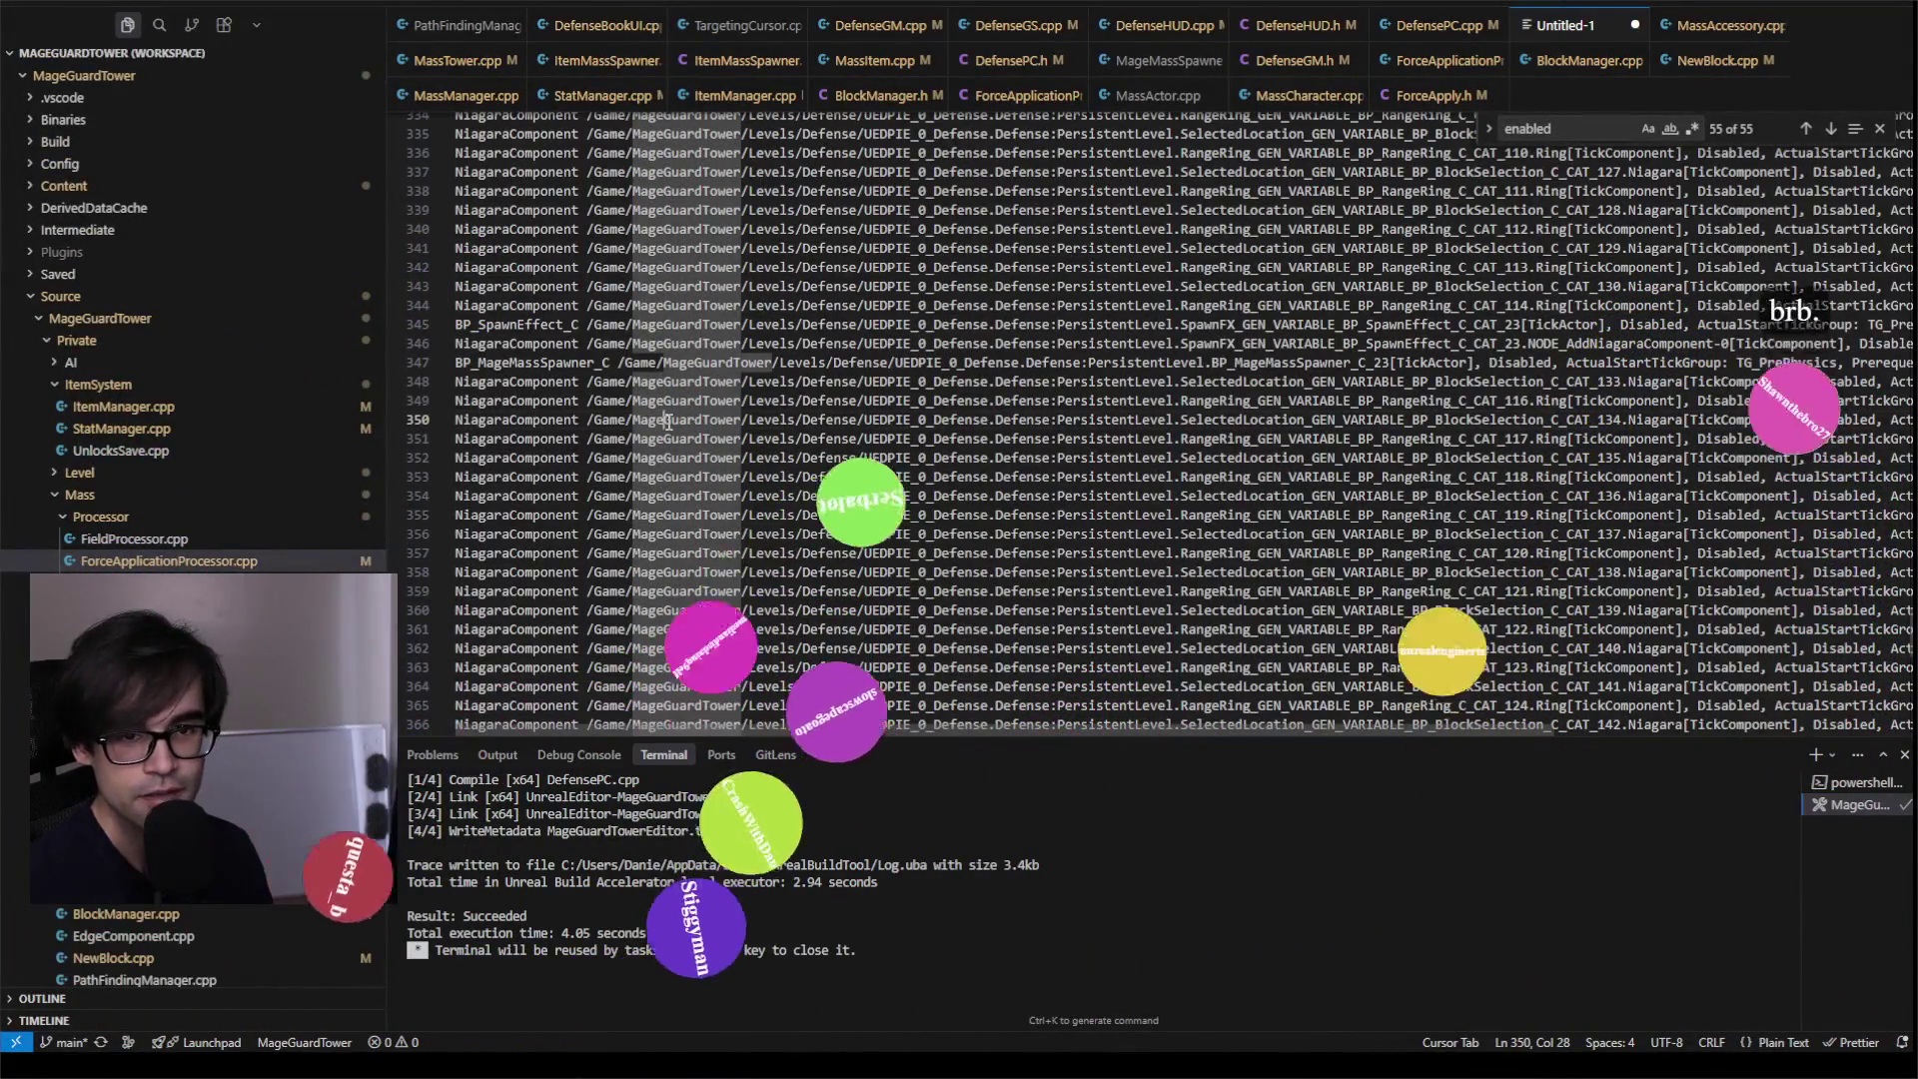
# Step: Cancel saving the untitled tick dump and bring the Unreal Editor to the front
pyautogui.hotkey('ctrl', 's')
pyautogui.click(857, 479)
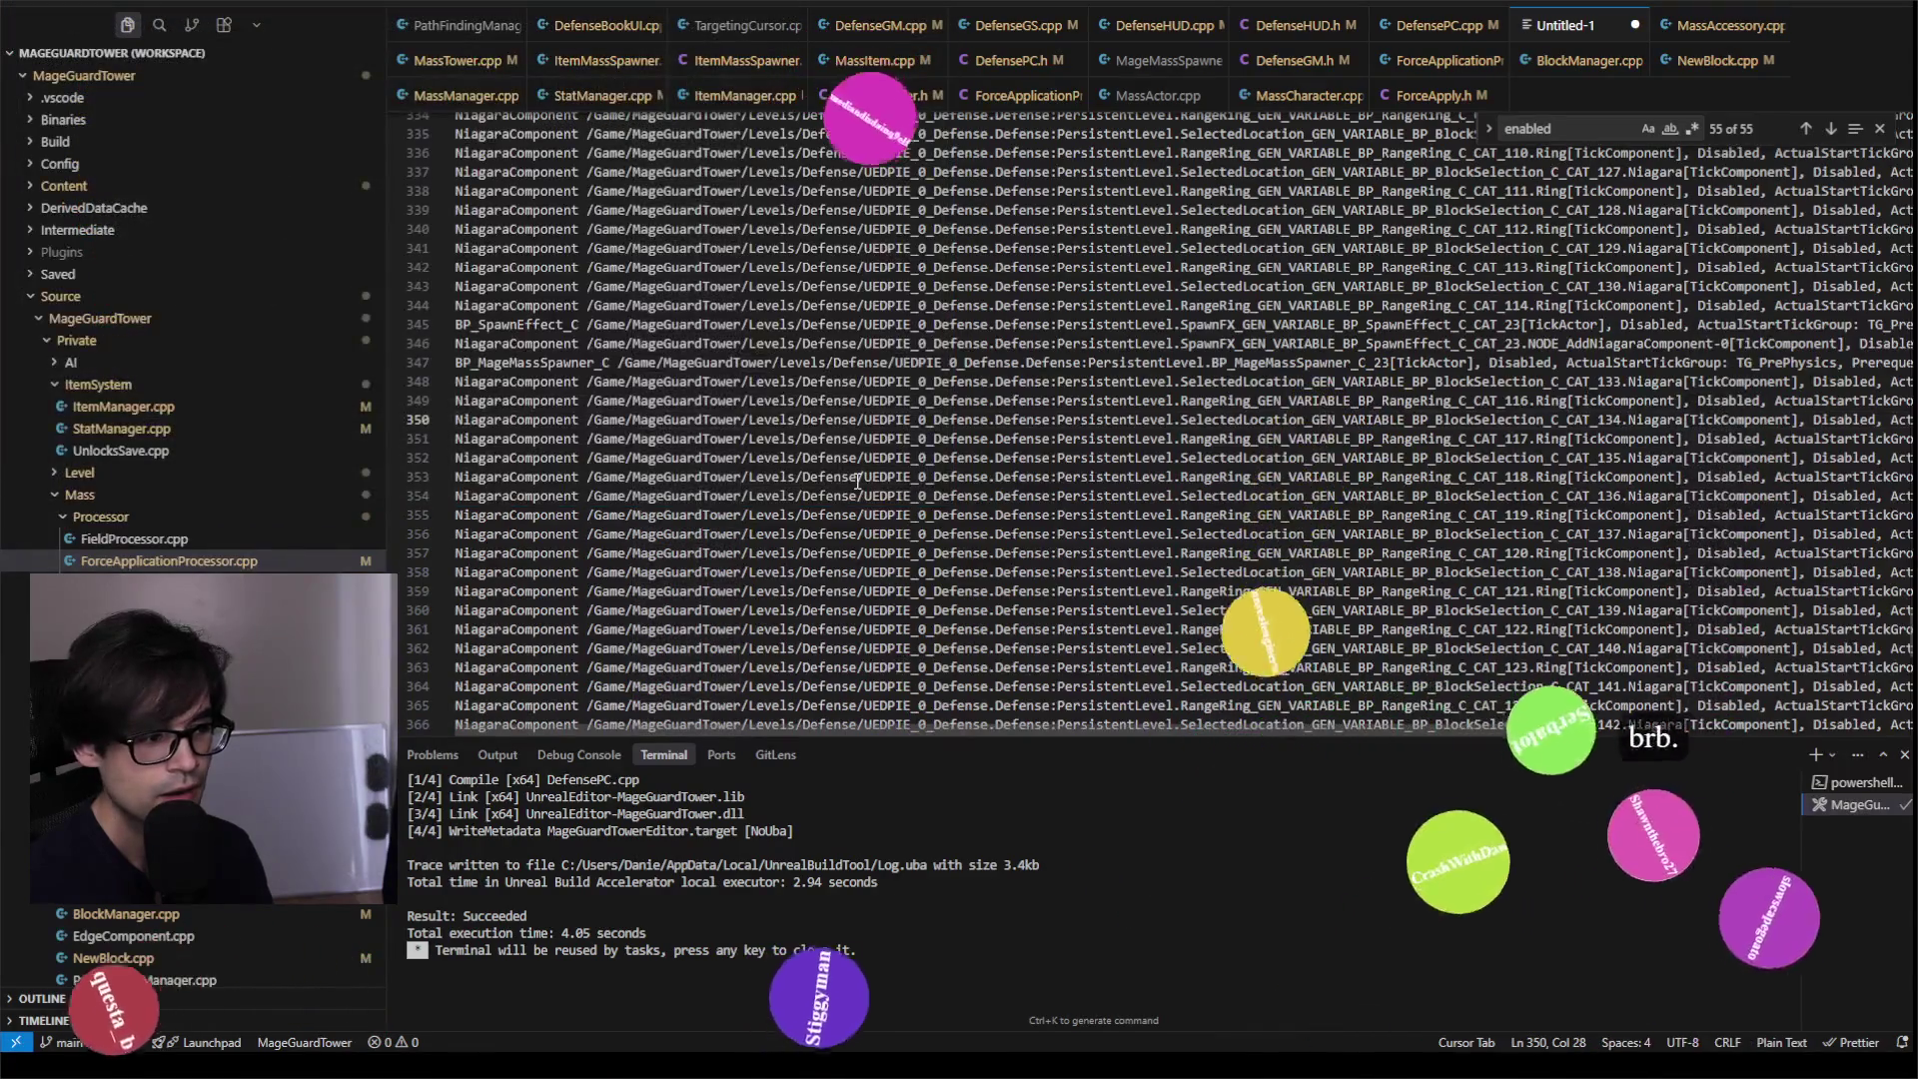
pyautogui.hotkey('alt', 'Tab')
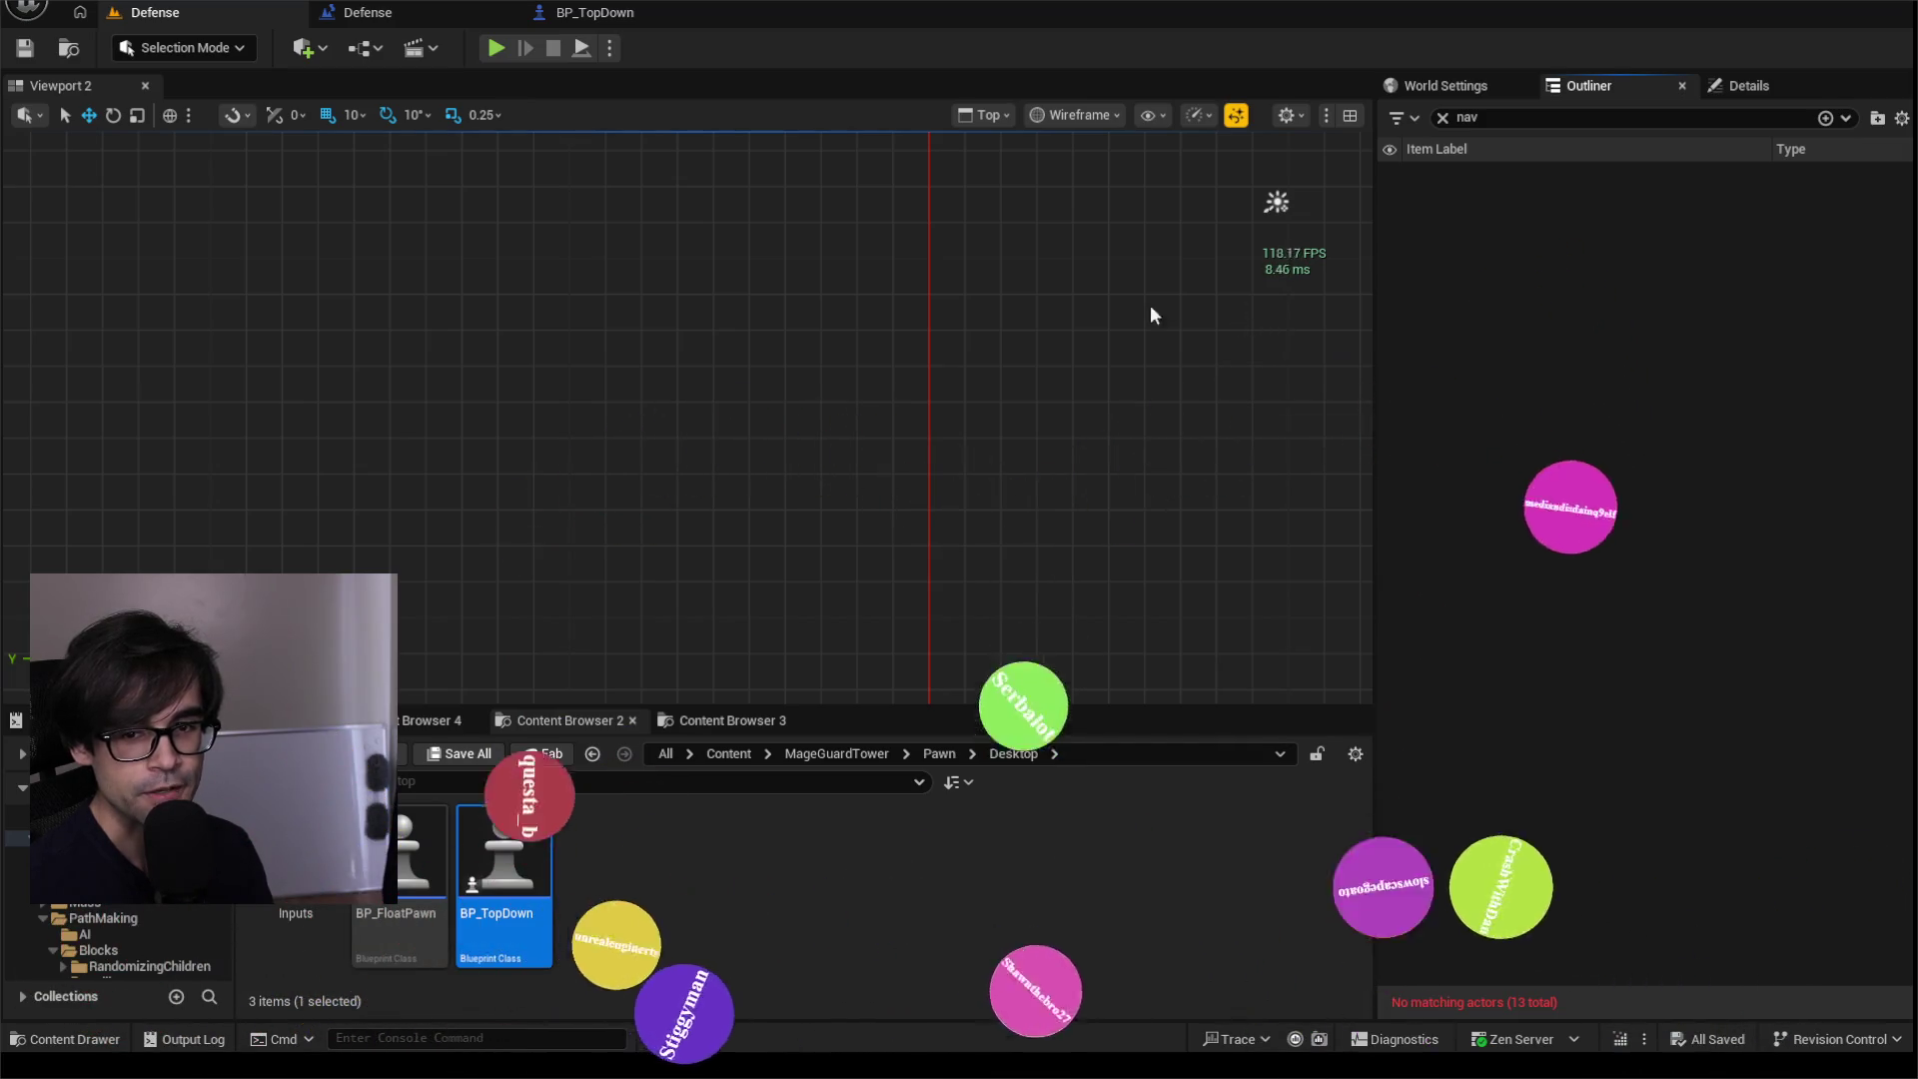
# Step: Play the Defense level, clear the Output Log, stop the session and return to Cursor
pyautogui.click(492, 50)
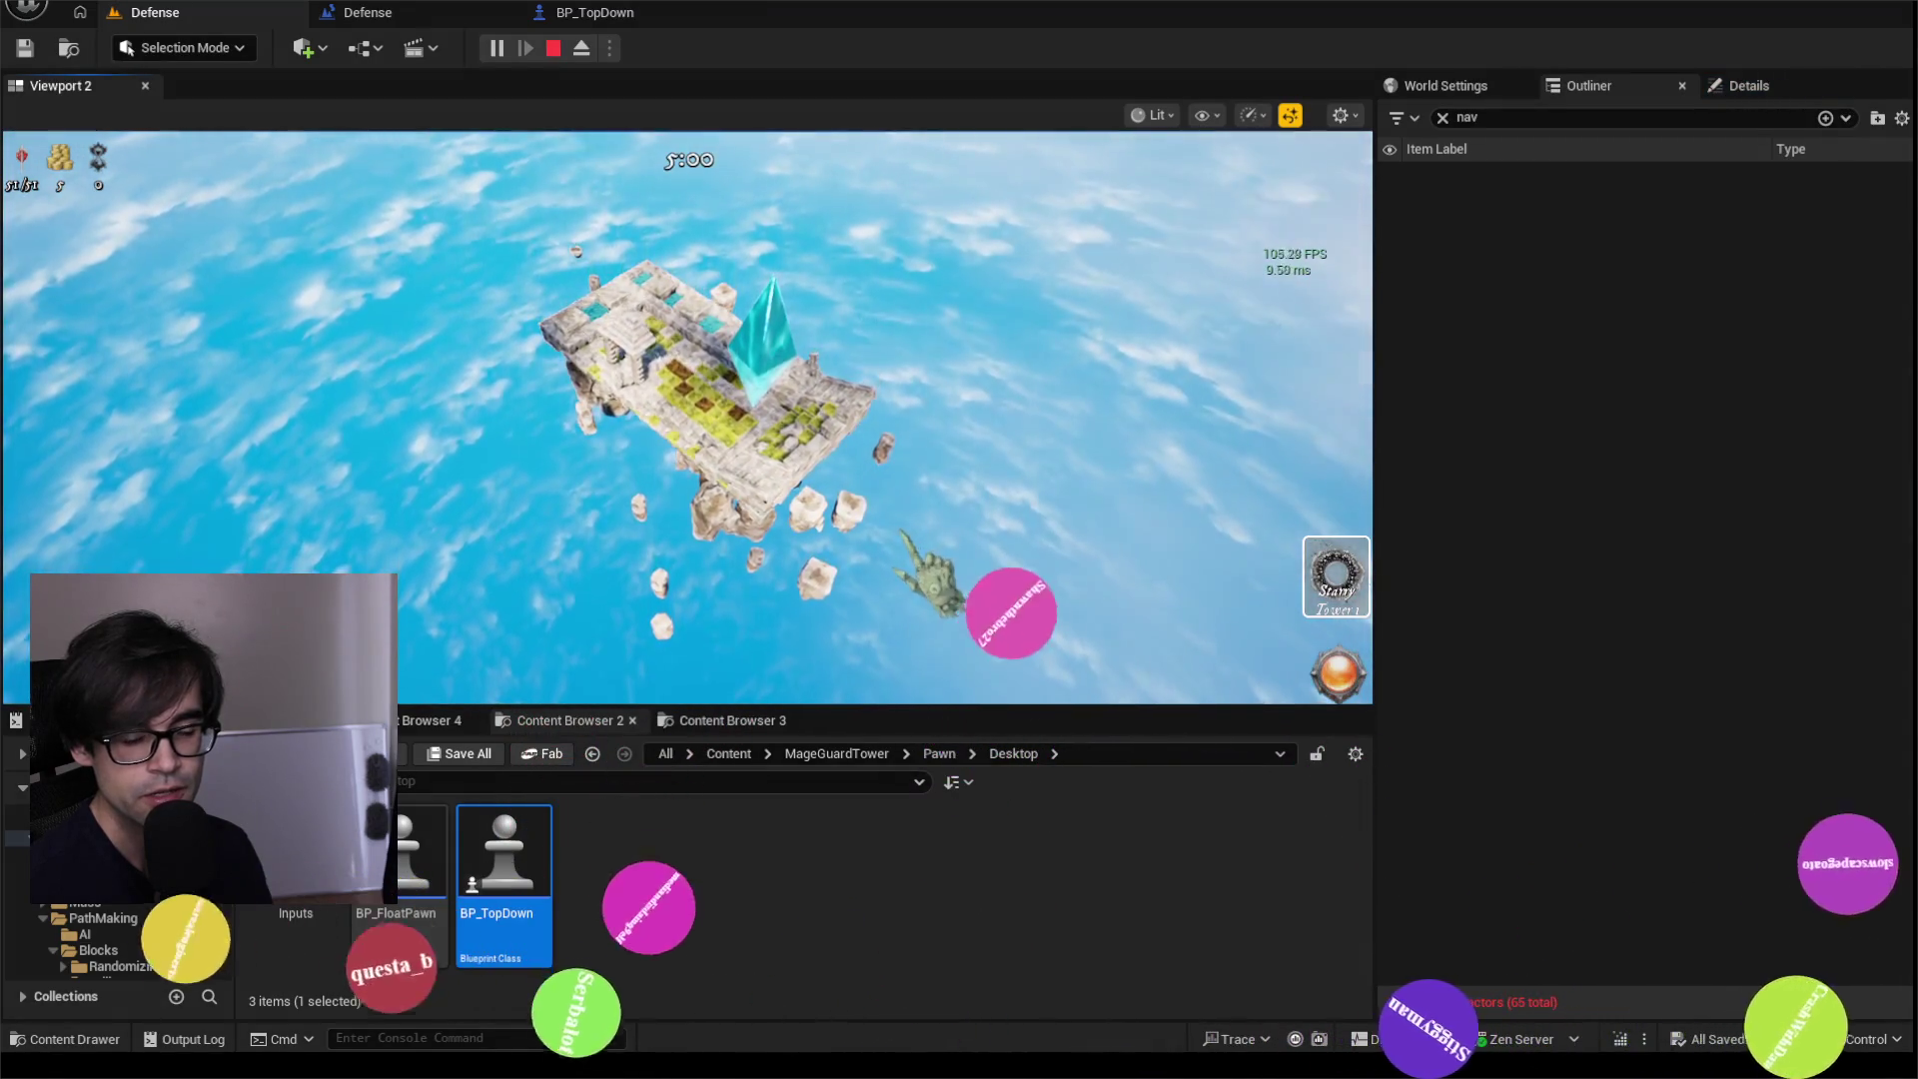
pyautogui.rightClick(640, 859)
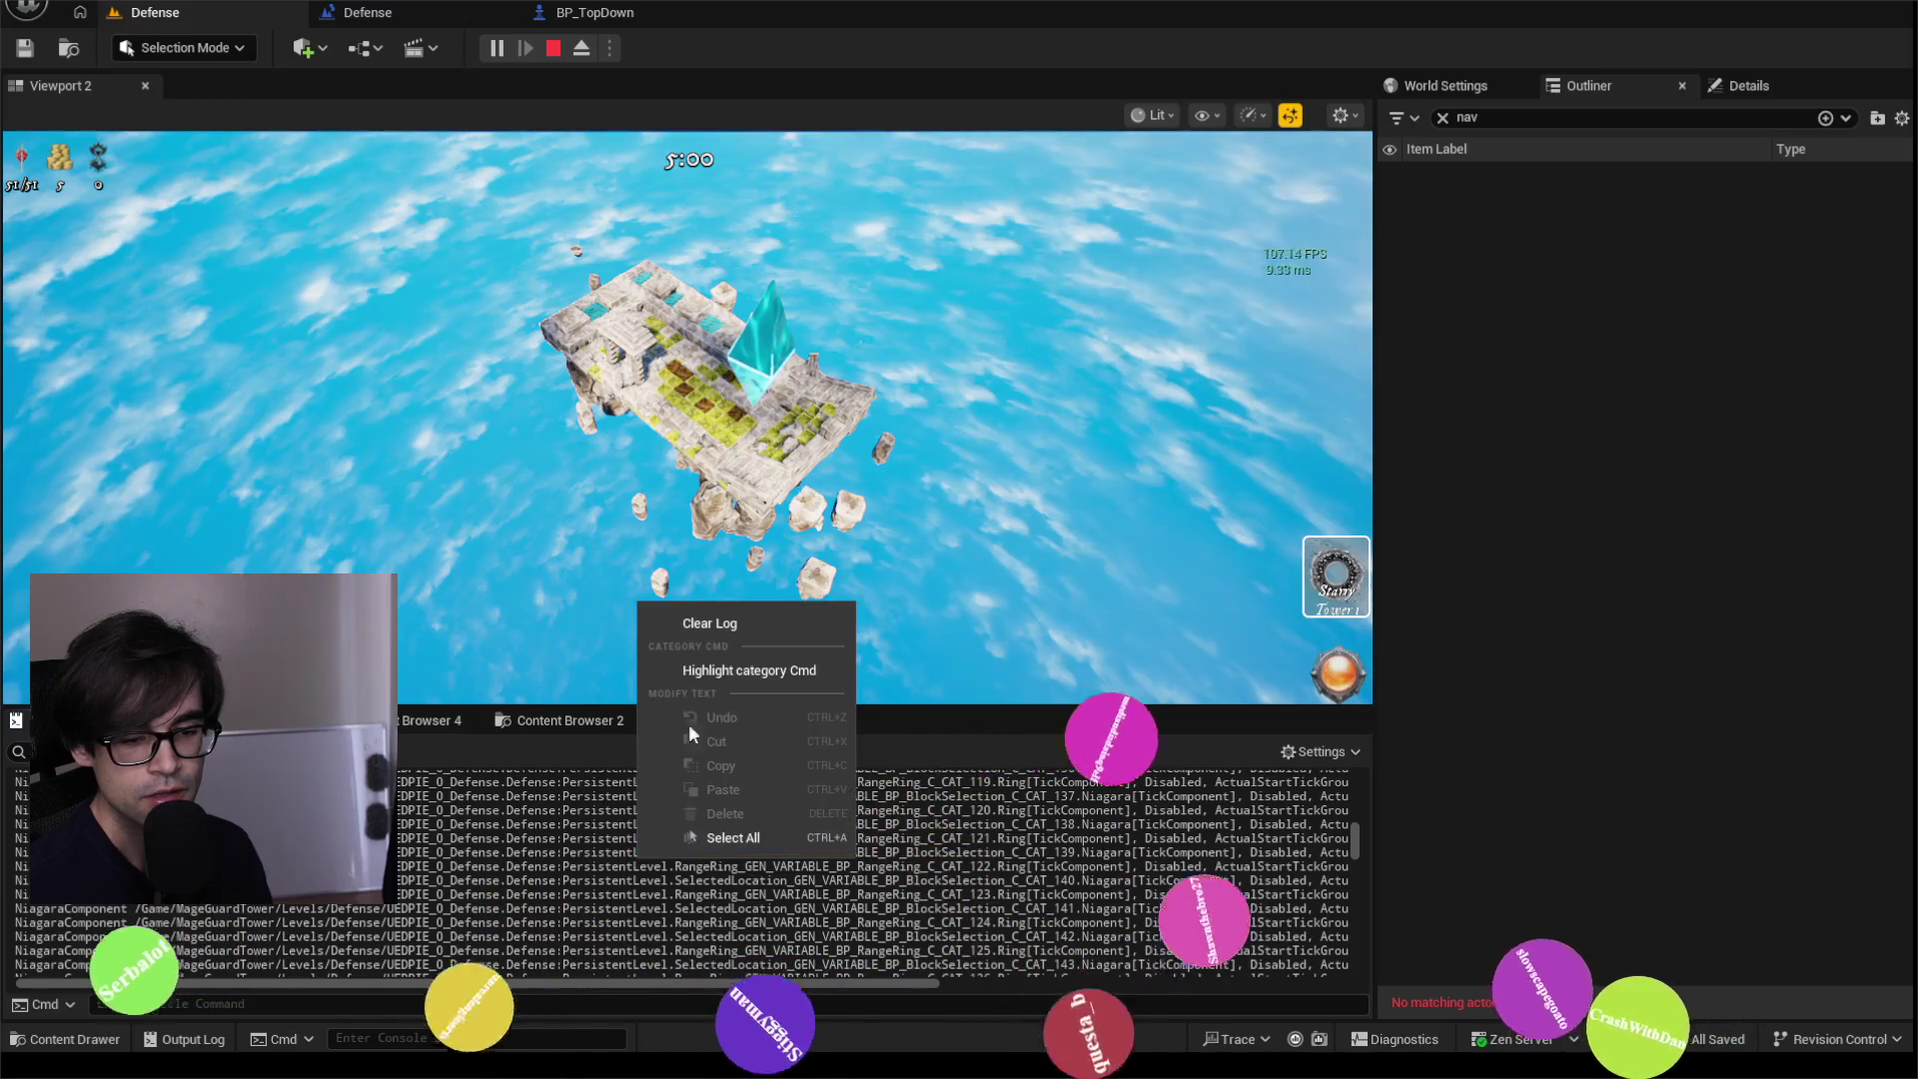
pyautogui.click(707, 626)
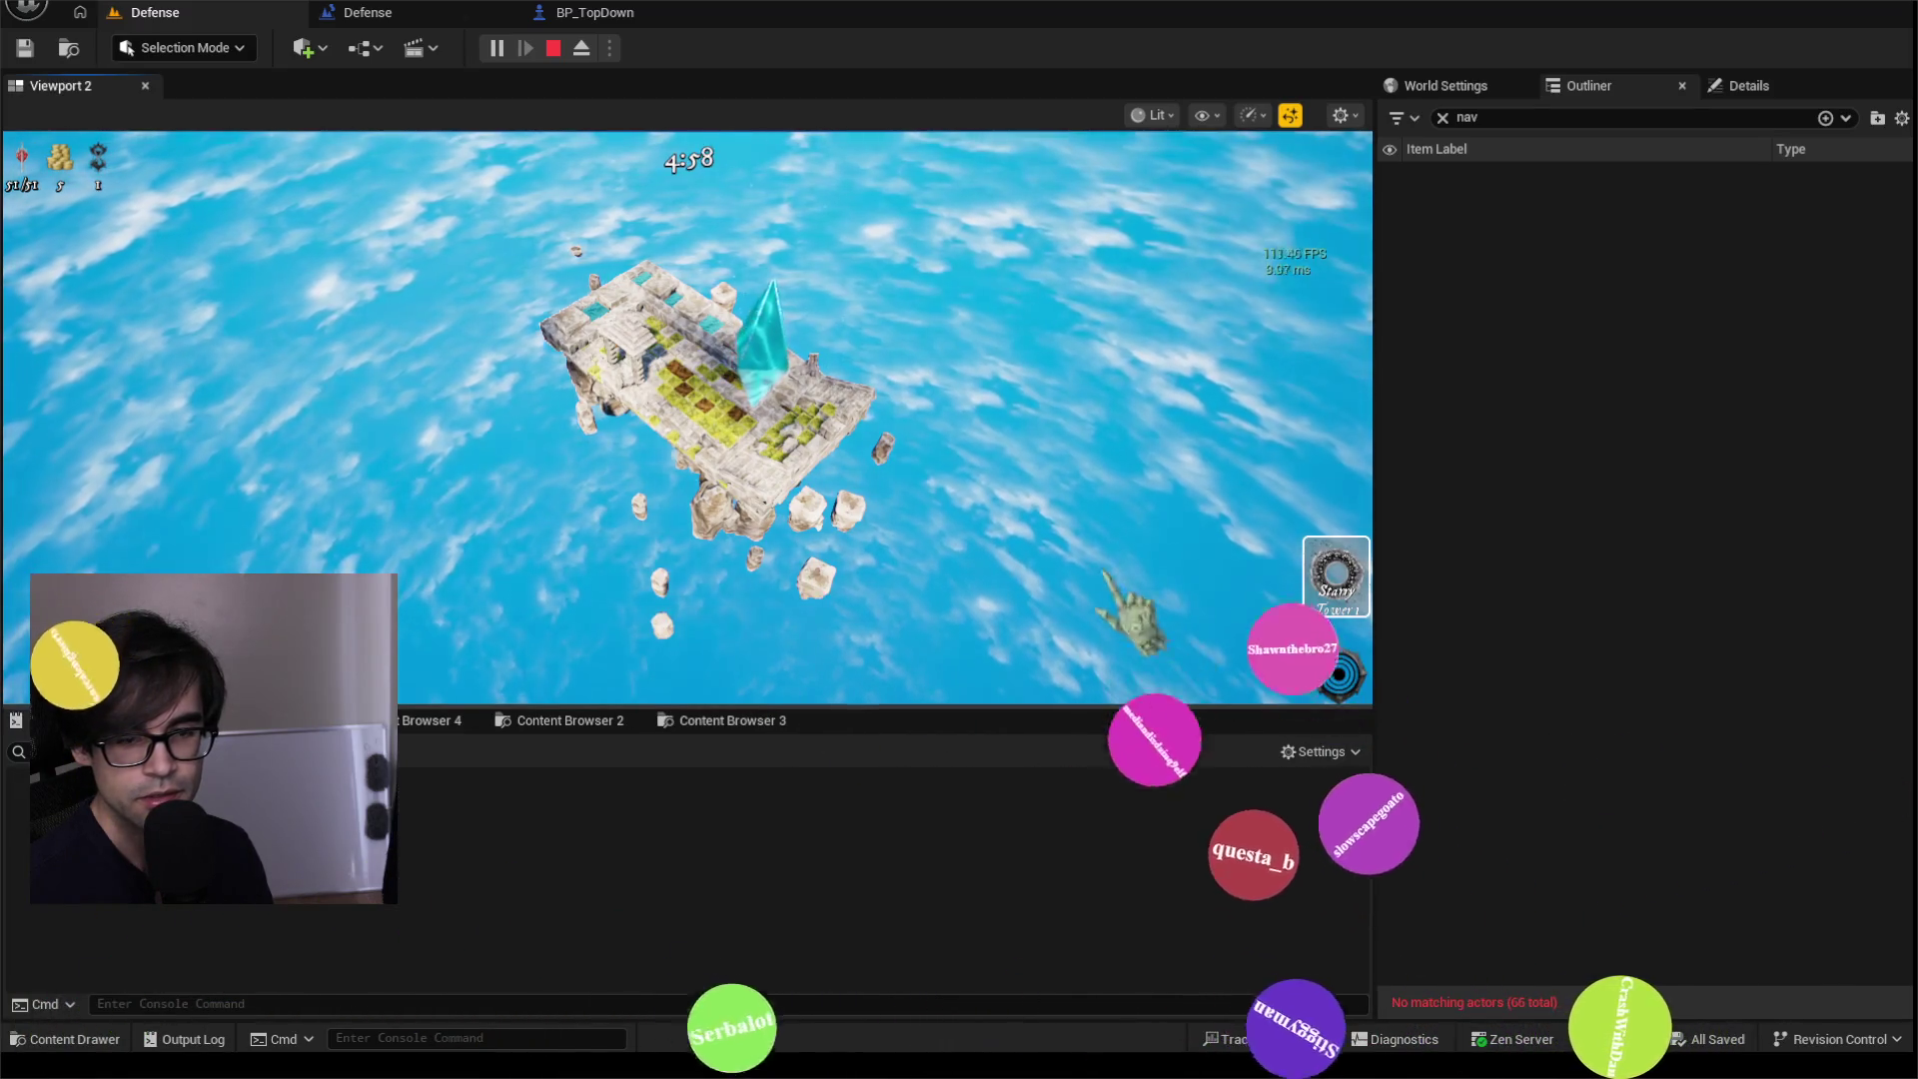
pyautogui.press('Escape')
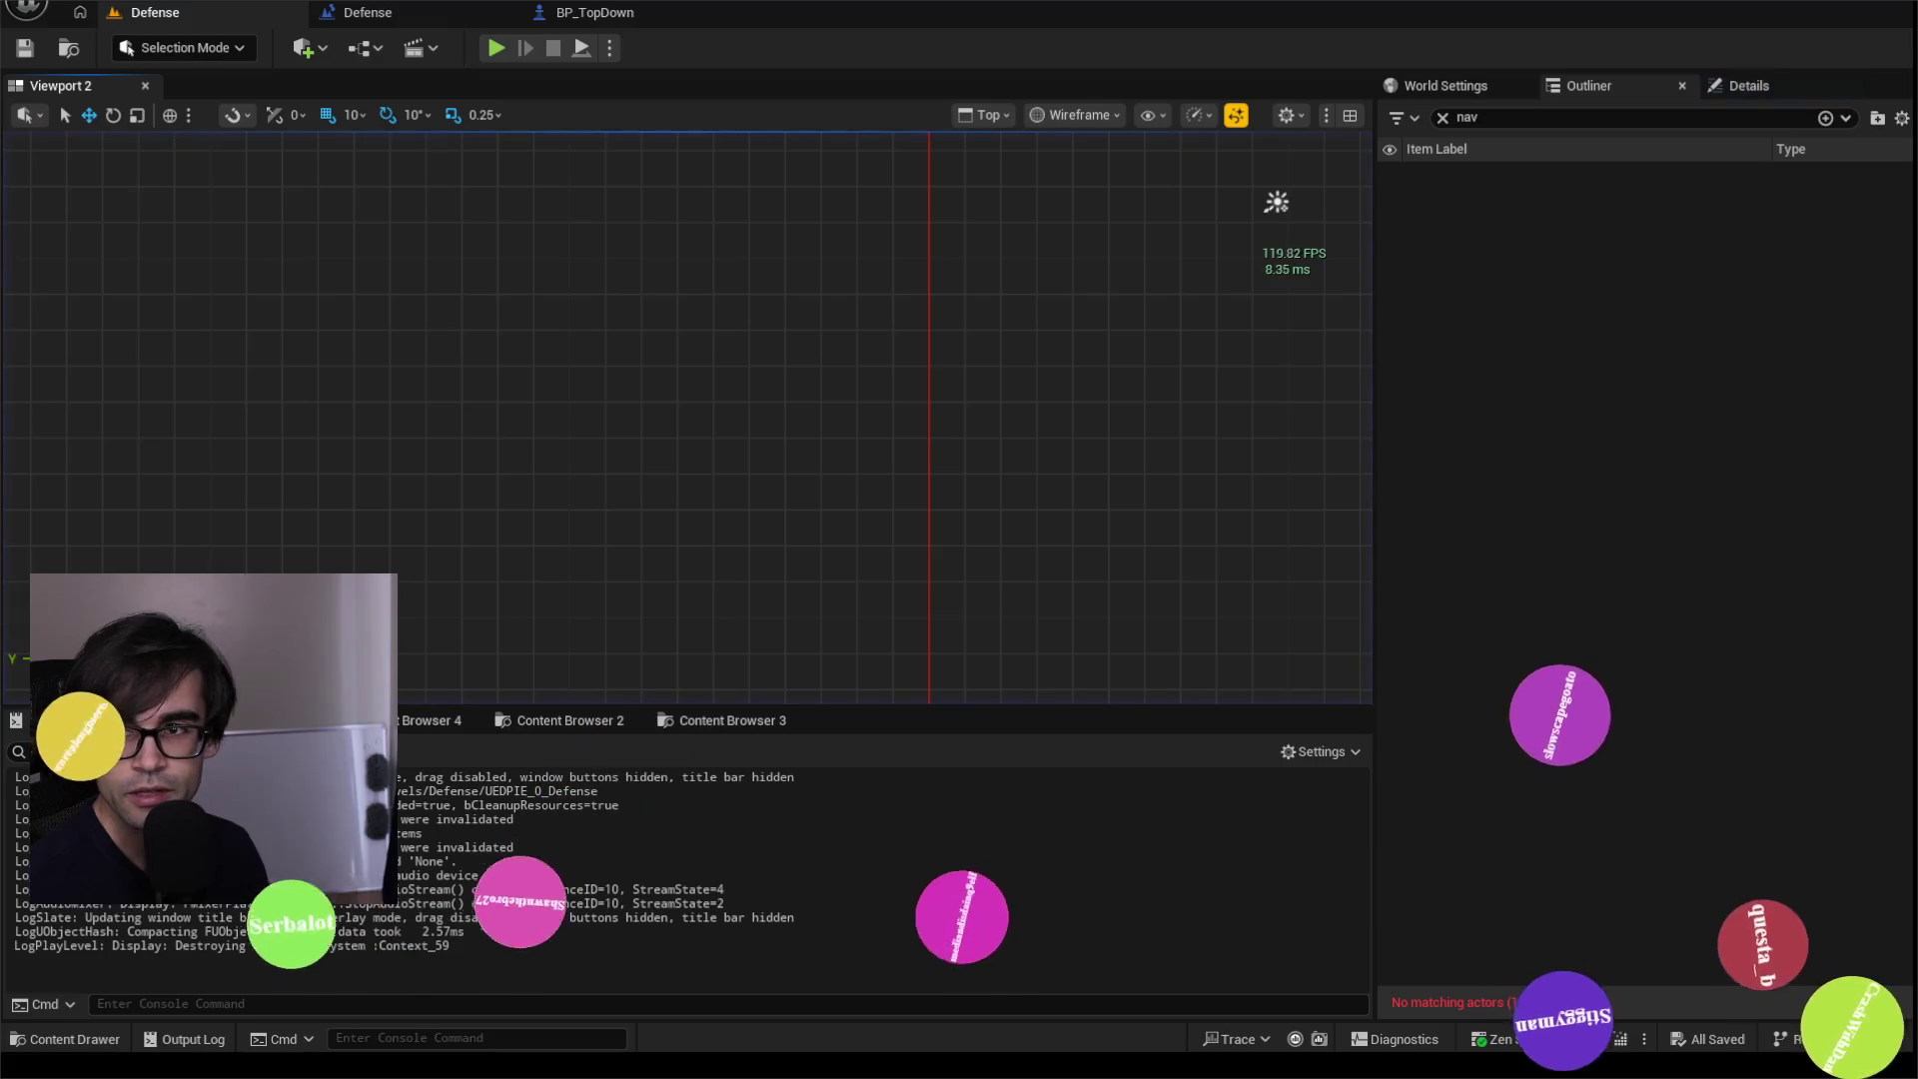
pyautogui.hotkey('alt', 'Tab')
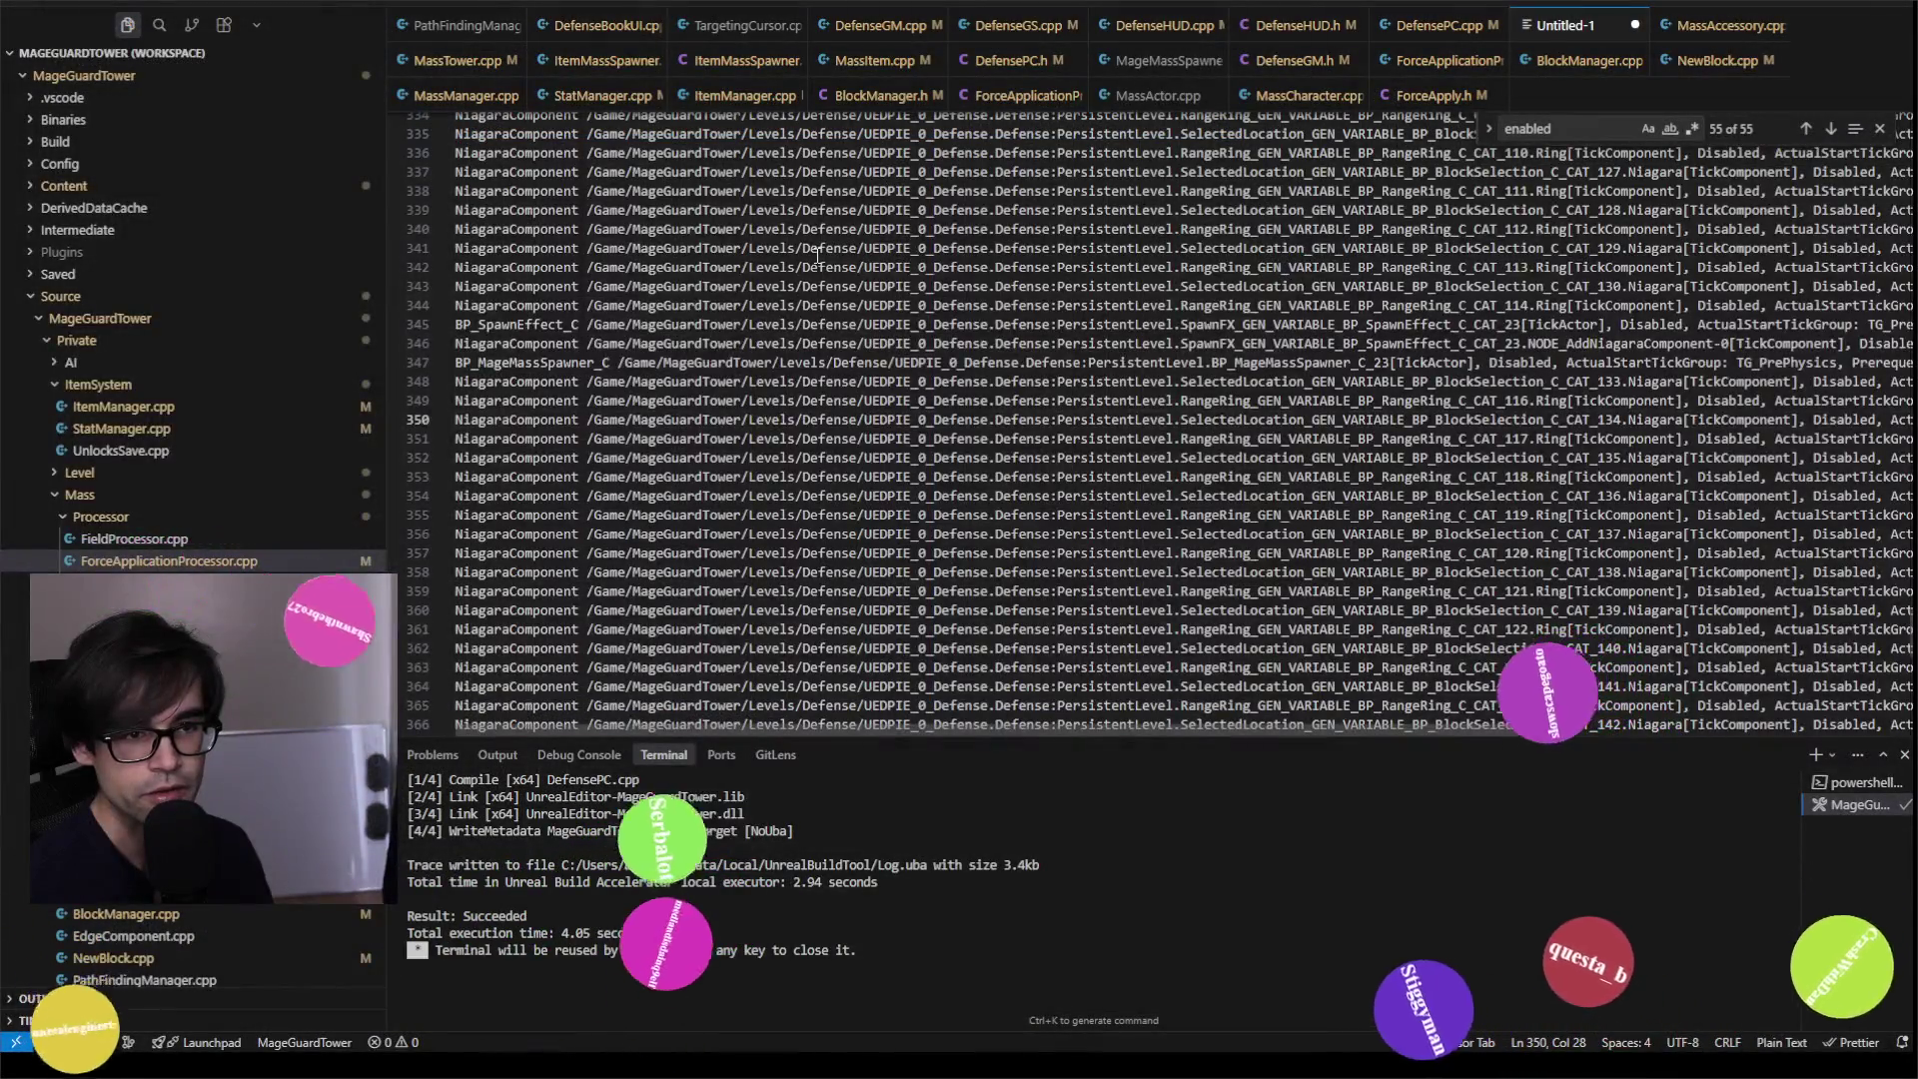
# Step: Discard the untitled tick dump, switch to PathFindingManager.cpp and run the MageGuardTowerEditor Win64 Development Build
pyautogui.click(1634, 25)
pyautogui.click(1014, 542)
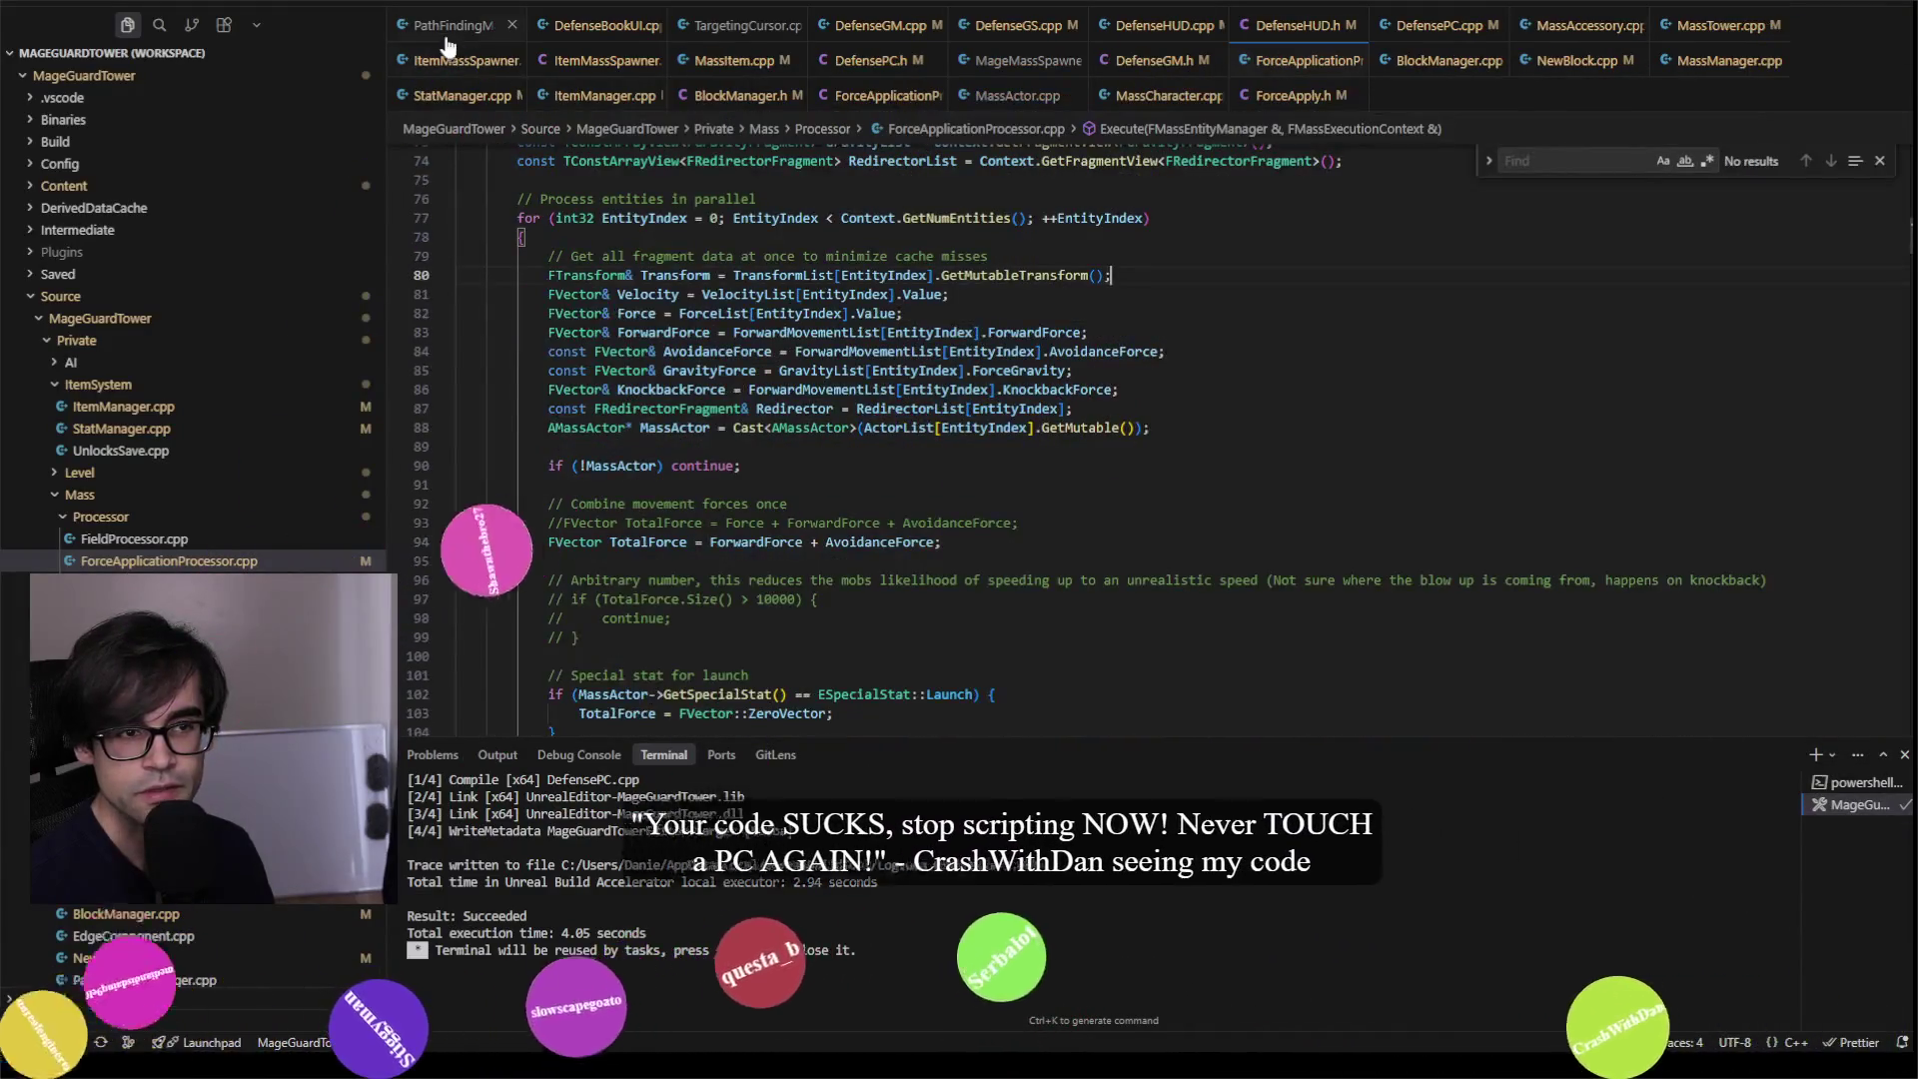
pyautogui.hotkey('ctrl', 'Tab')
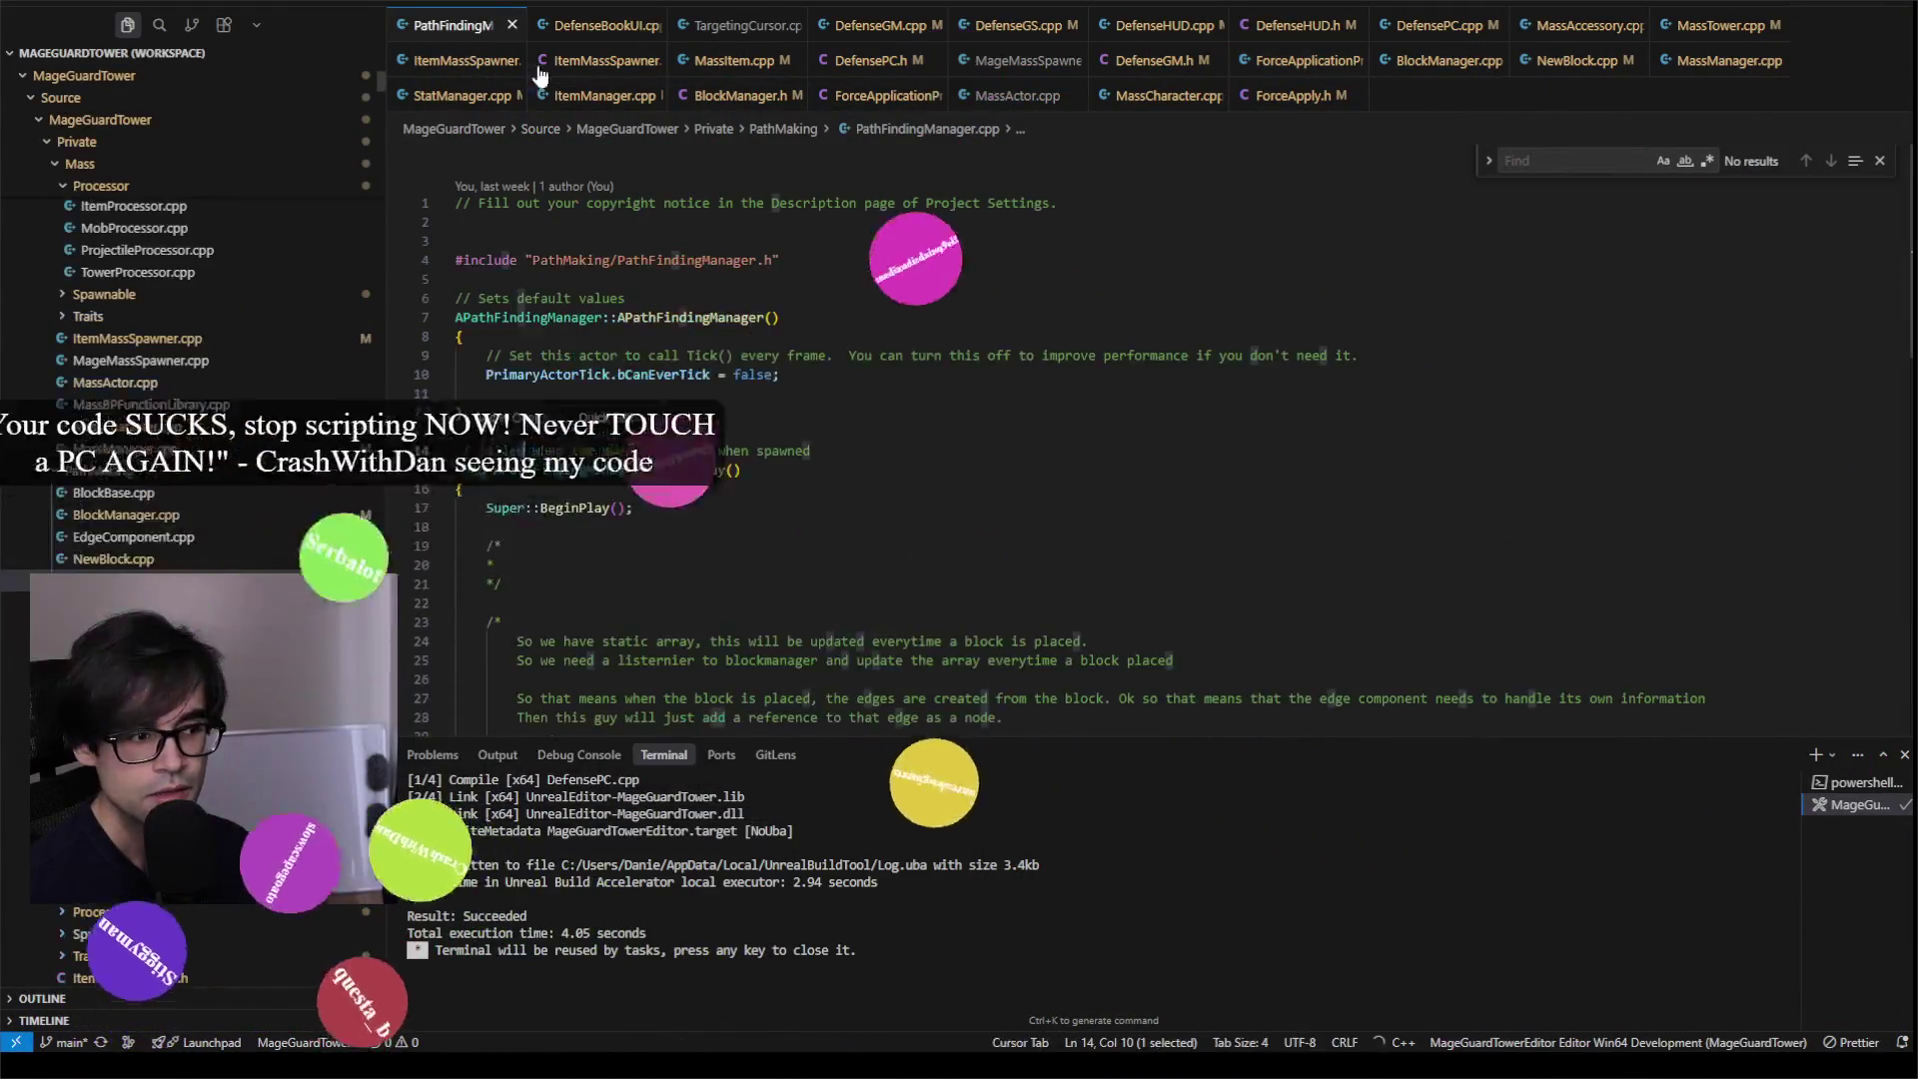
pyautogui.click(1183, 379)
pyautogui.hotkey('ctrl', 'shift', 'b')
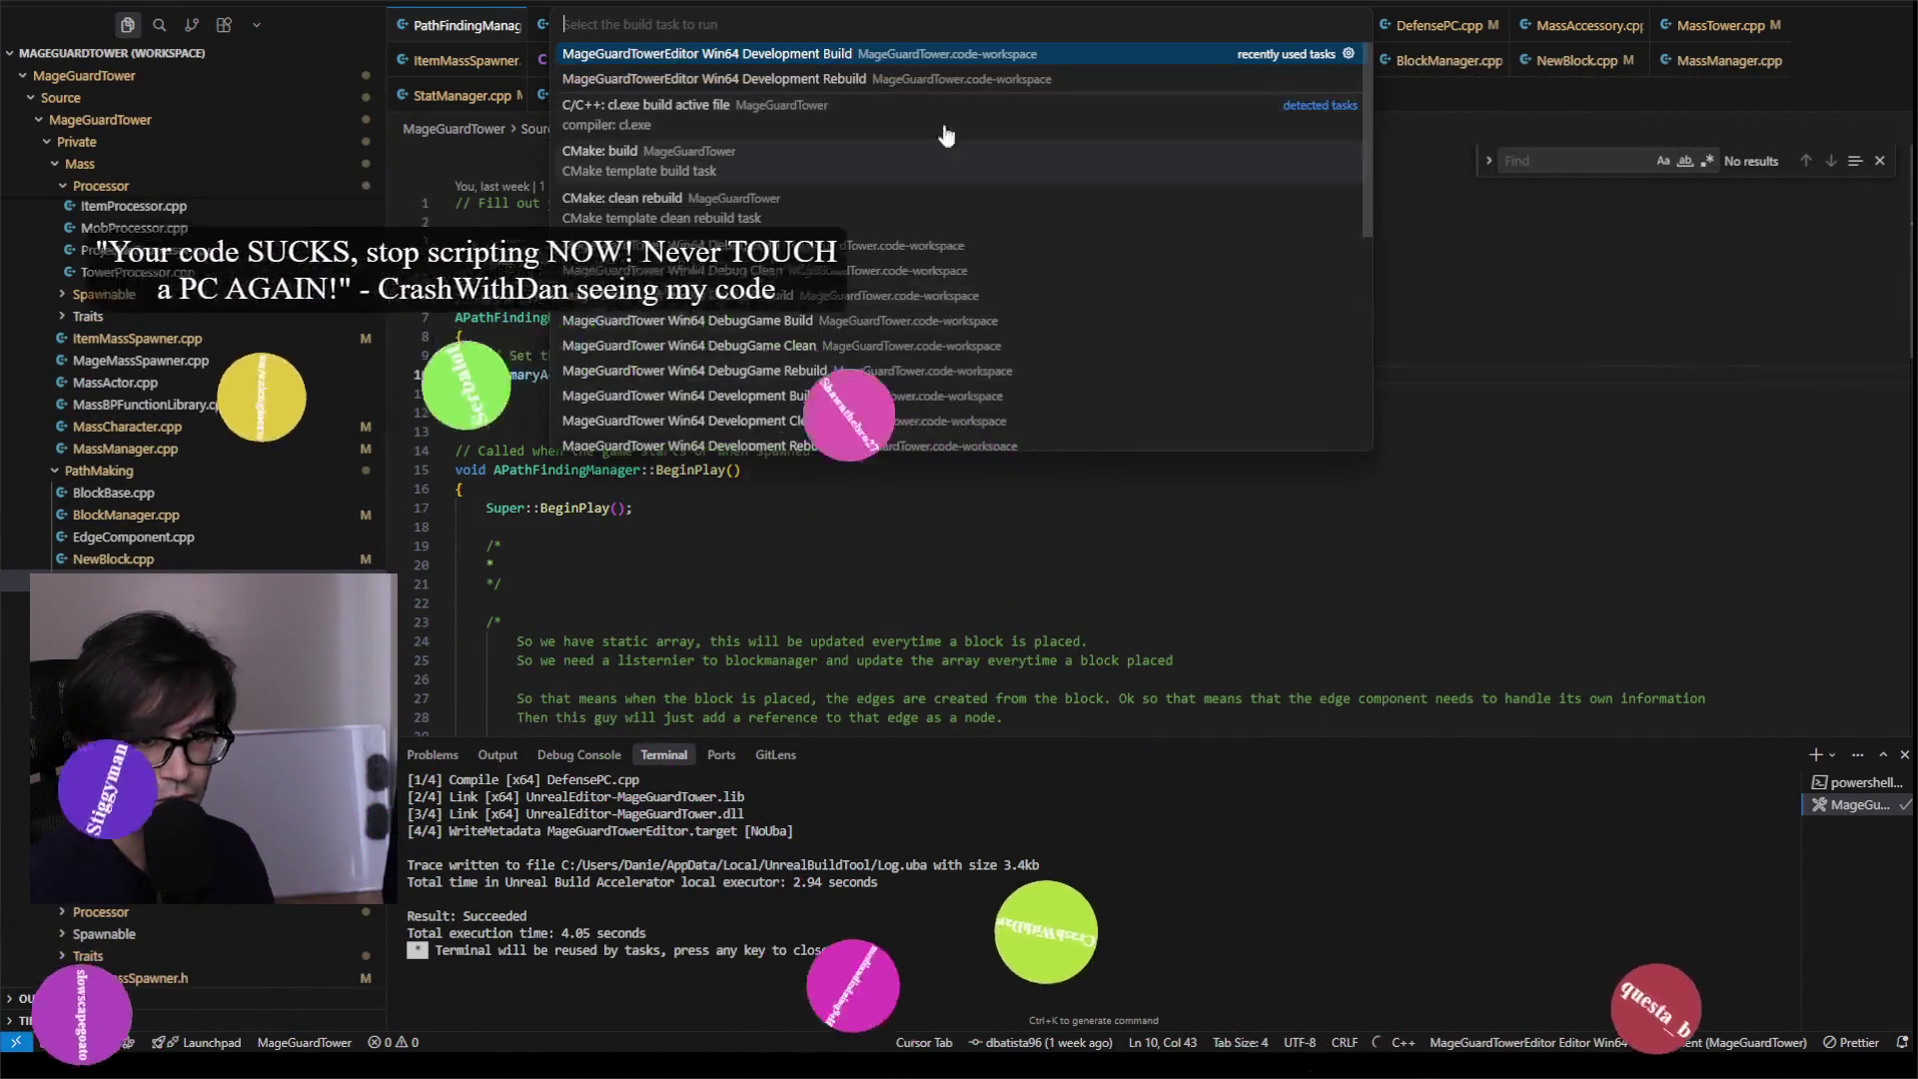
pyautogui.click(866, 55)
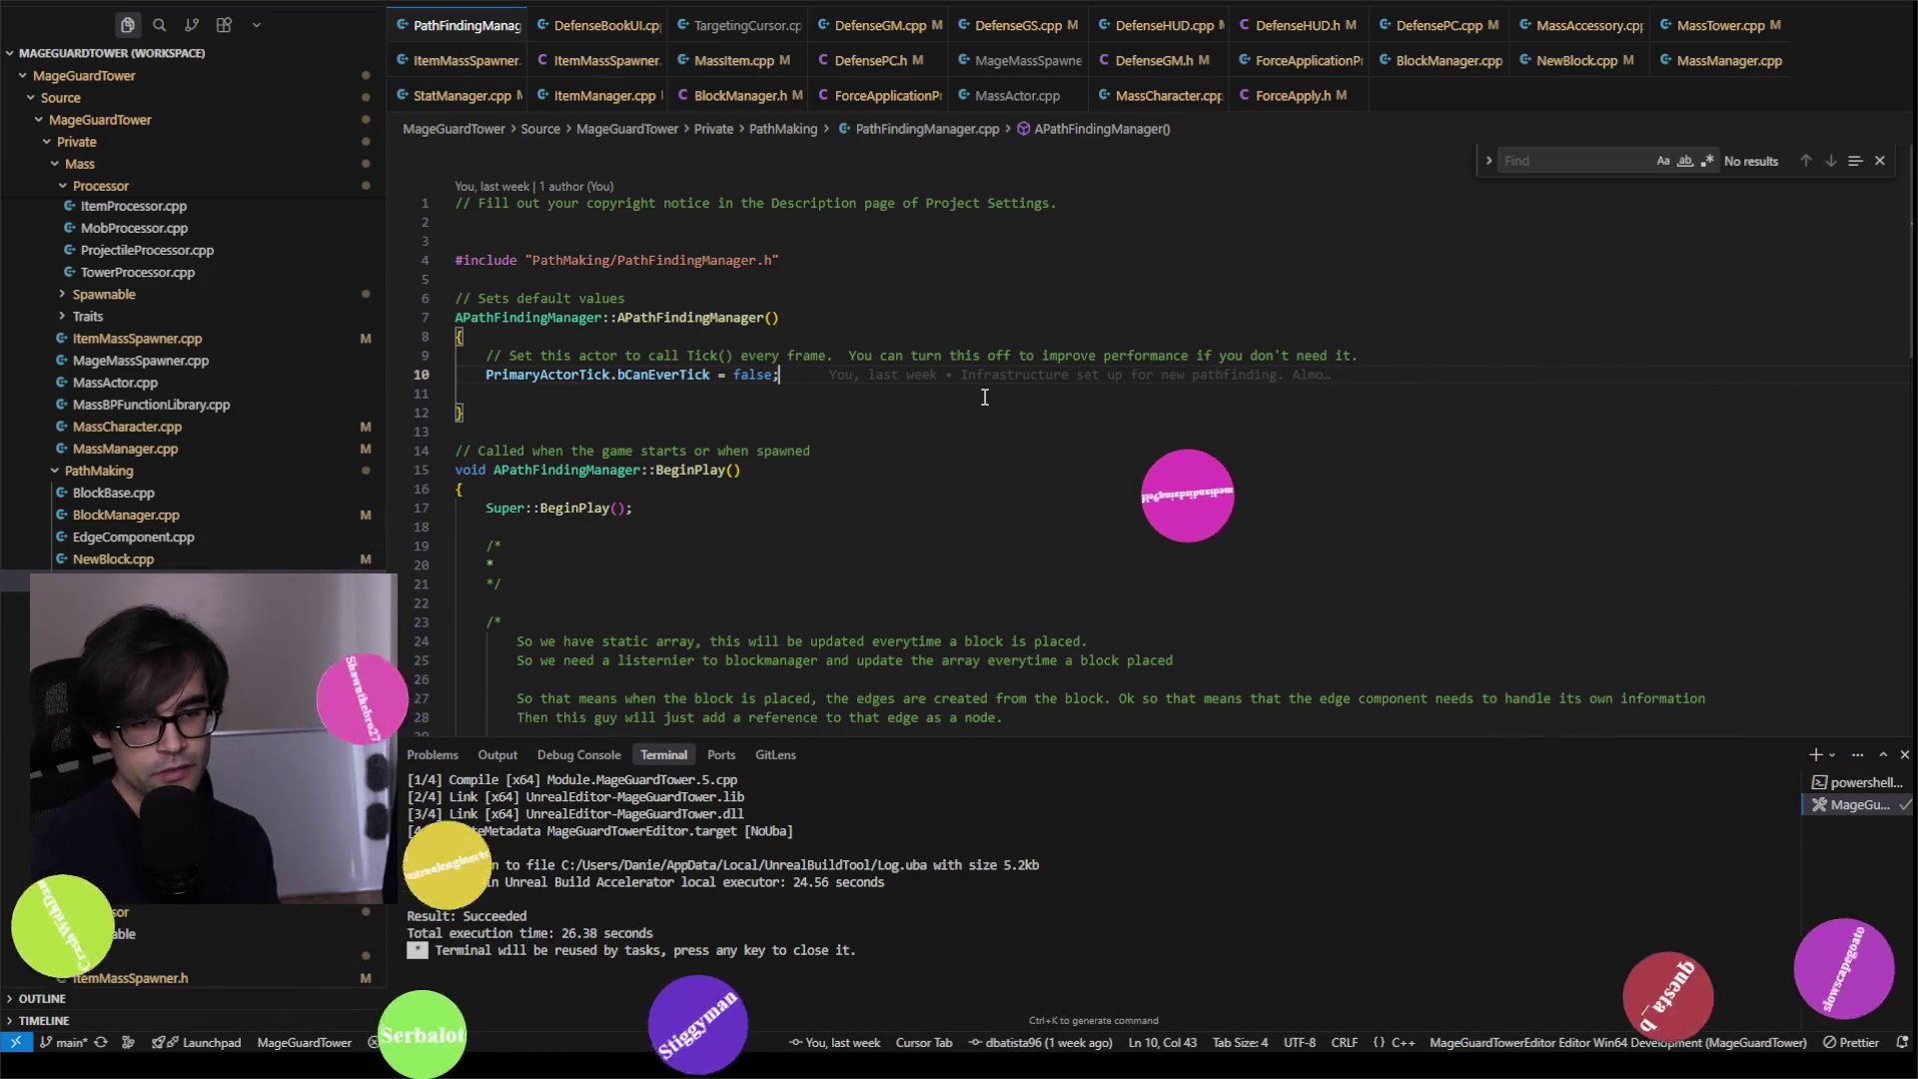
# Step: Review PathFindingManager.cpp and rerun the Win64 Development Build, which succeeds in 12.47 seconds
pyautogui.scroll(-5, 822, 519)
pyautogui.scroll(2, 822, 518)
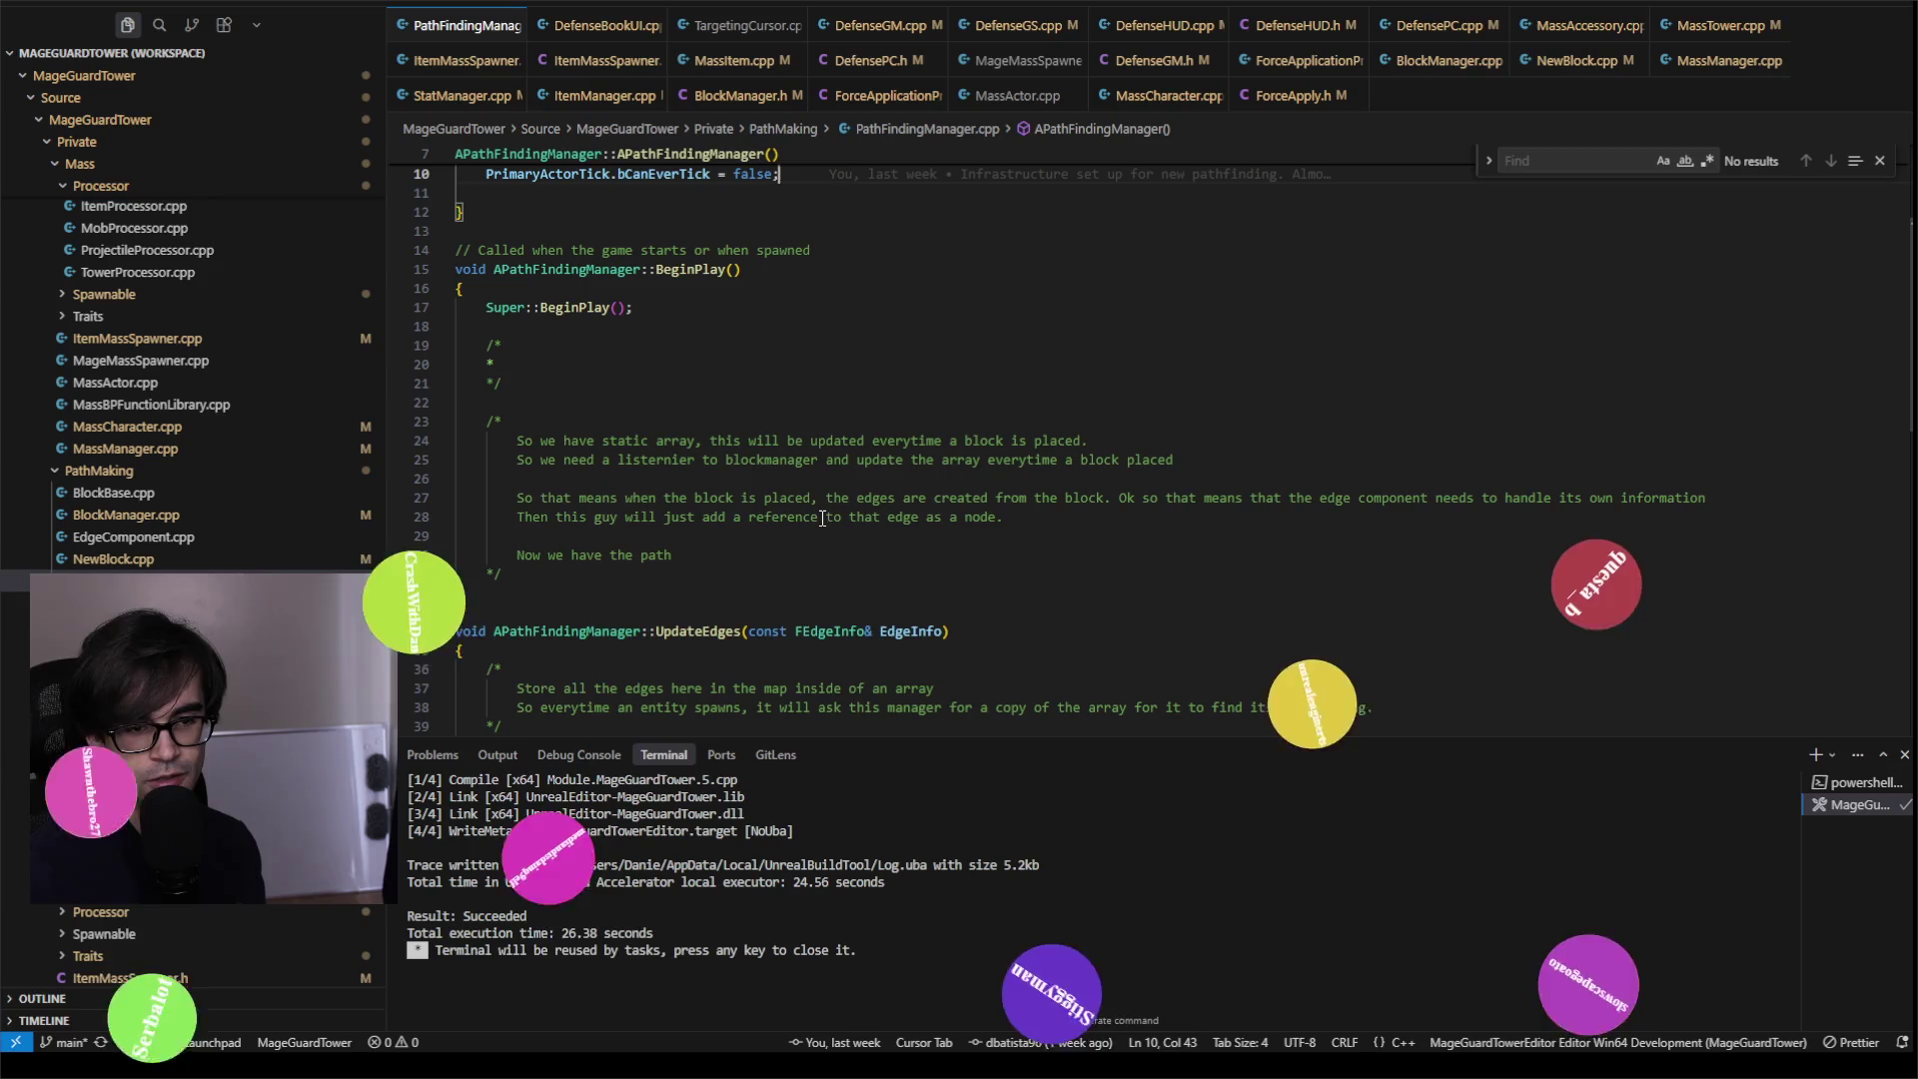
pyautogui.click(1030, 556)
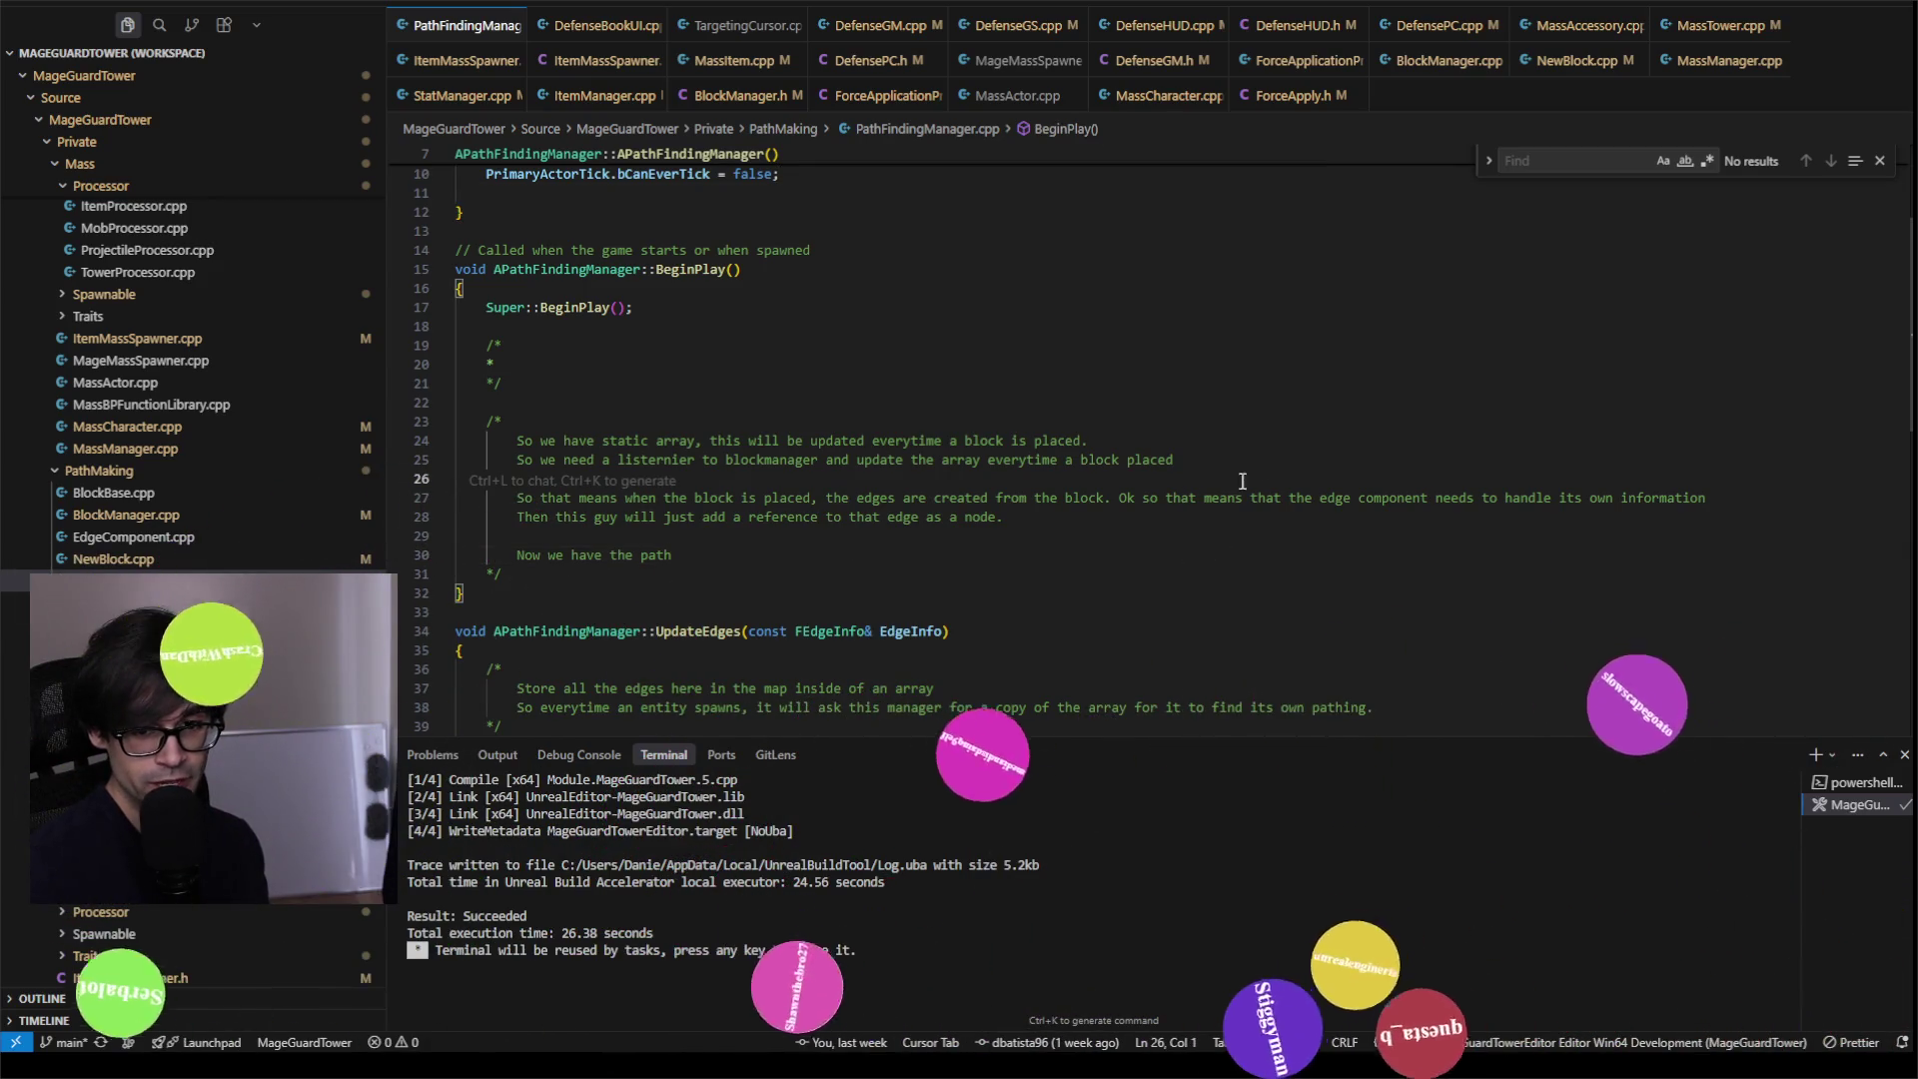
pyautogui.click(1295, 423)
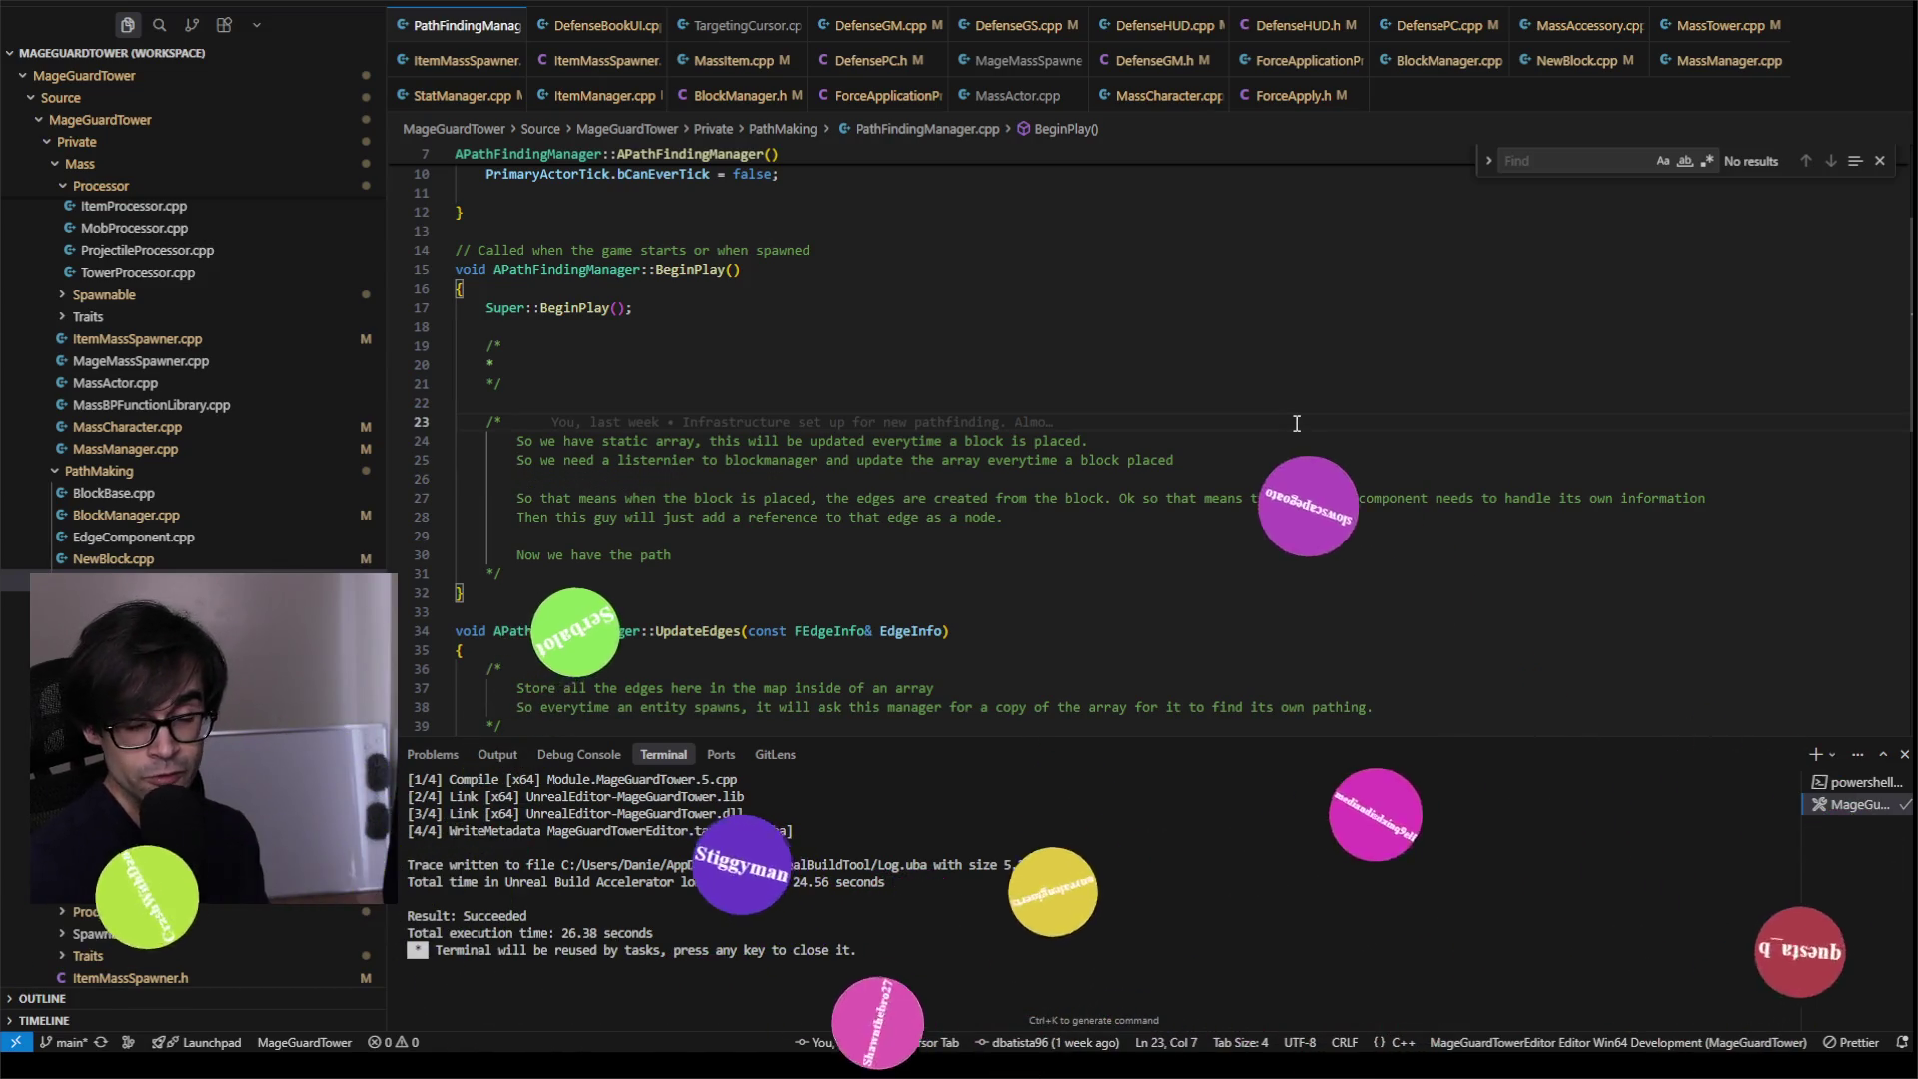
pyautogui.press('Up')
pyautogui.press('Up')
pyautogui.press('Up')
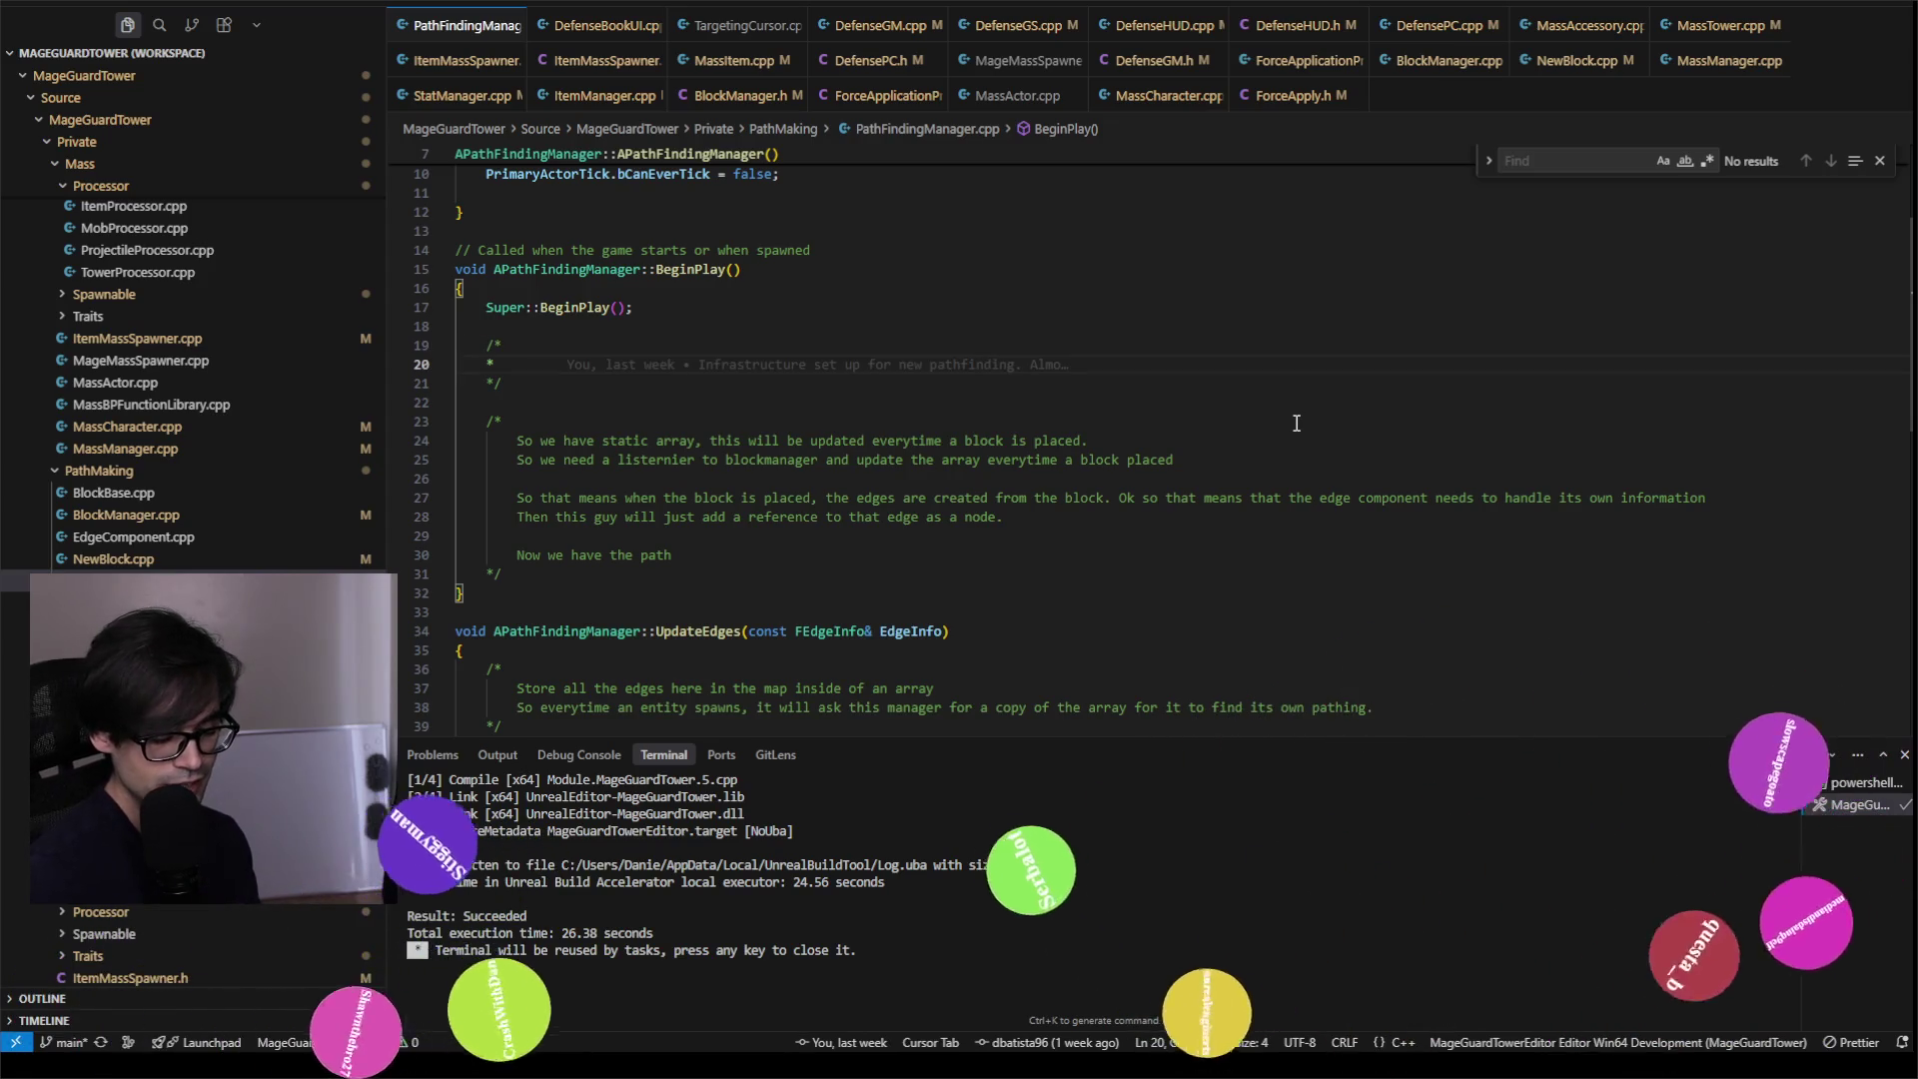
pyautogui.hotkey('ctrl', 'shift', 'b')
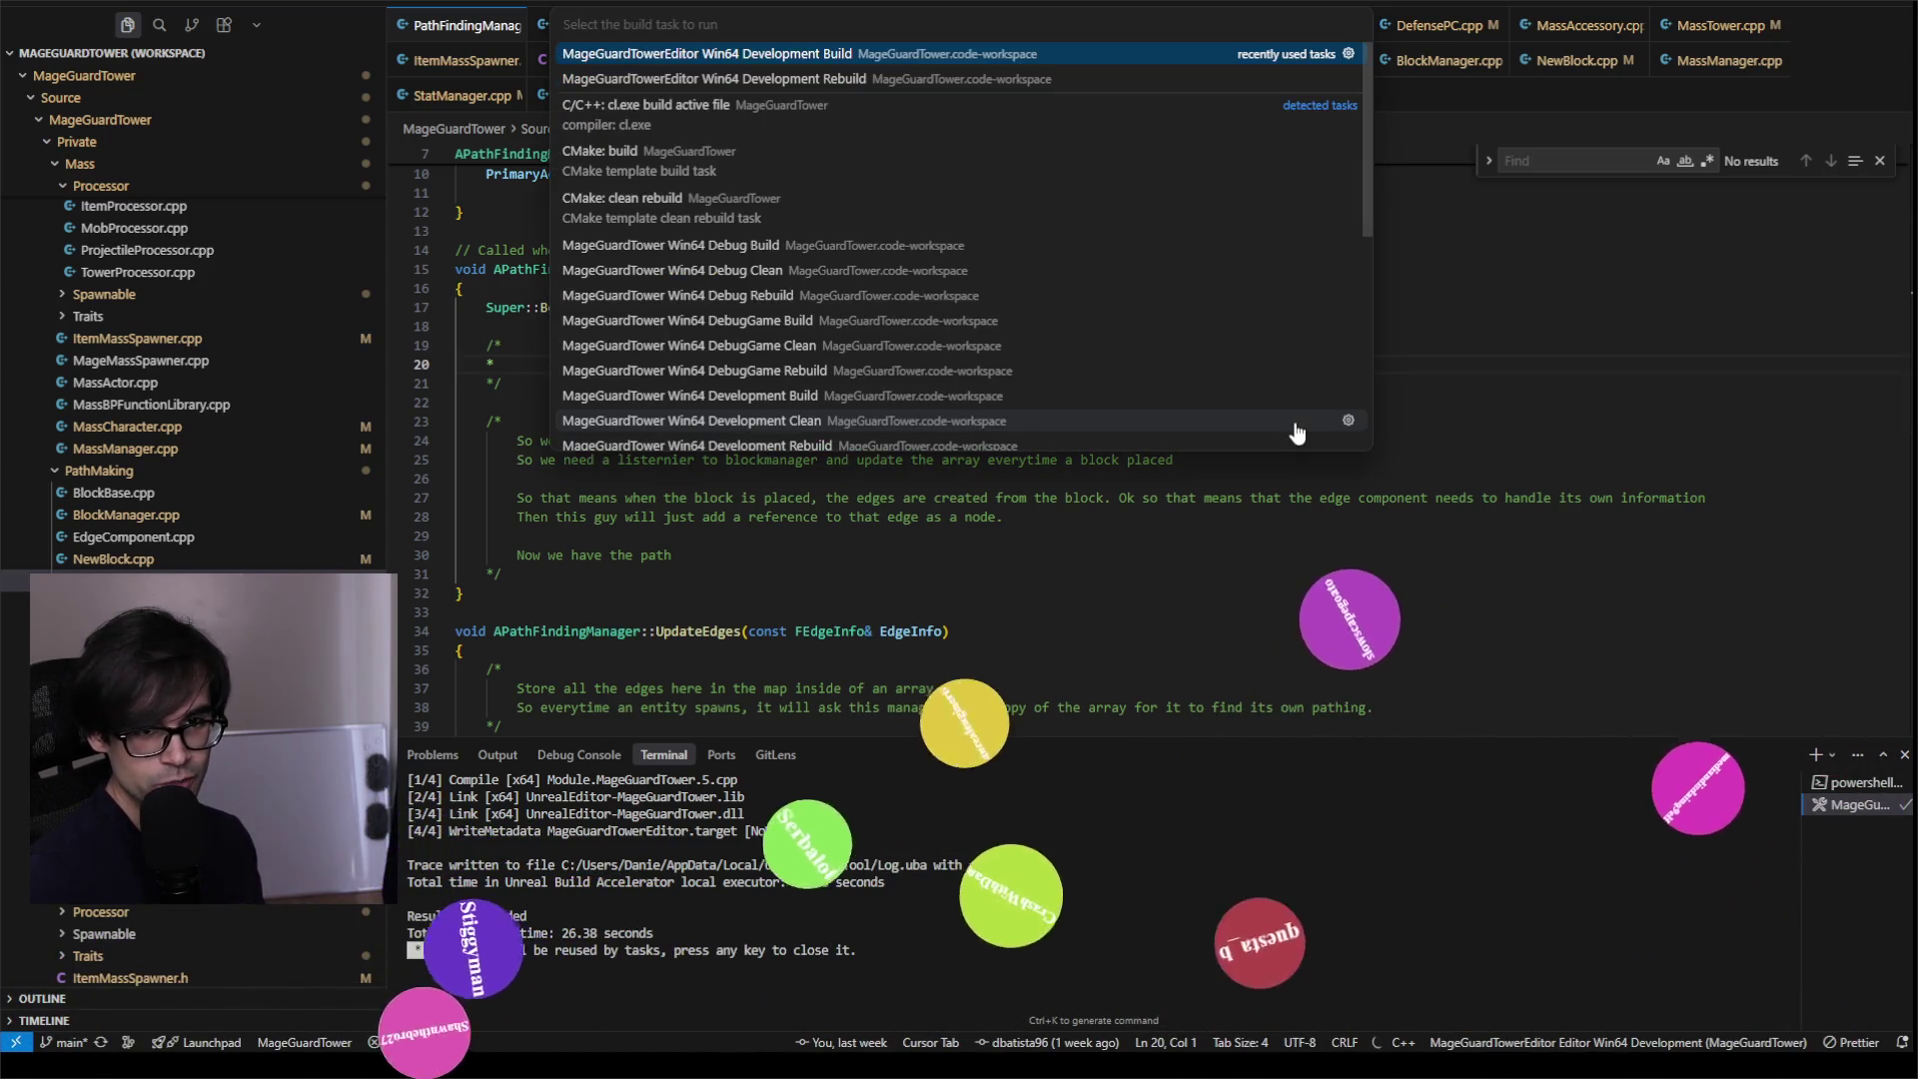
pyautogui.press('Return')
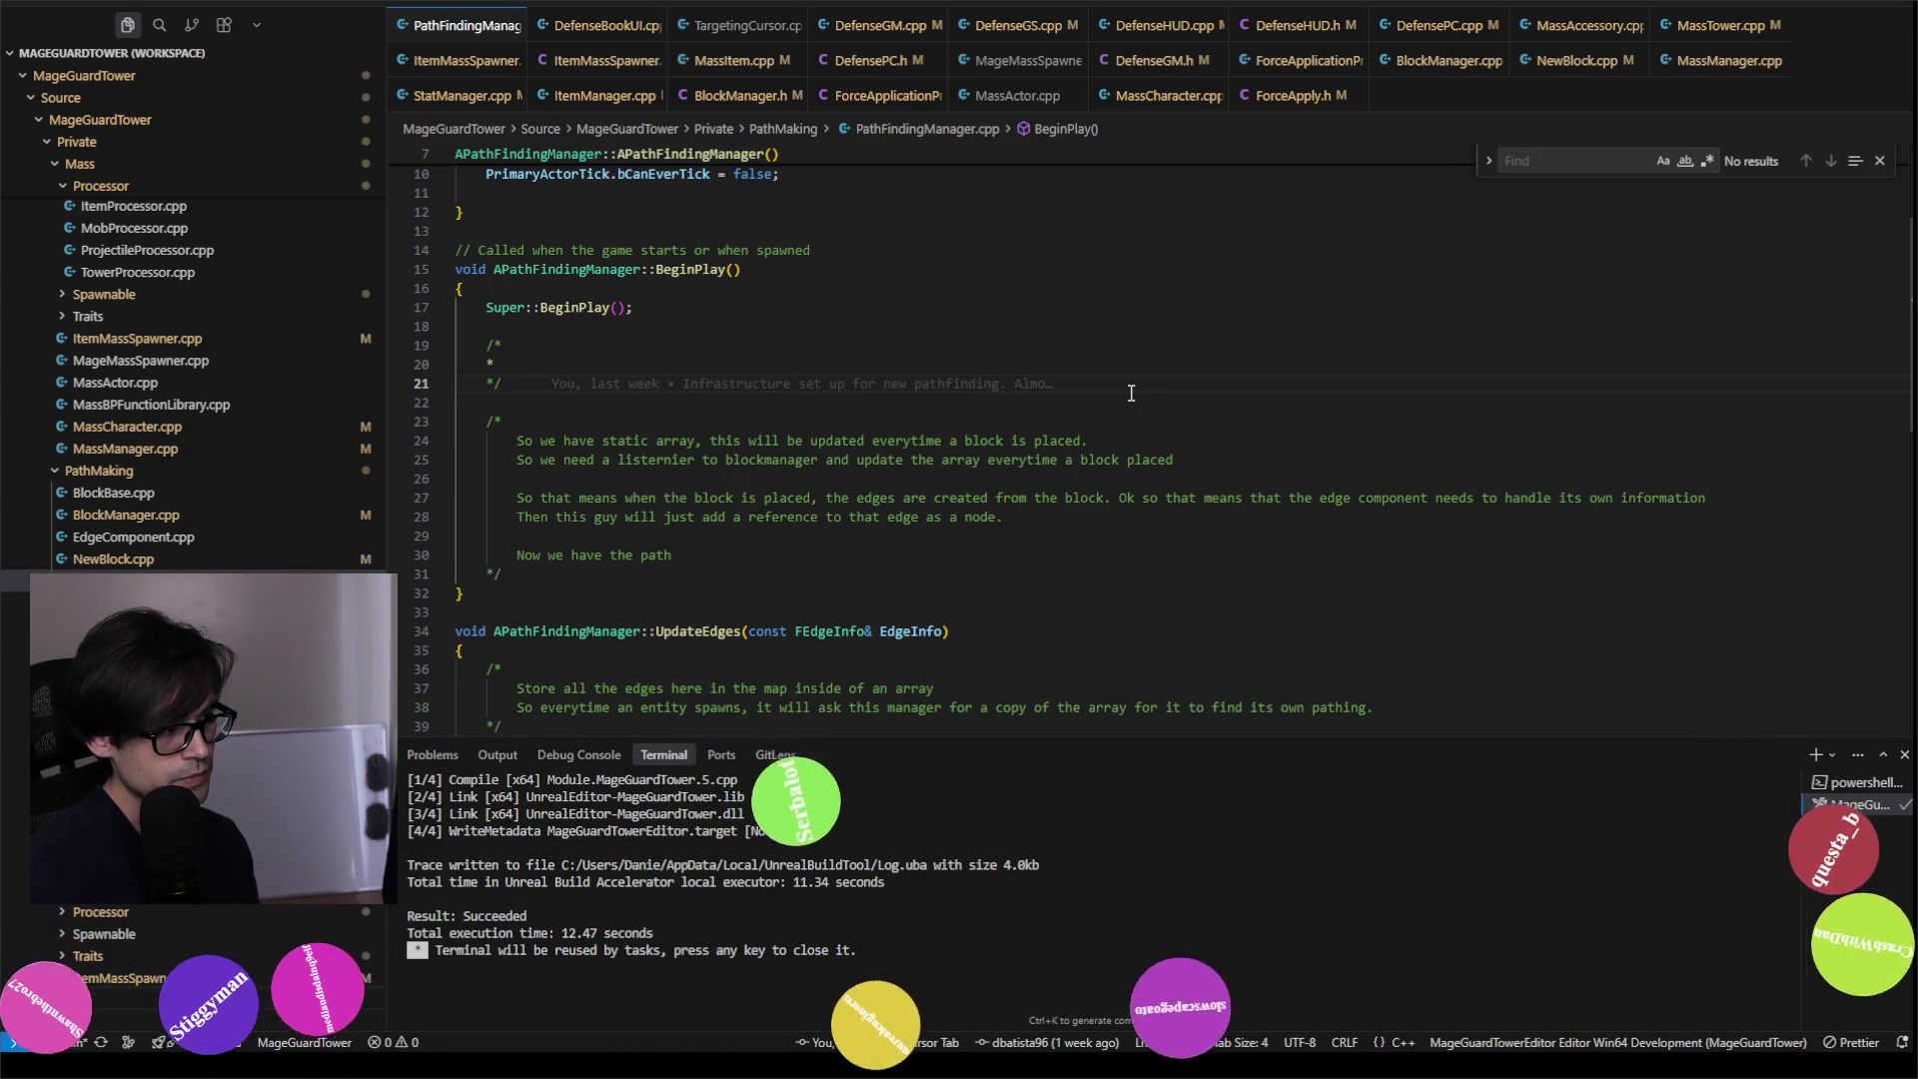
pyautogui.hotkey('alt', 'Tab')
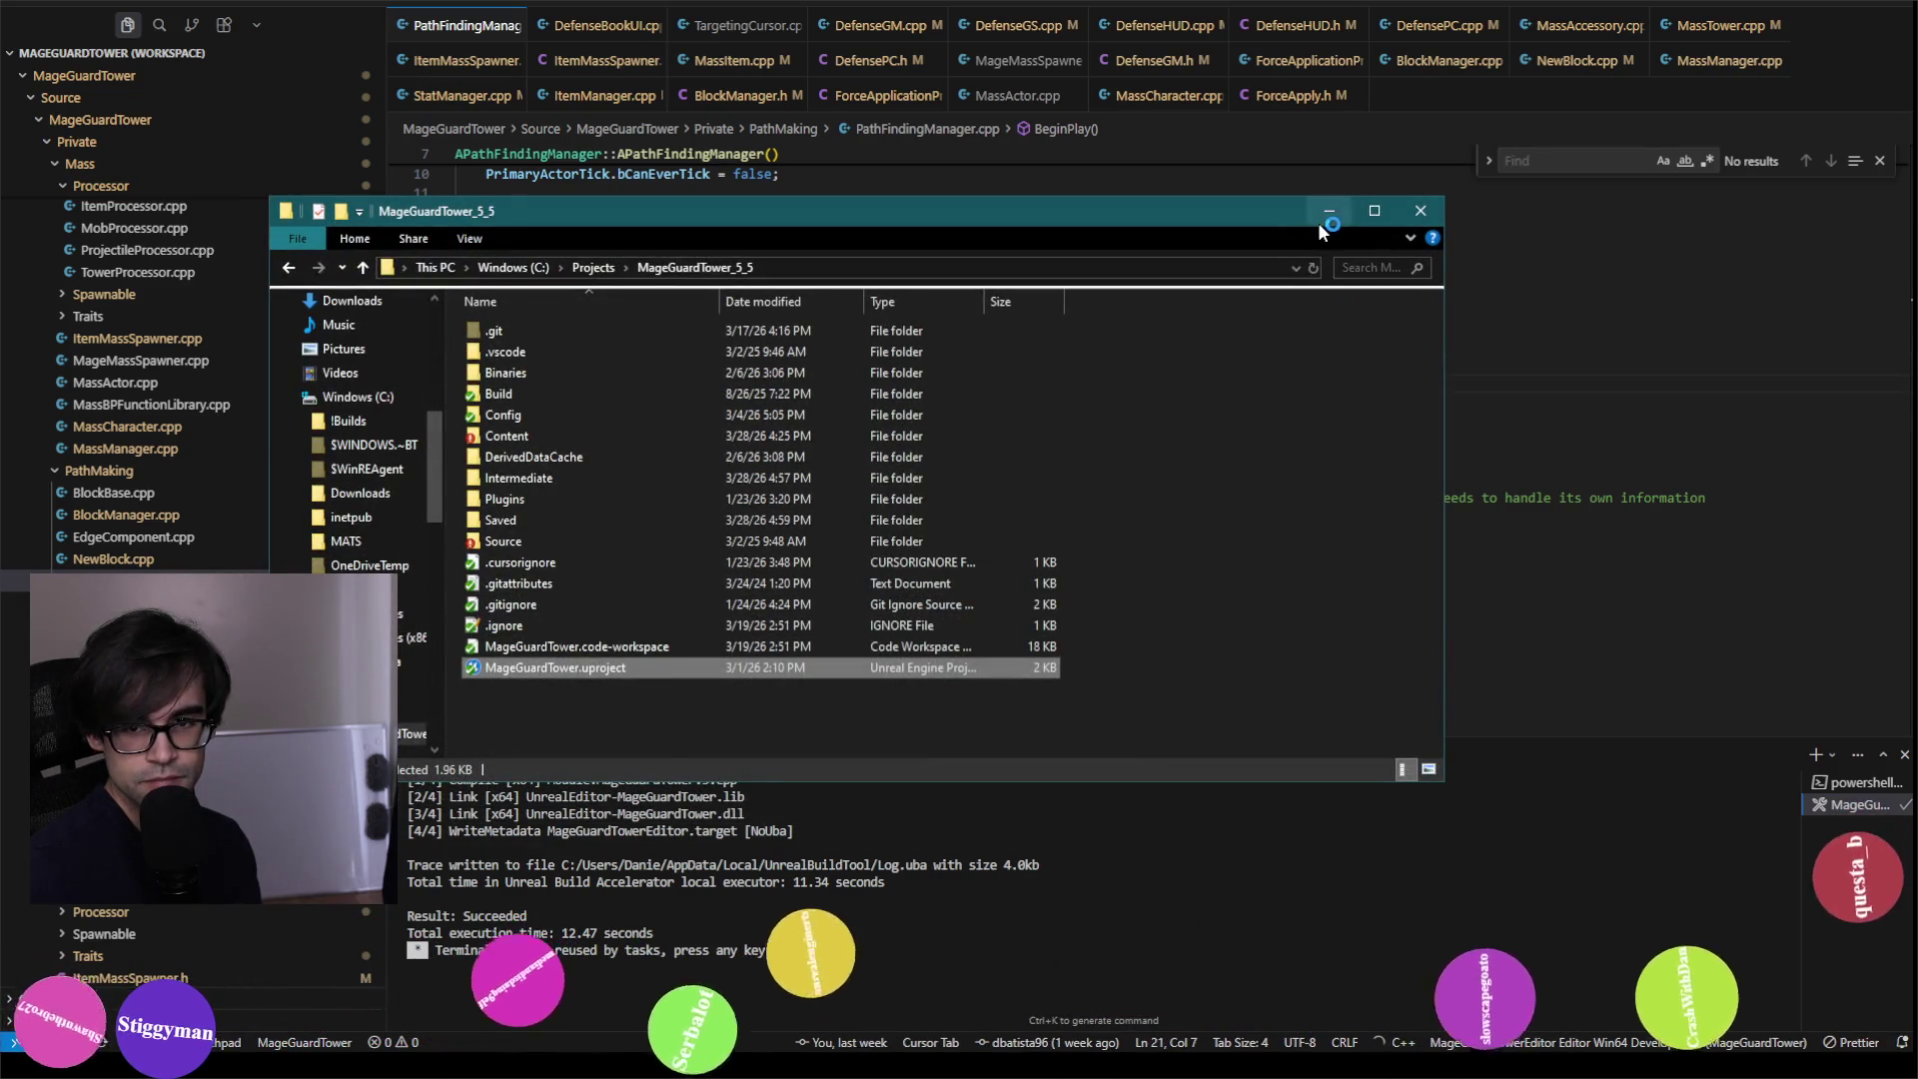
# Step: Minimize the MageGuardTower_5_5 project folder window
pyautogui.click(1320, 220)
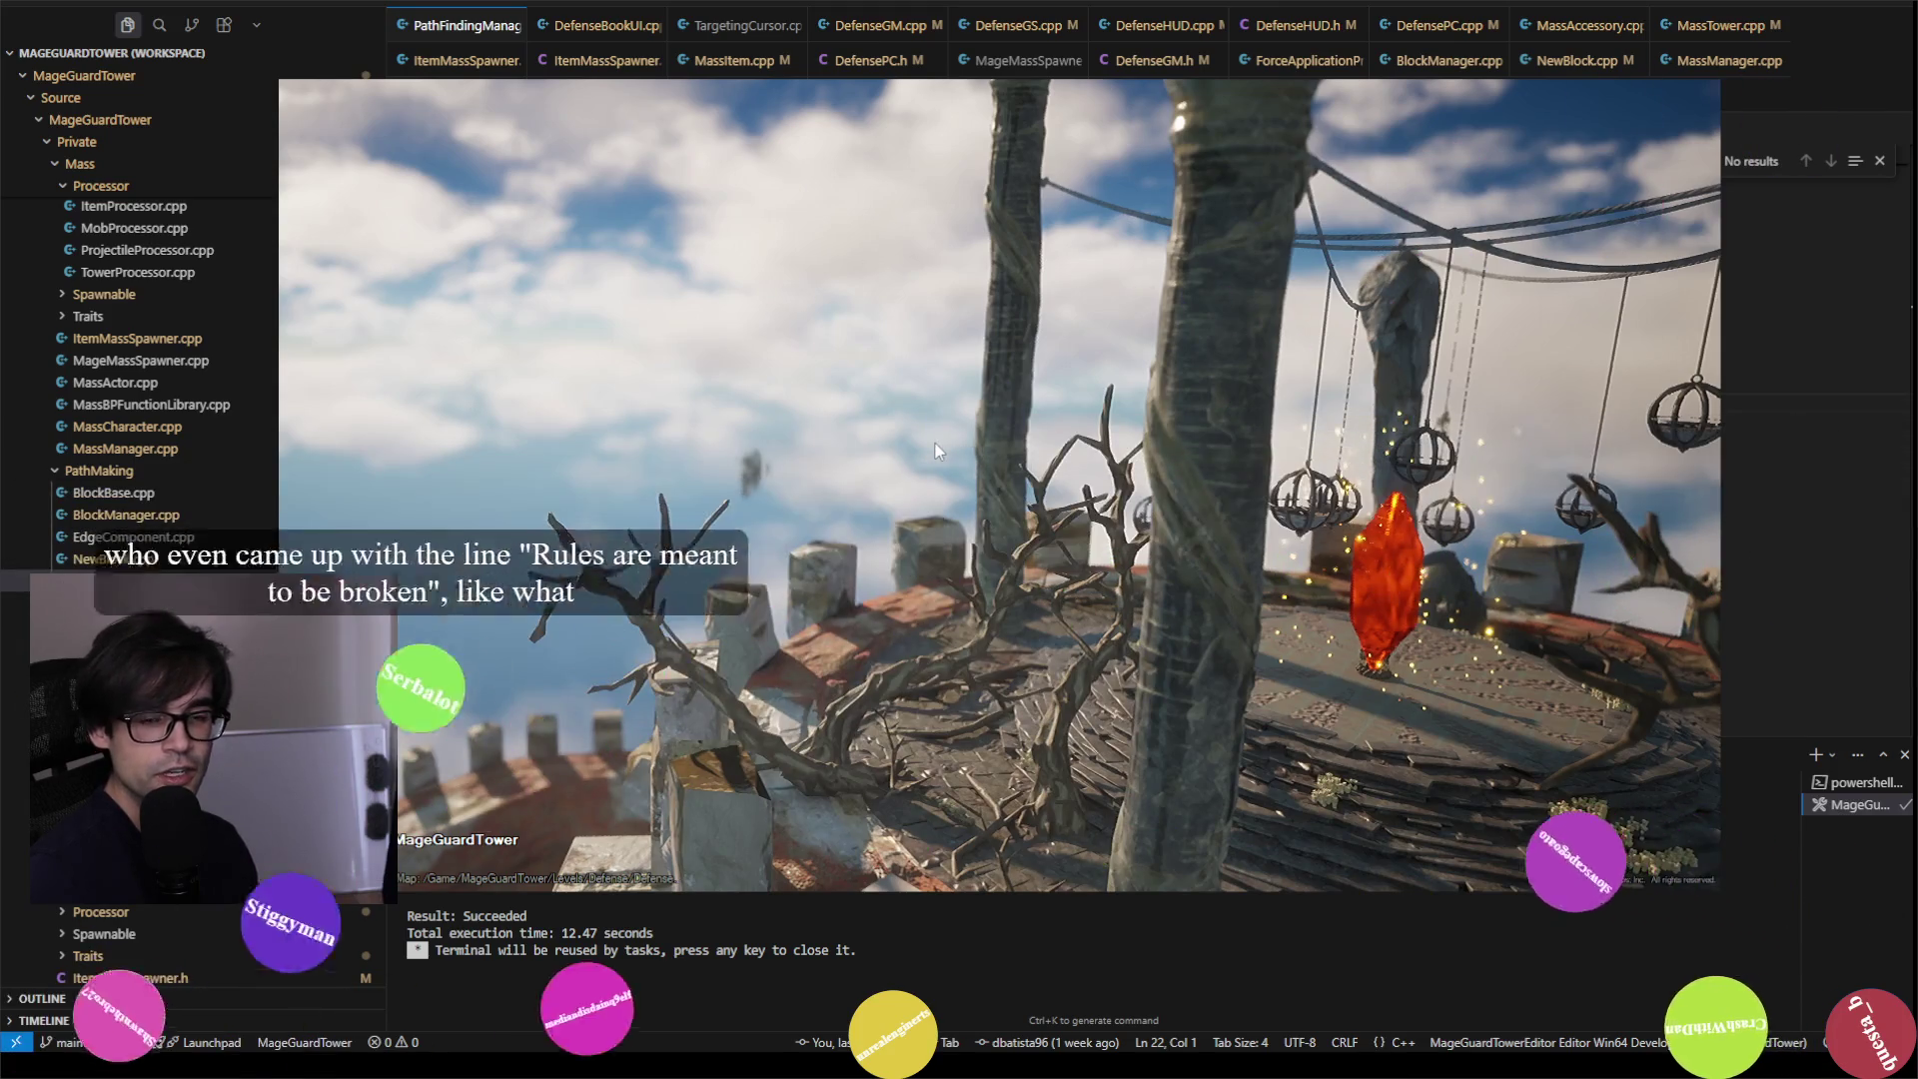
# Step: Switch away from the running MageGuardTower game window
pyautogui.hotkey('alt', 'Tab')
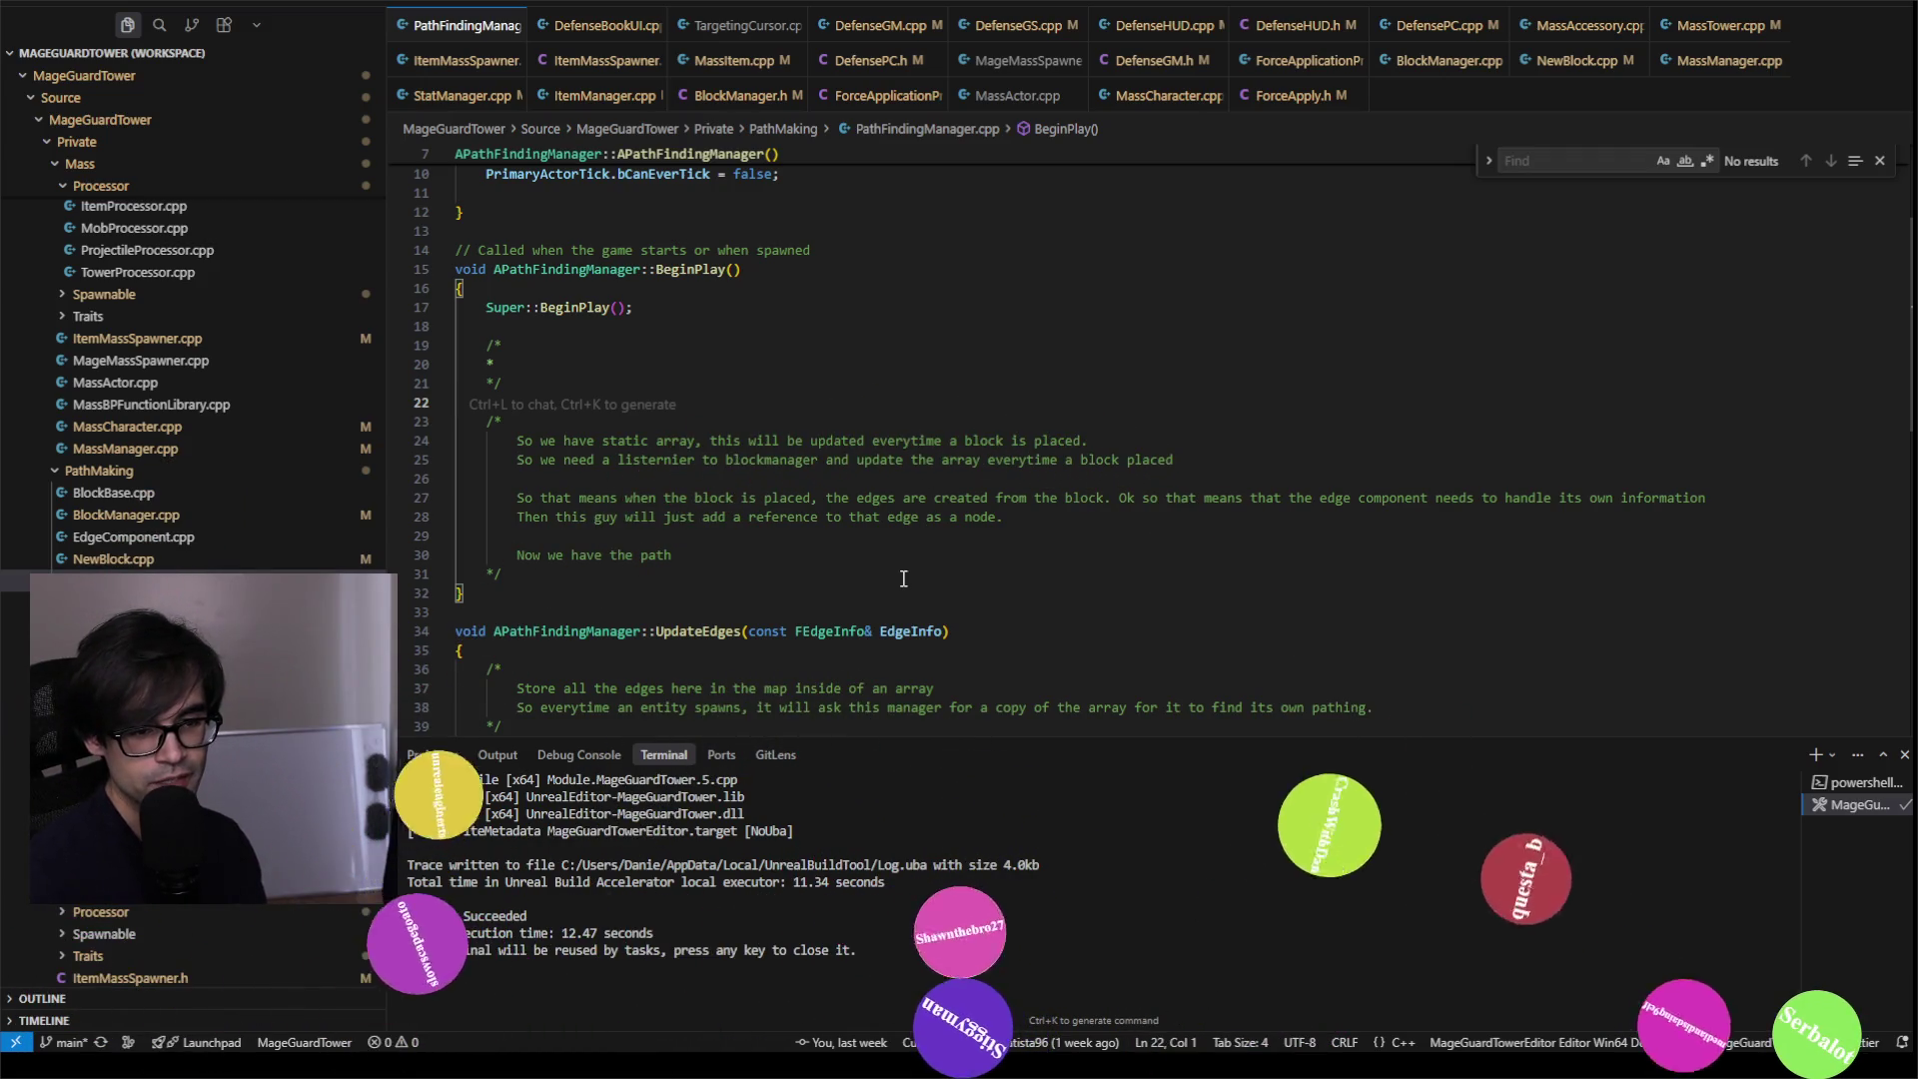
# Step: Add a blank line 32 after the comment block in PathFindingManager.cpp, then switch to the project folder
pyautogui.click(1158, 574)
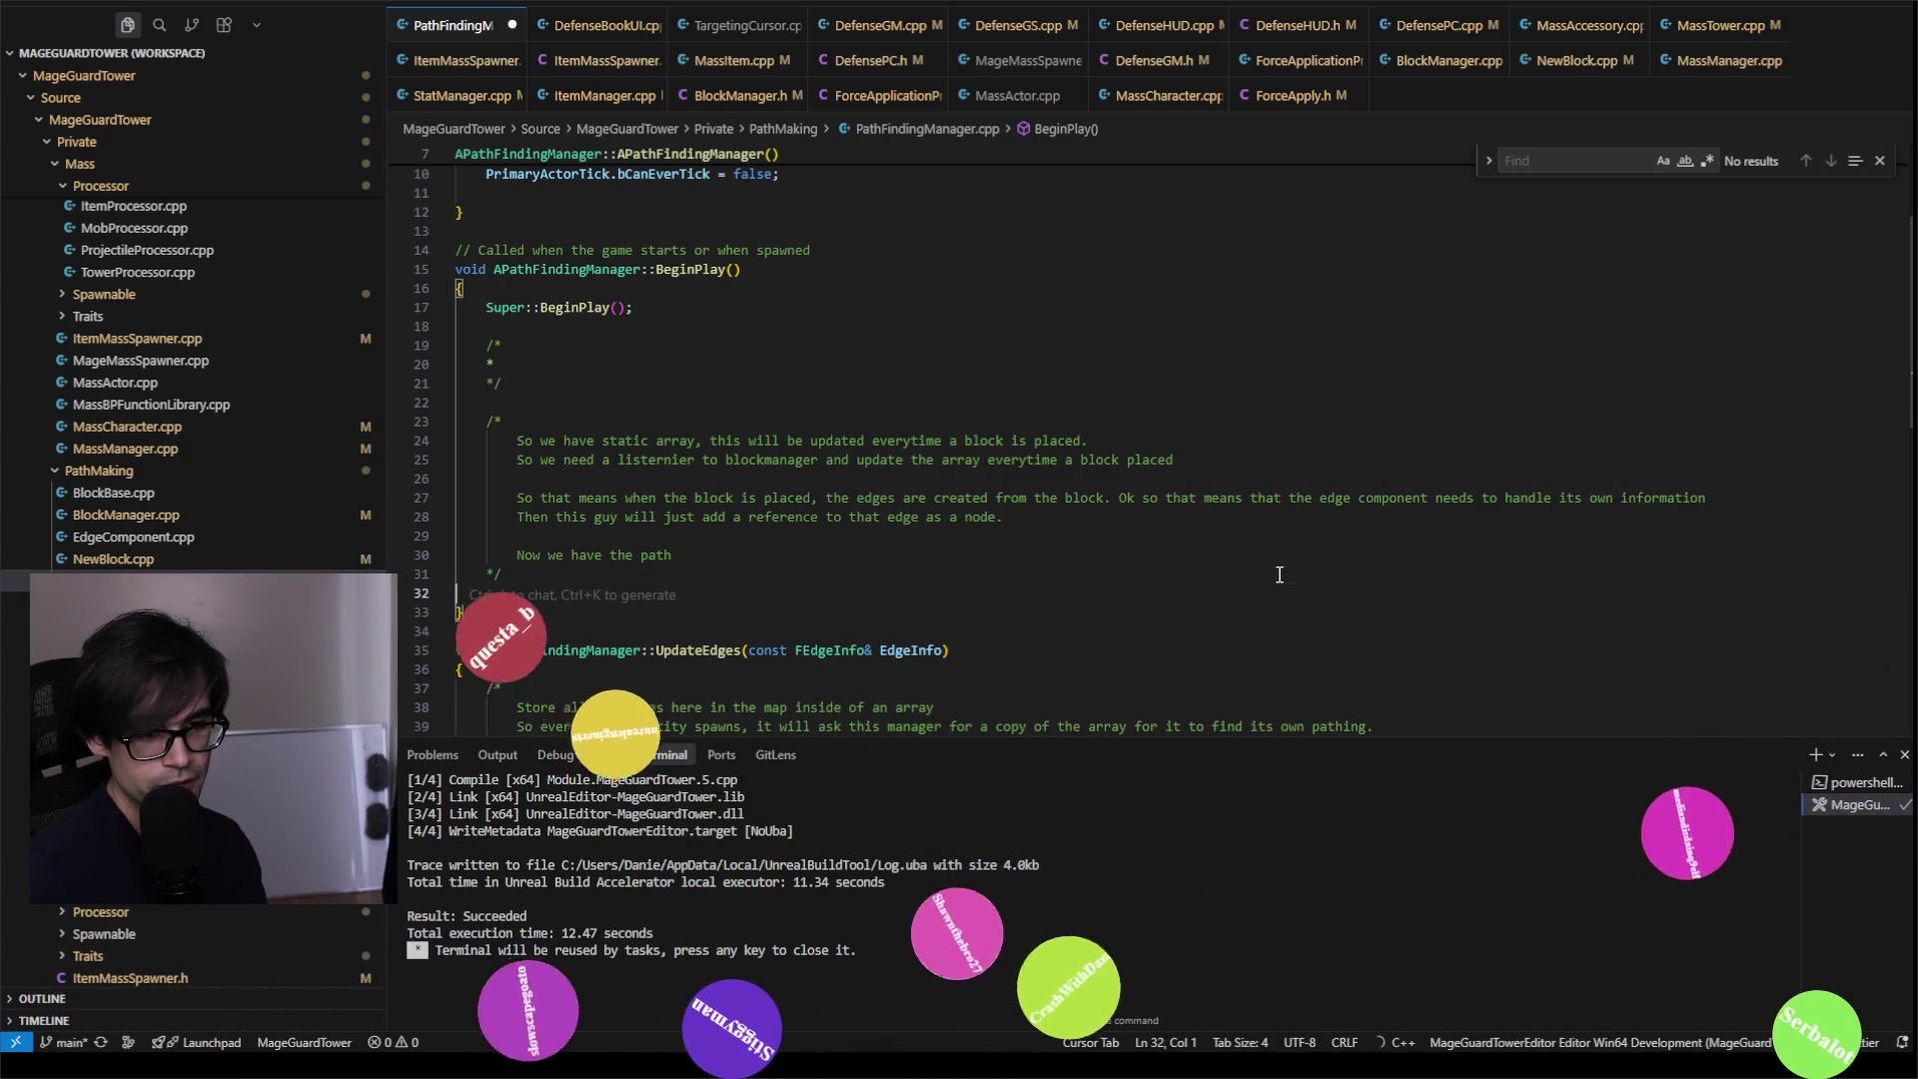
pyautogui.press('Return')
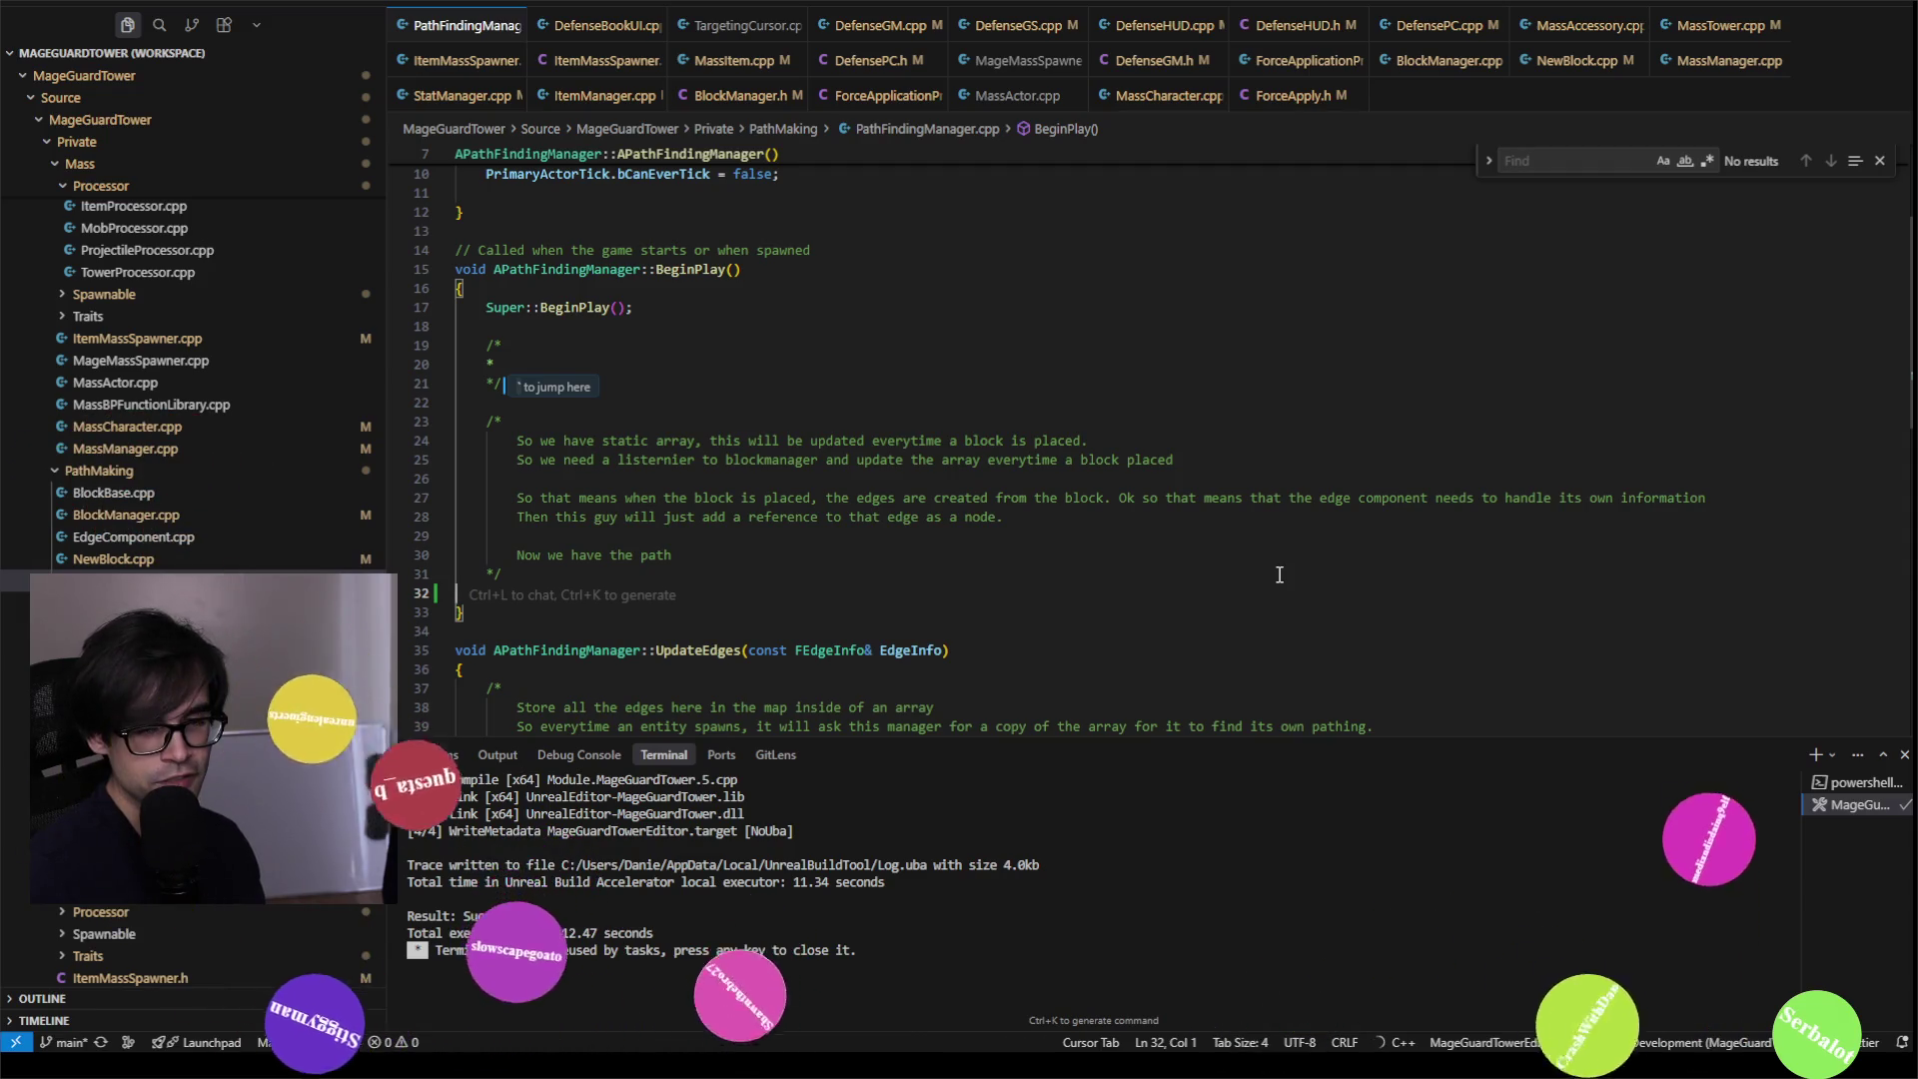
pyautogui.press('BackSpace')
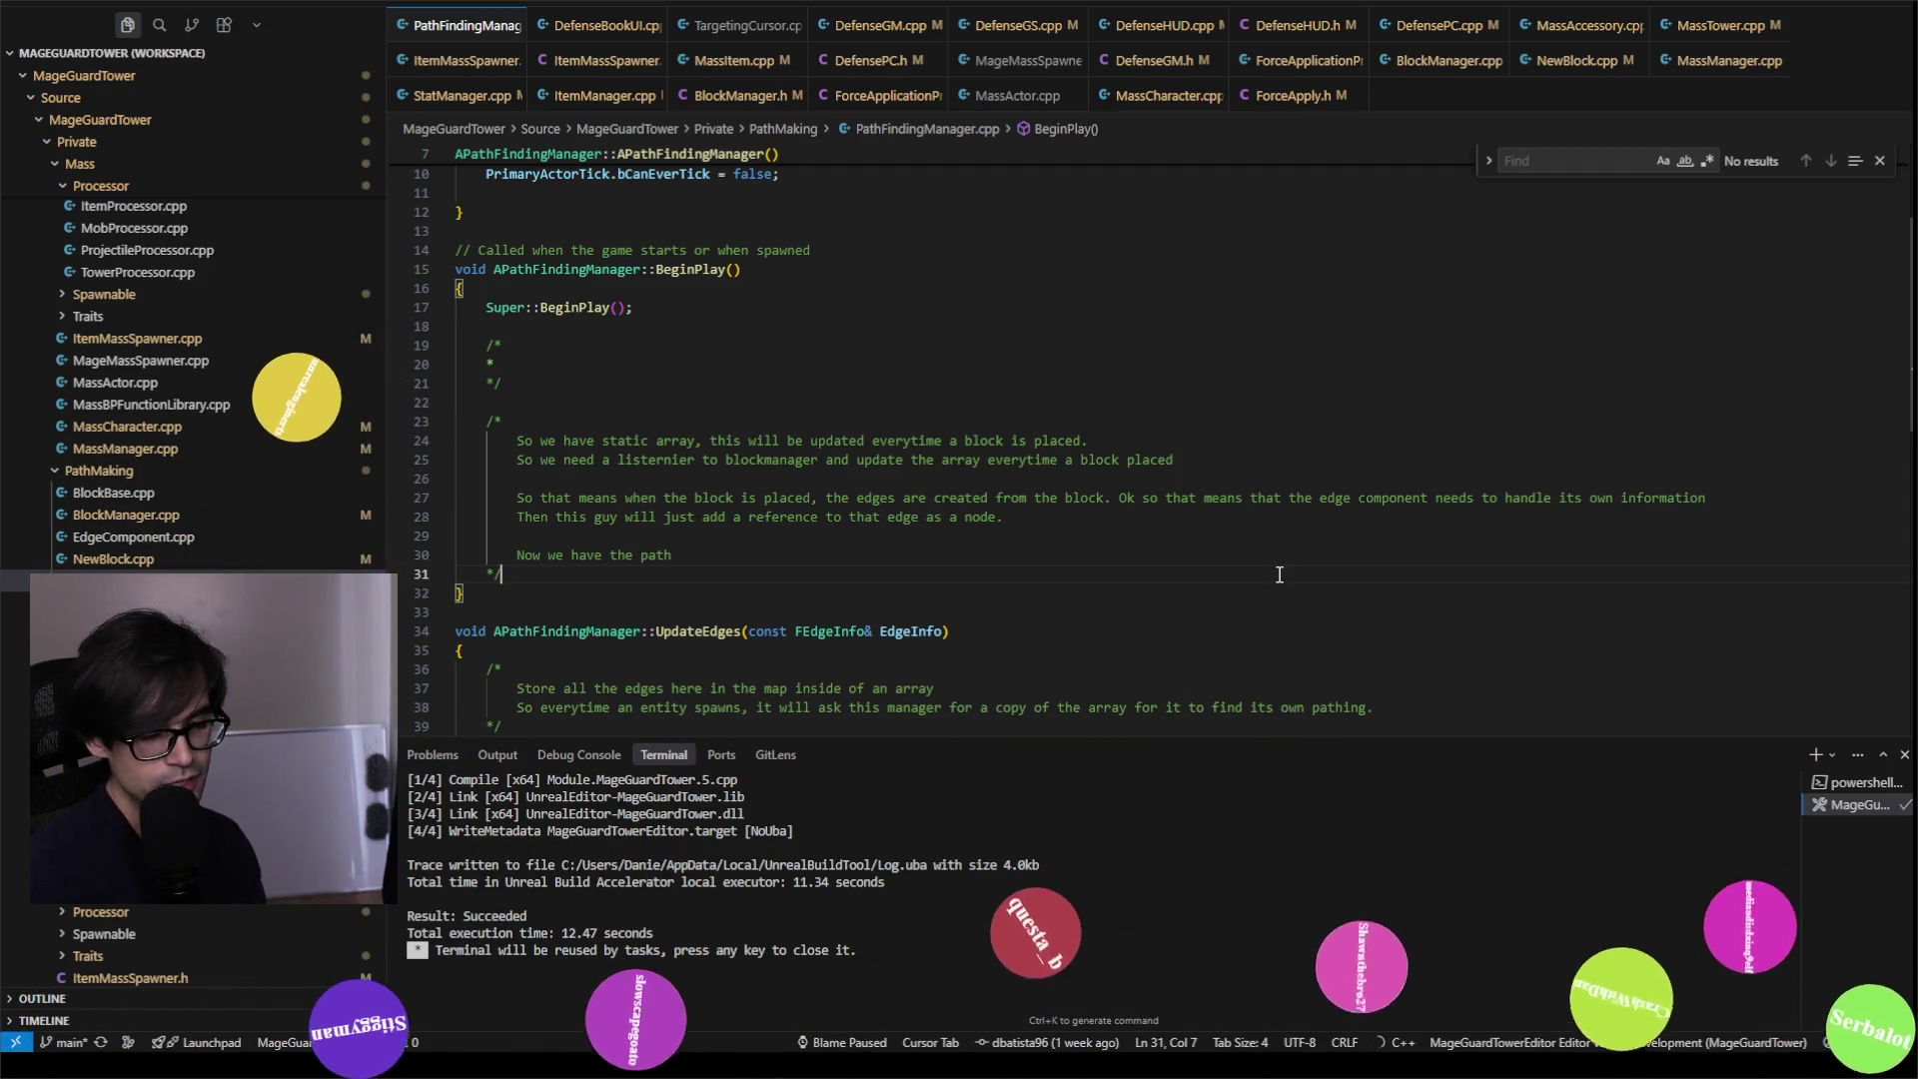
pyautogui.press('Return')
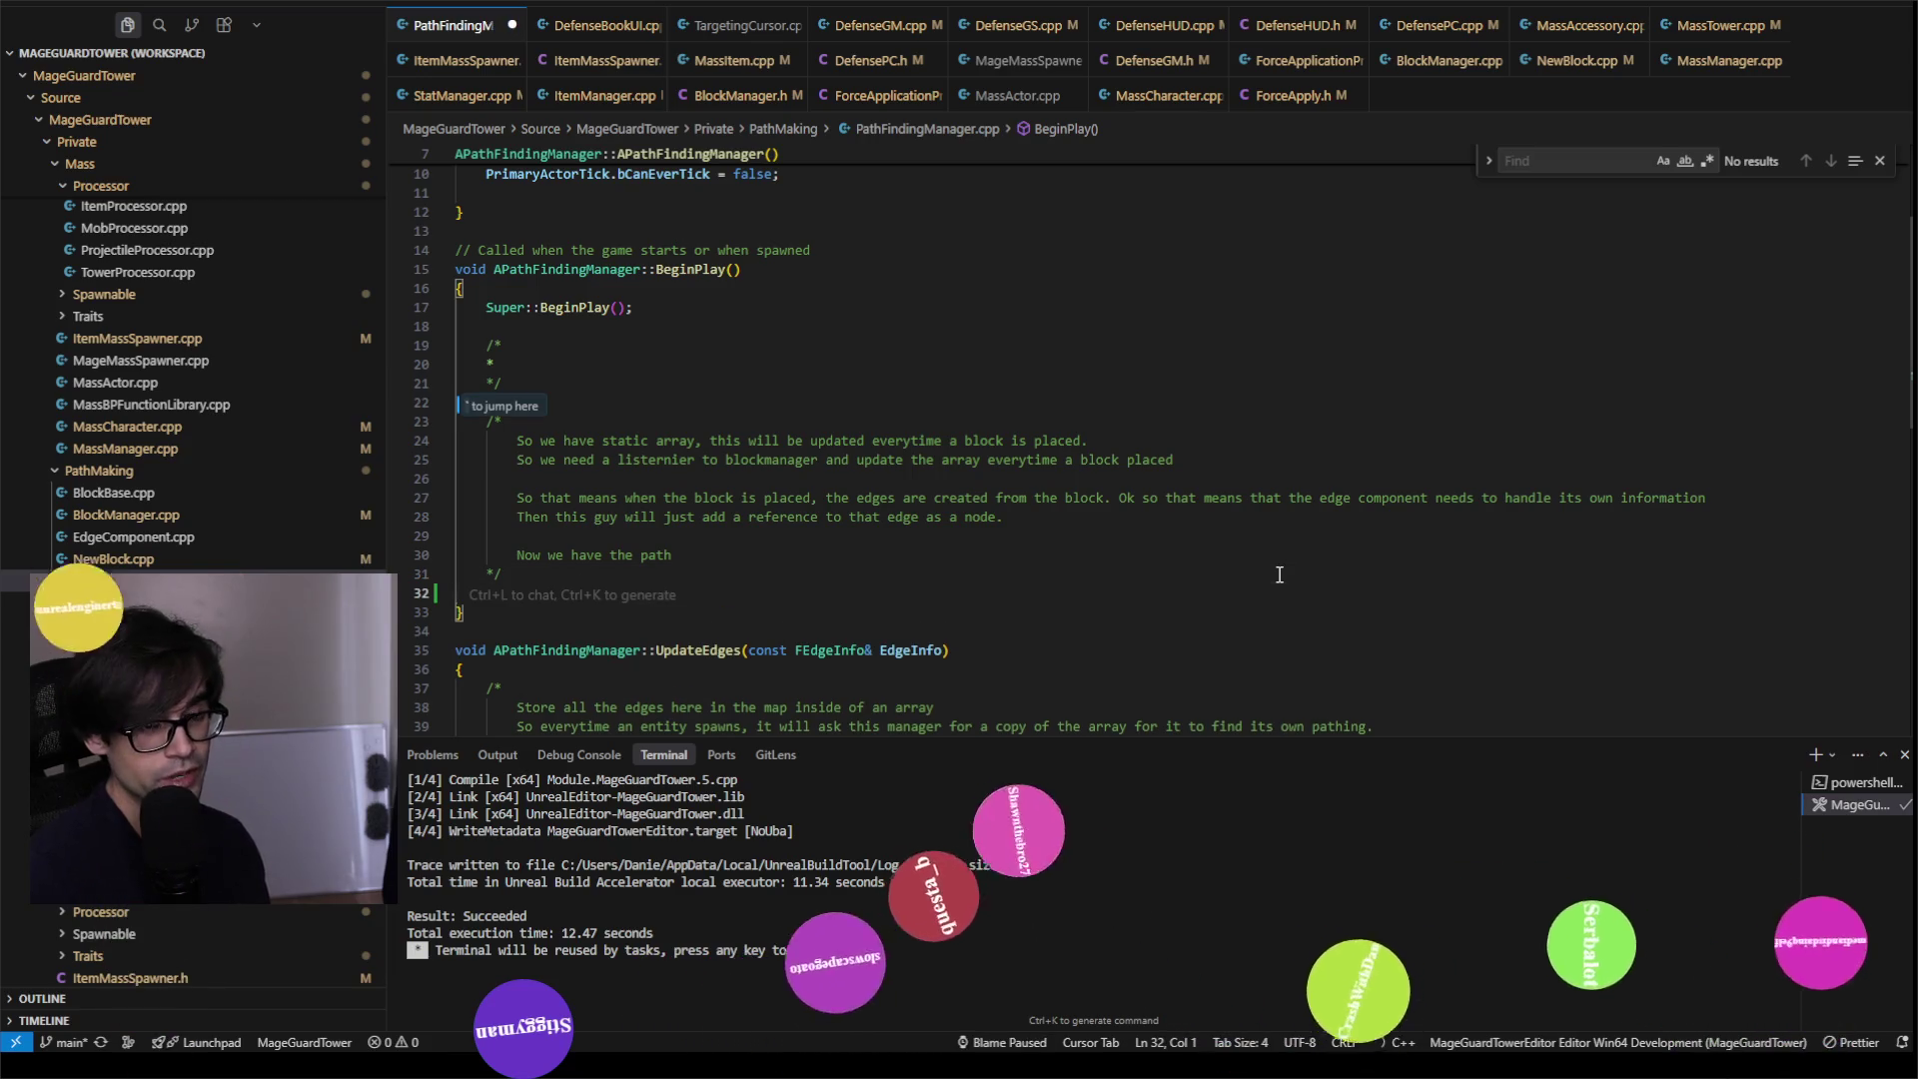
pyautogui.press('BackSpace')
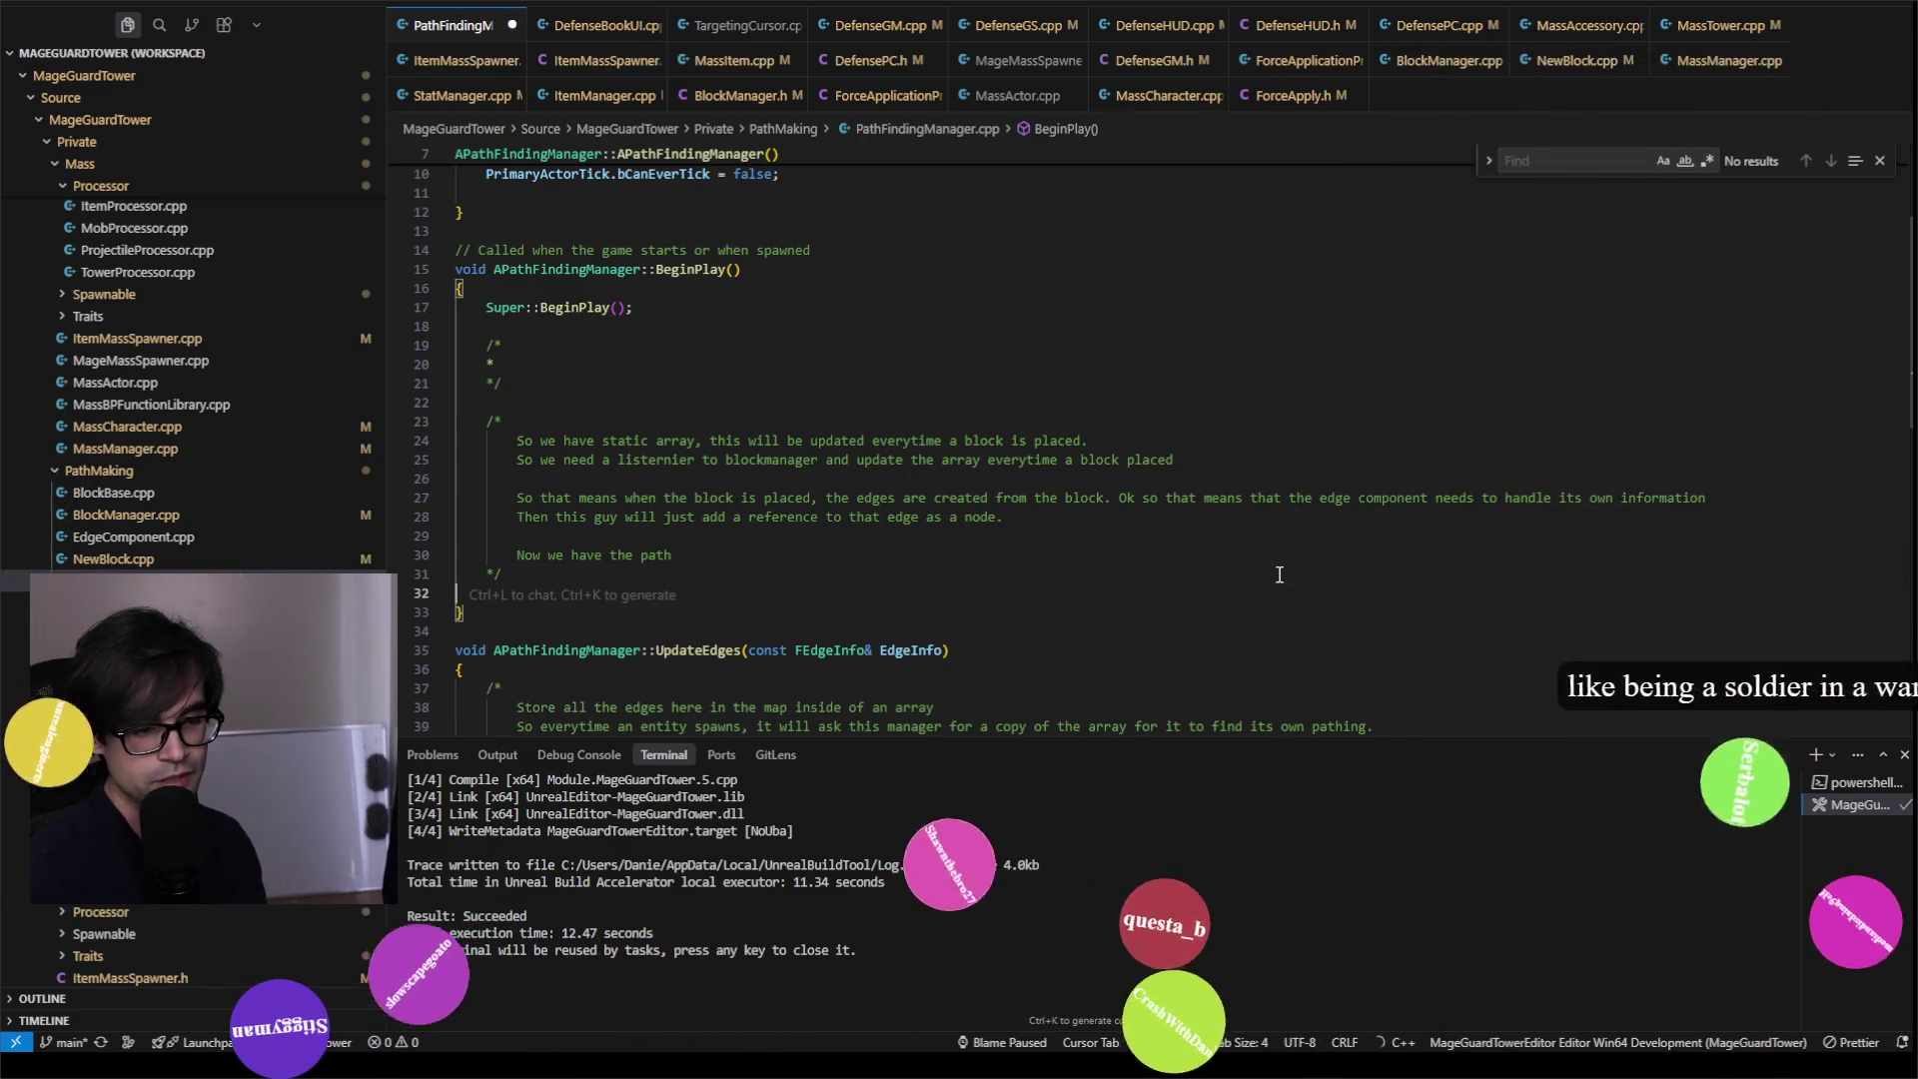
pyautogui.press('Return')
pyautogui.hotkey('alt', 'Tab')
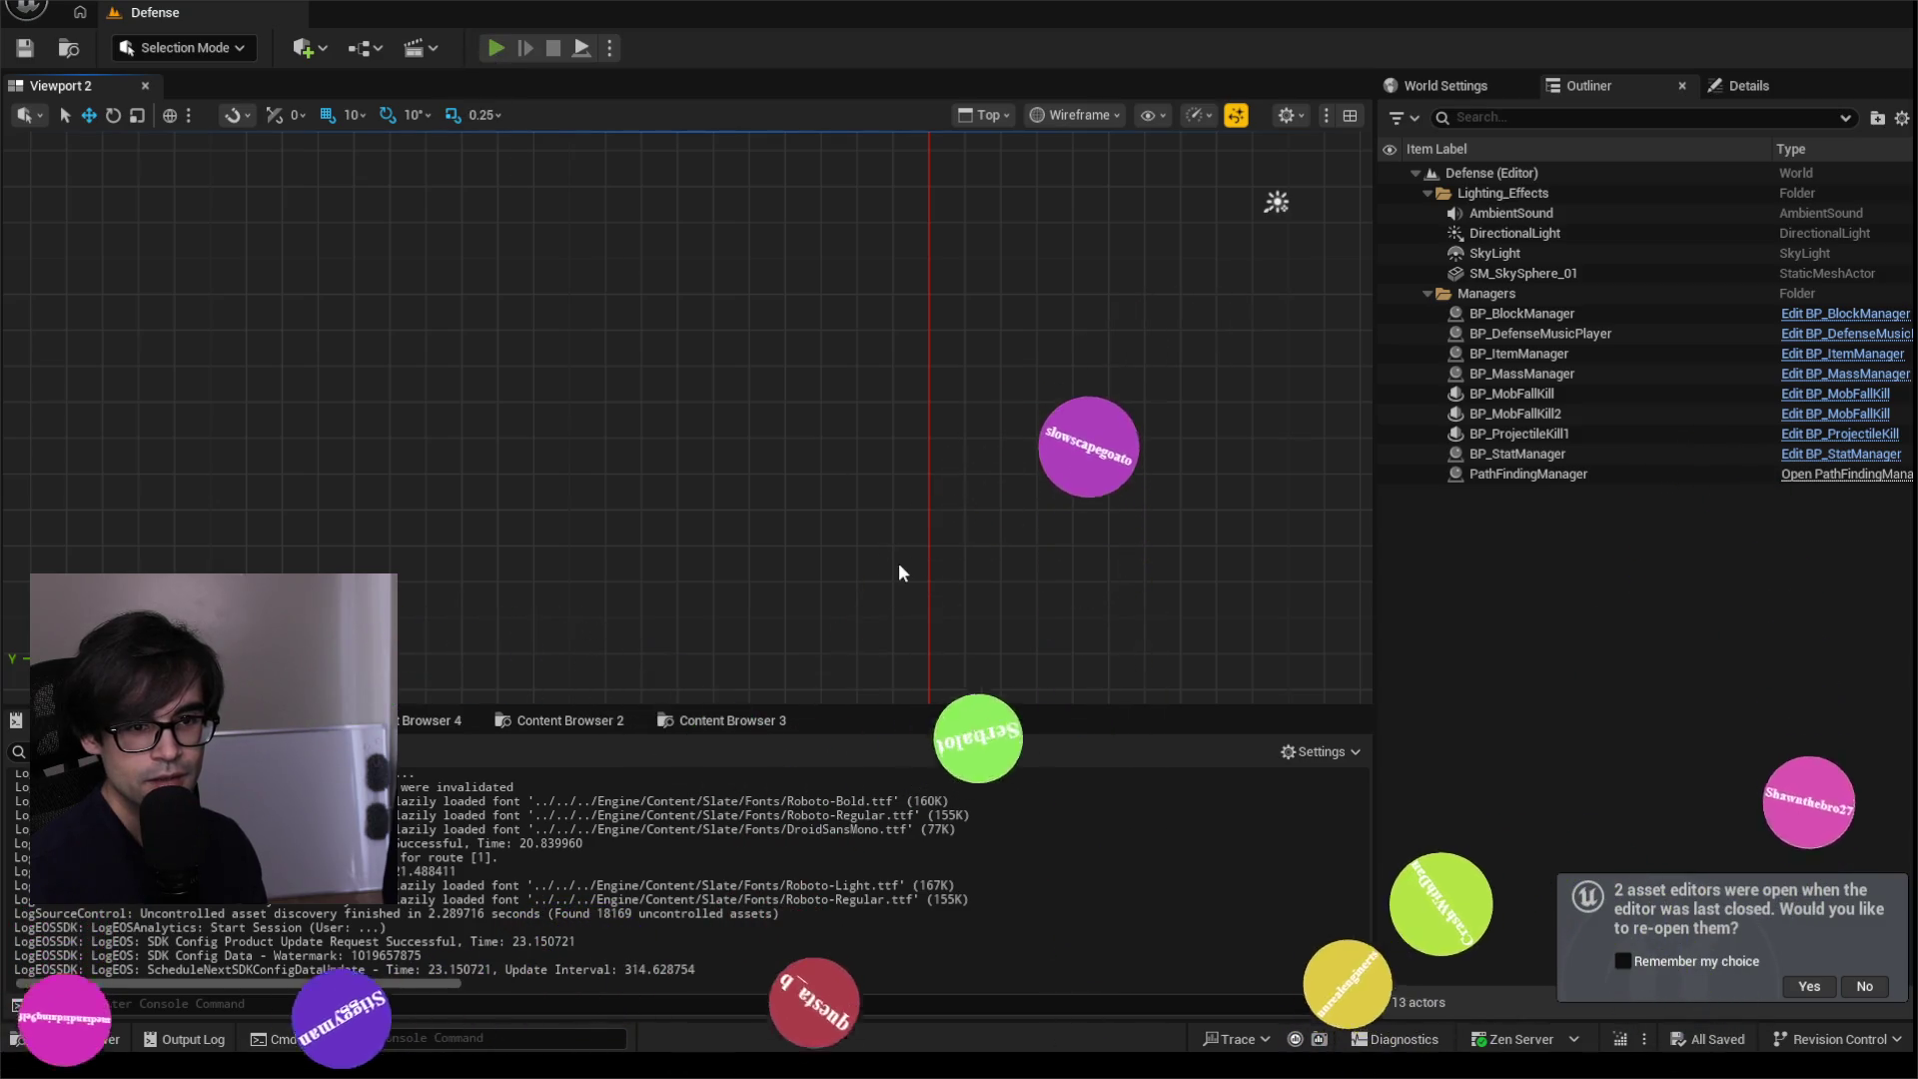
# Step: Play the Defense level, enlarge the Output Log and clear it
pyautogui.hotkey('alt', 'p')
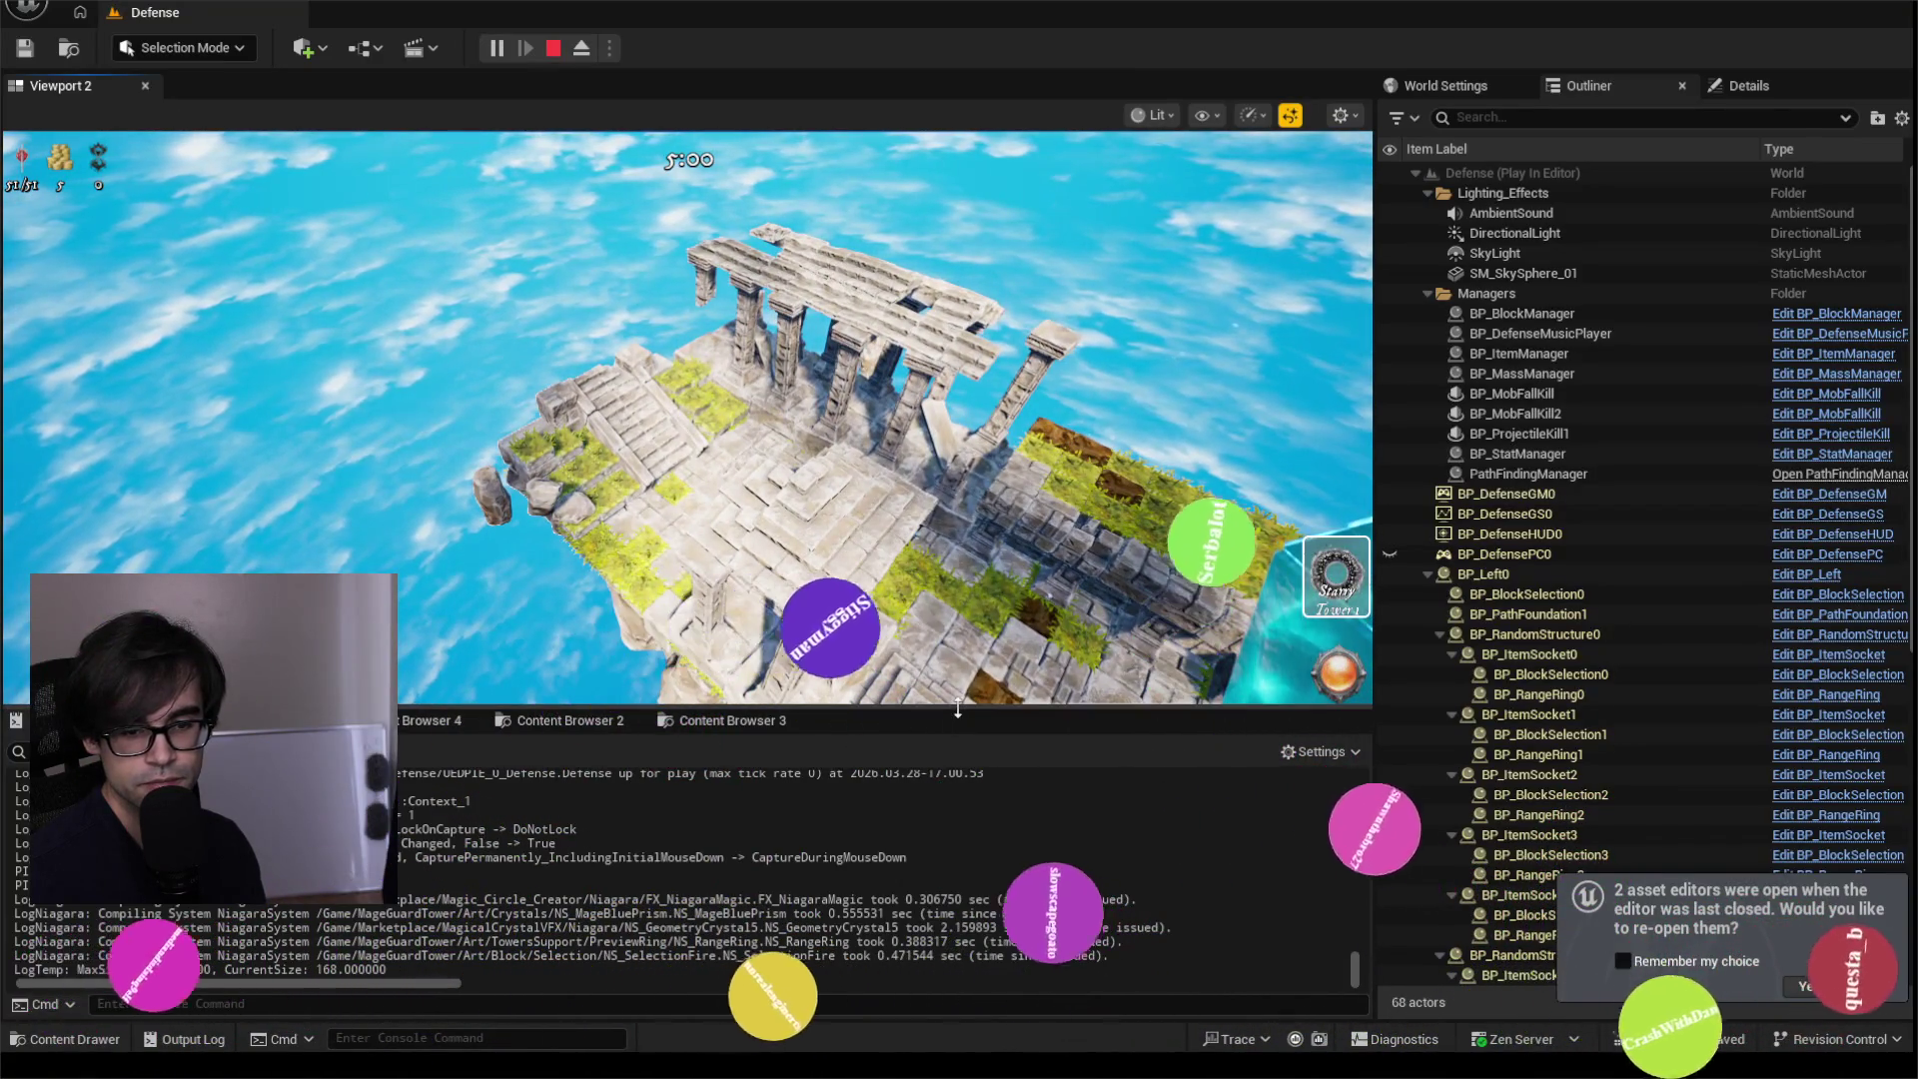
pyautogui.moveTo(964, 706); pyautogui.dragTo(969, 477)
pyautogui.rightClick(994, 612)
pyautogui.click(993, 613)
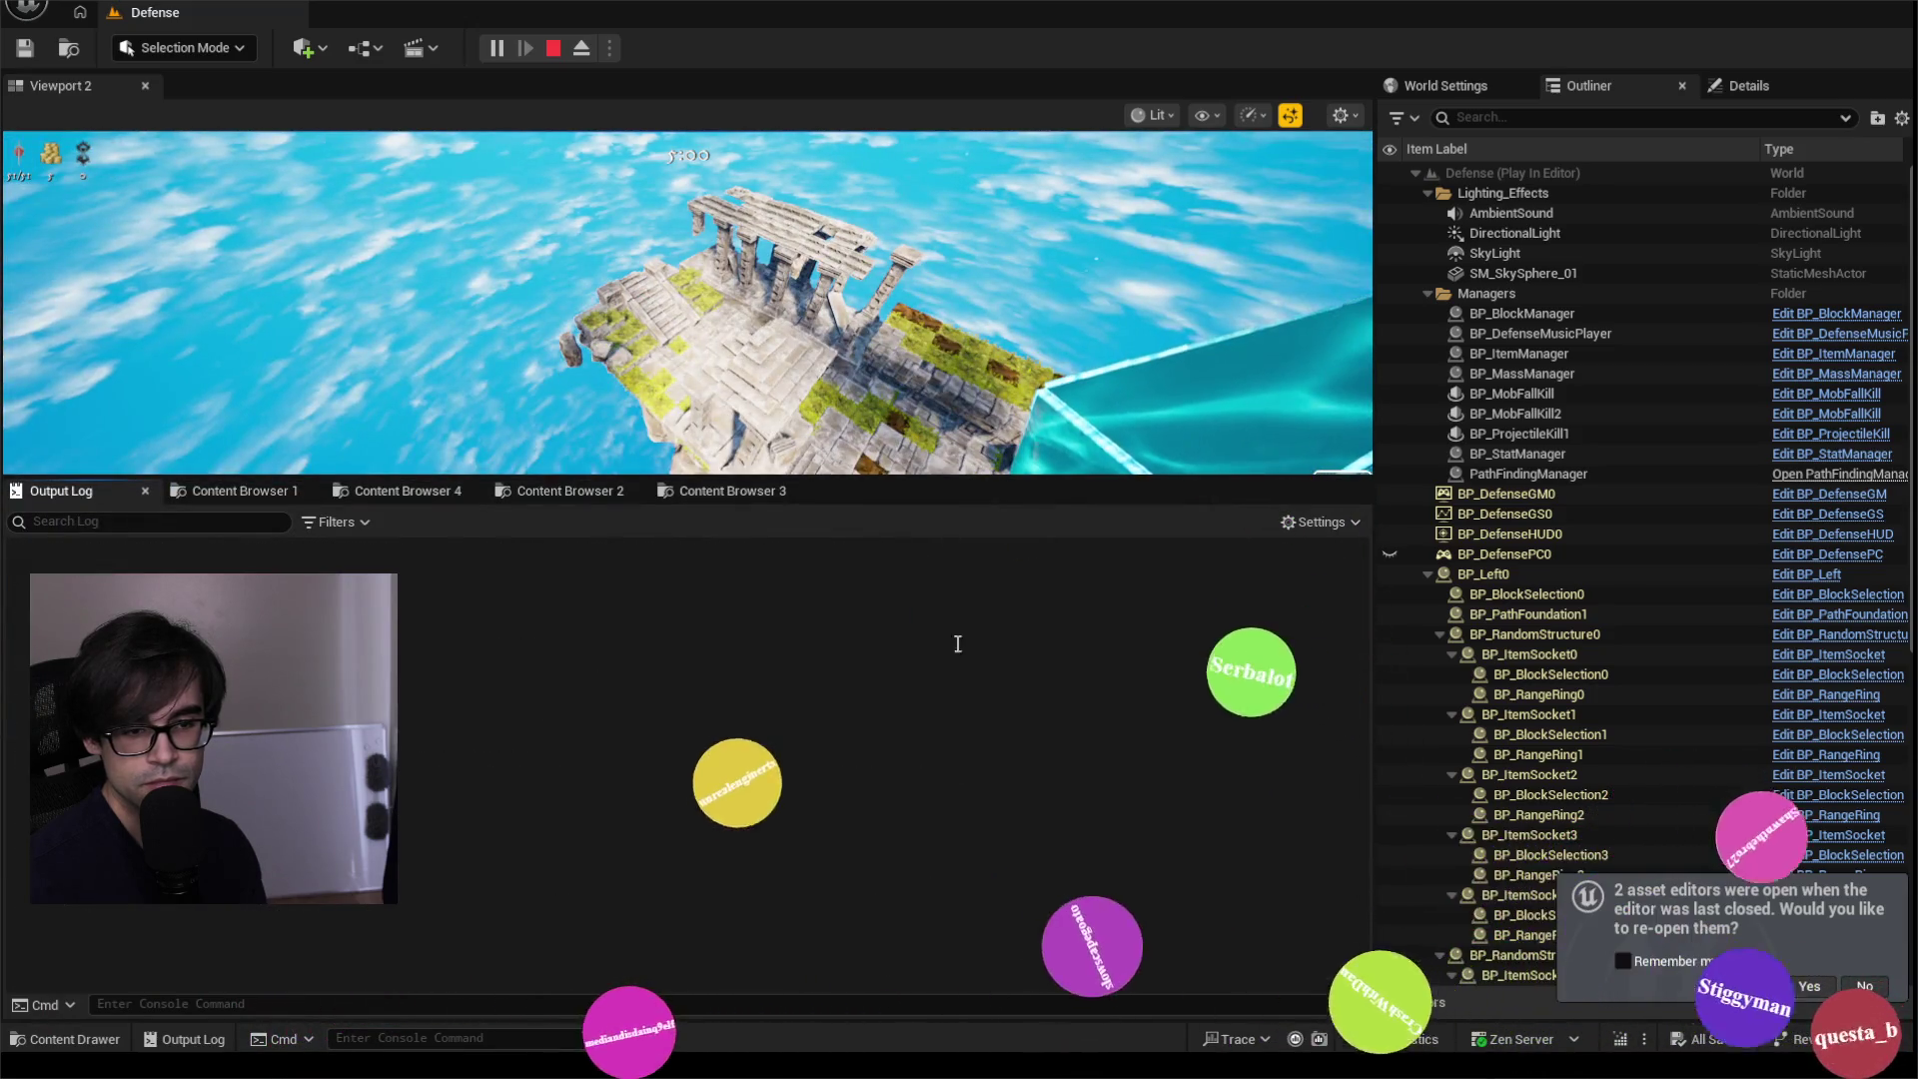
# Step: Run dumpticks from the console, showing 67 tick functions with 34 enabled, and copy the output
pyautogui.press('`')
pyautogui.press('Up')
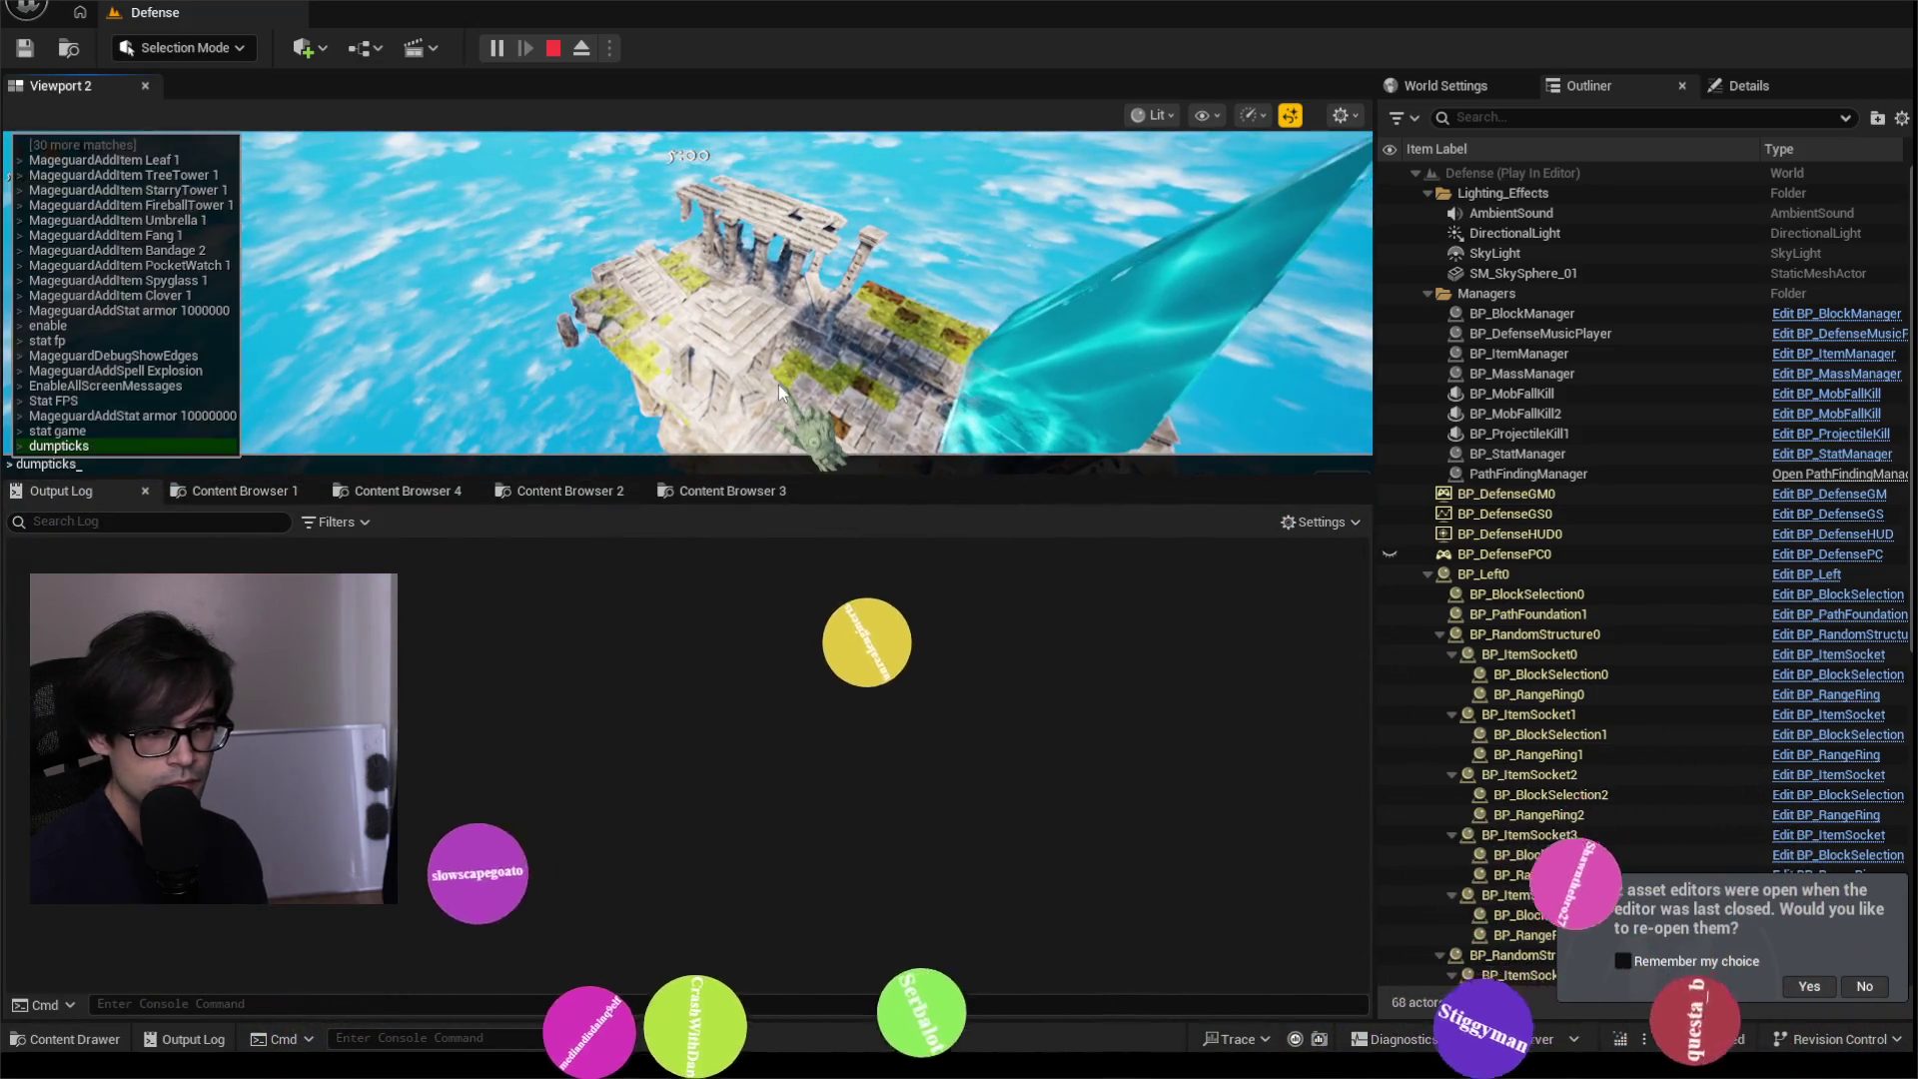
pyautogui.press('Return')
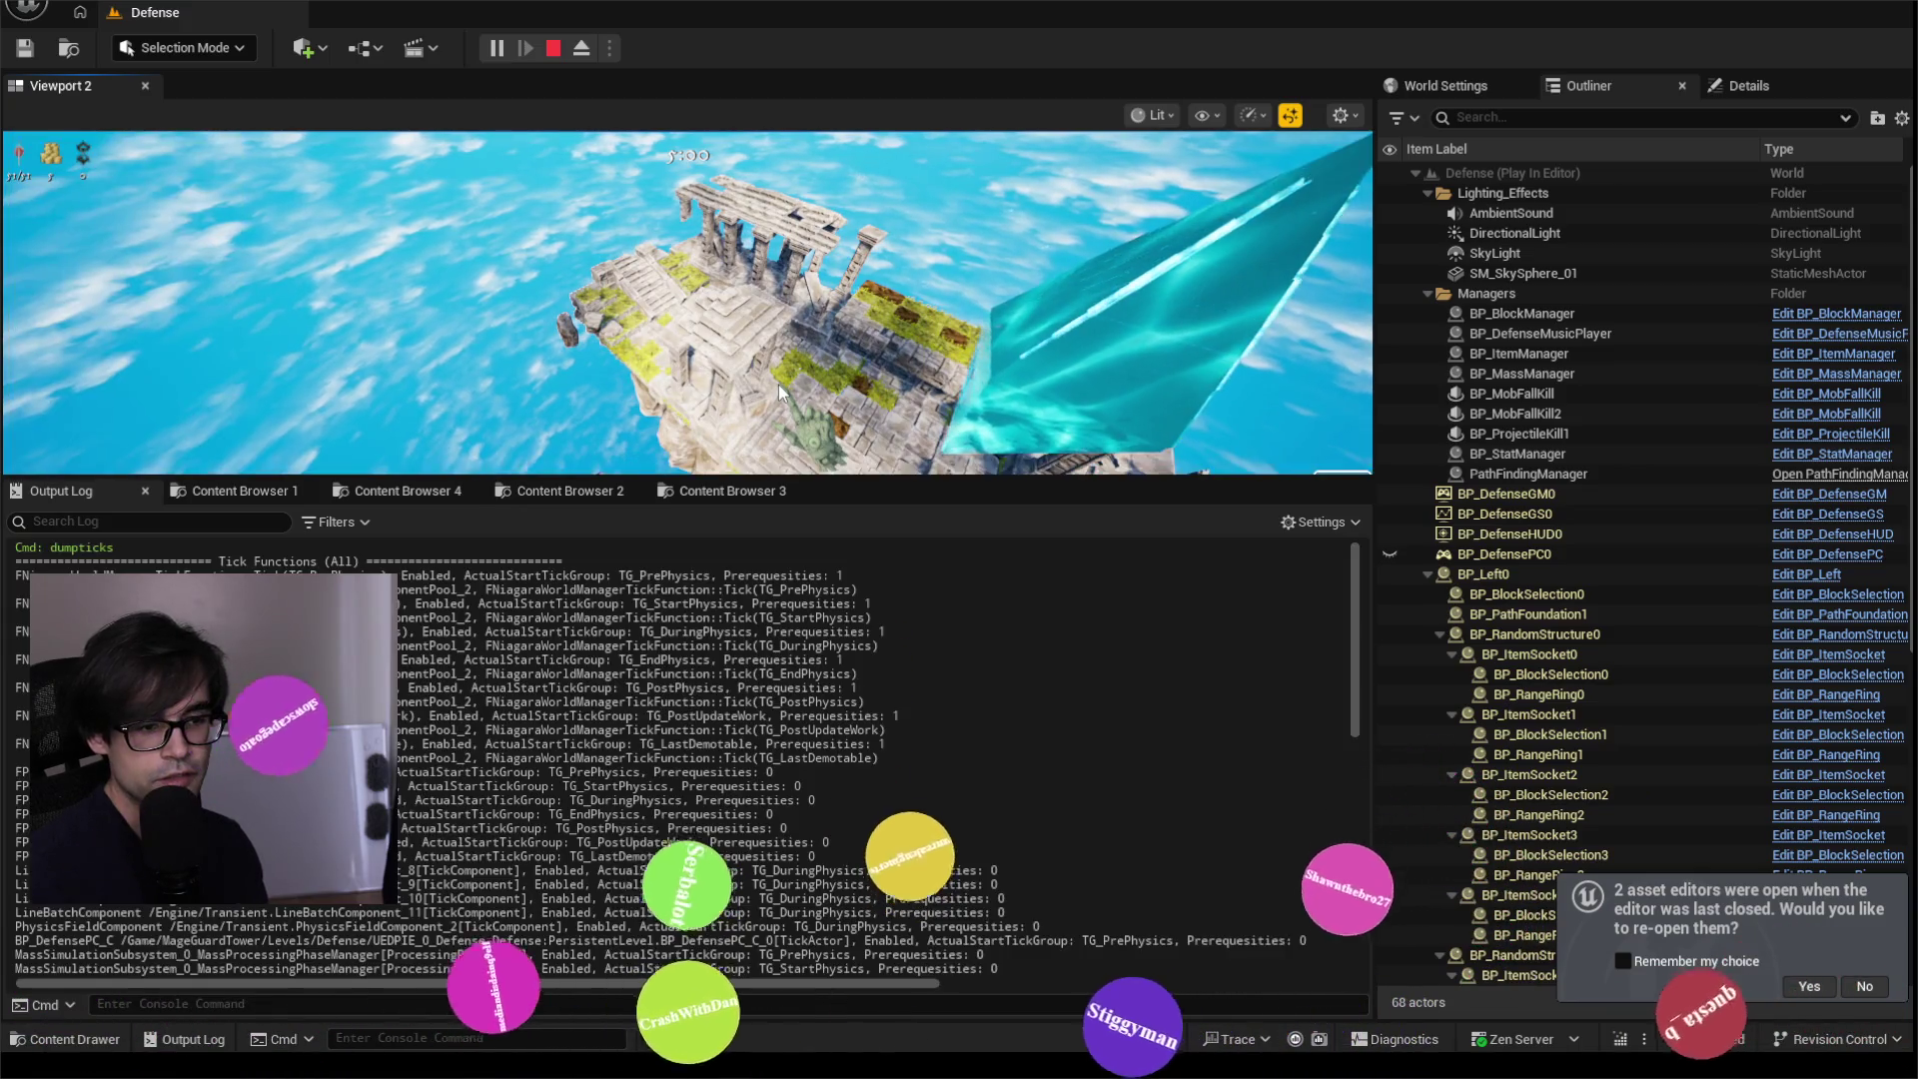
pyautogui.moveTo(15, 560)
pyautogui.mouseDown()
pyautogui.moveTo(869, 603)
pyautogui.moveTo(899, 899)
pyautogui.moveTo(999, 984)
pyautogui.moveTo(1138, 982)
pyautogui.mouseUp()
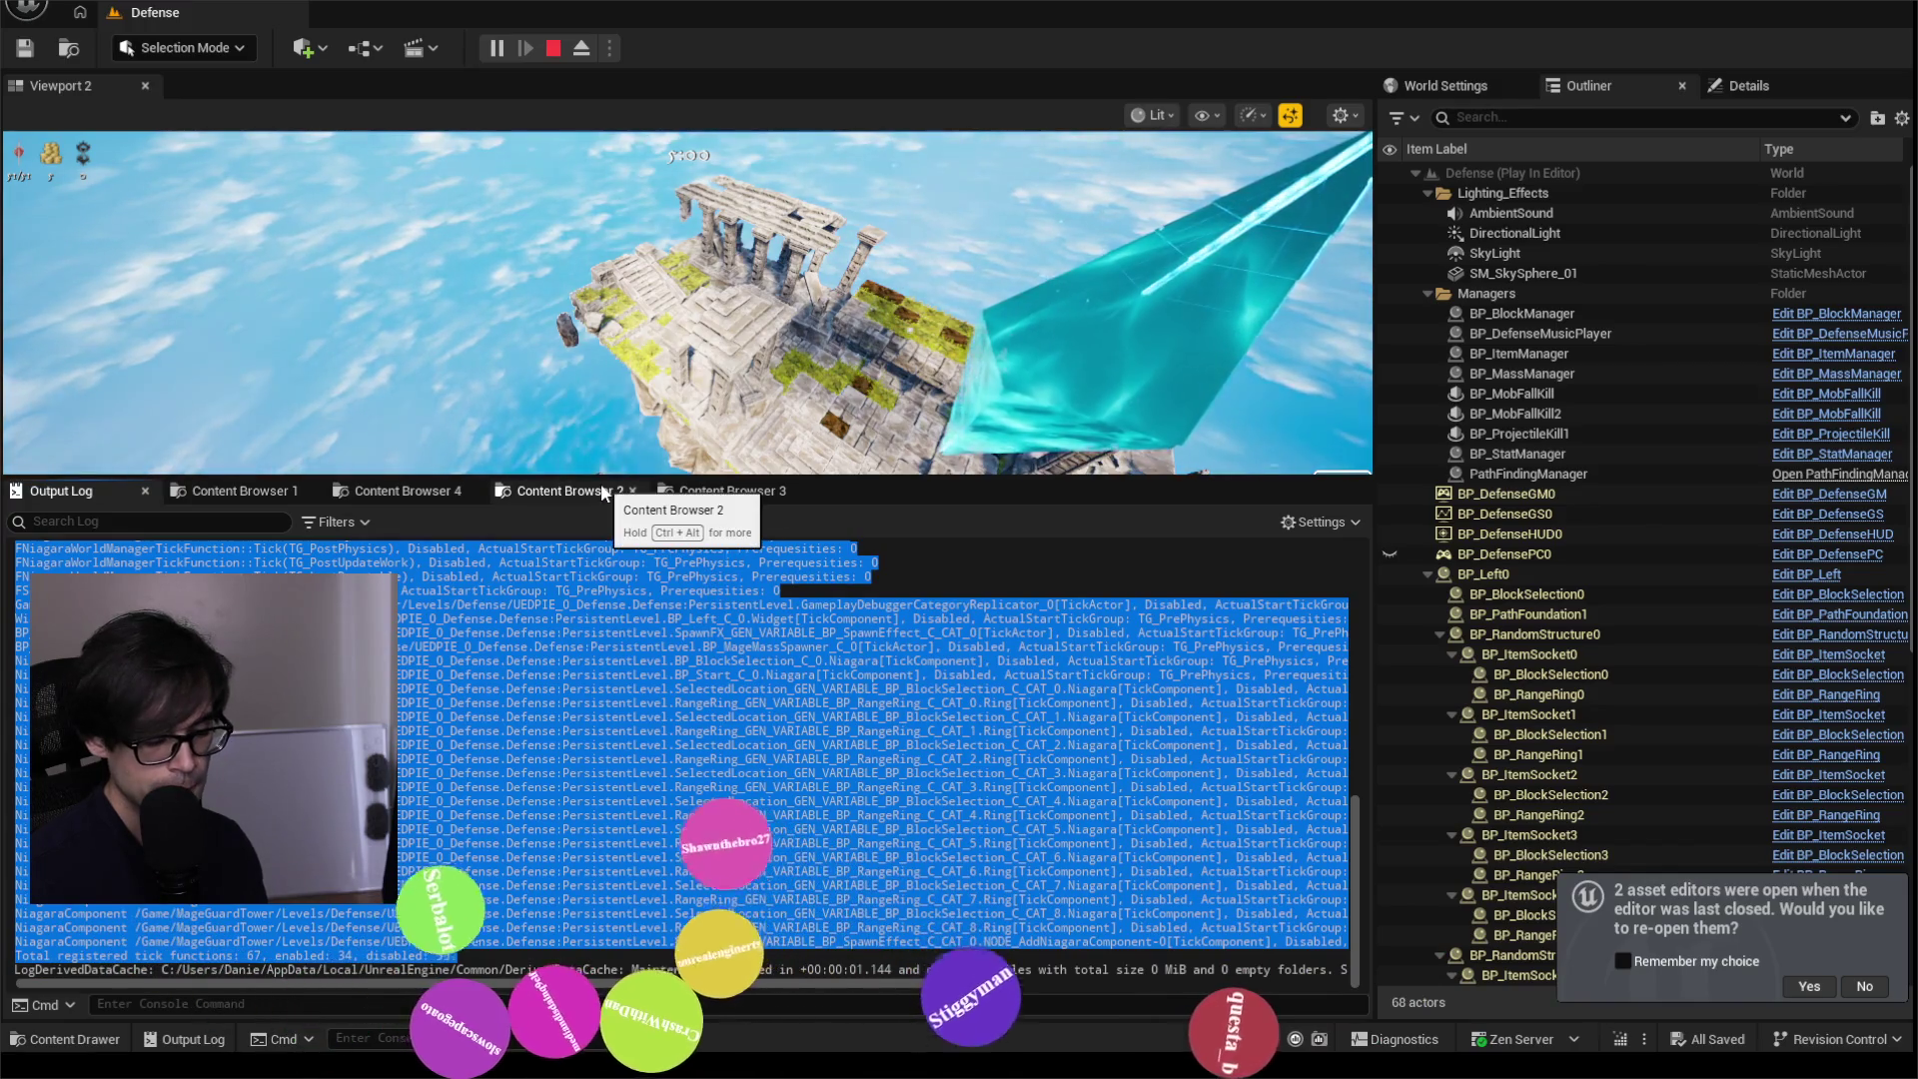
pyautogui.hotkey('alt', 'Tab')
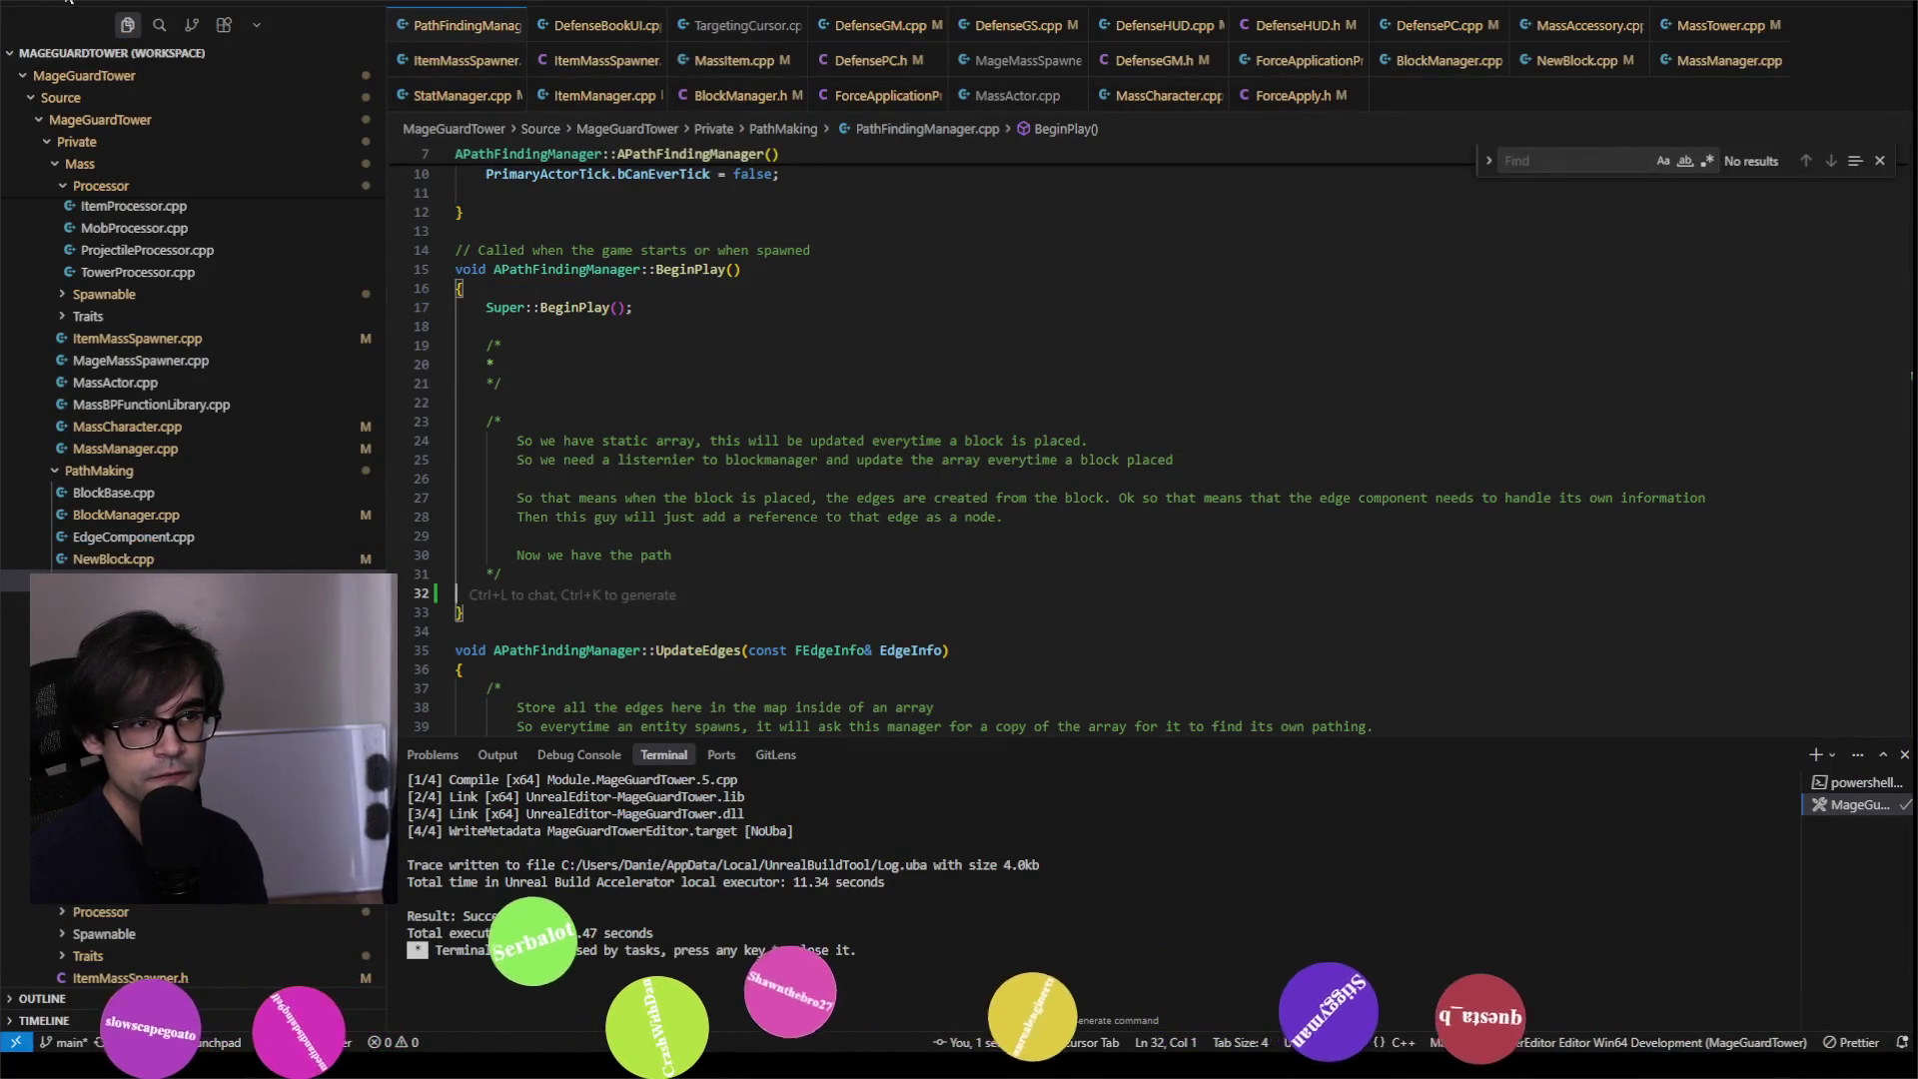
# Step: Paste the tick dump into a new untitled file and check the enabled count of 34
pyautogui.hotkey('alt', 'f')
pyautogui.click(76, 17)
pyautogui.hotkey('ctrl', 'v')
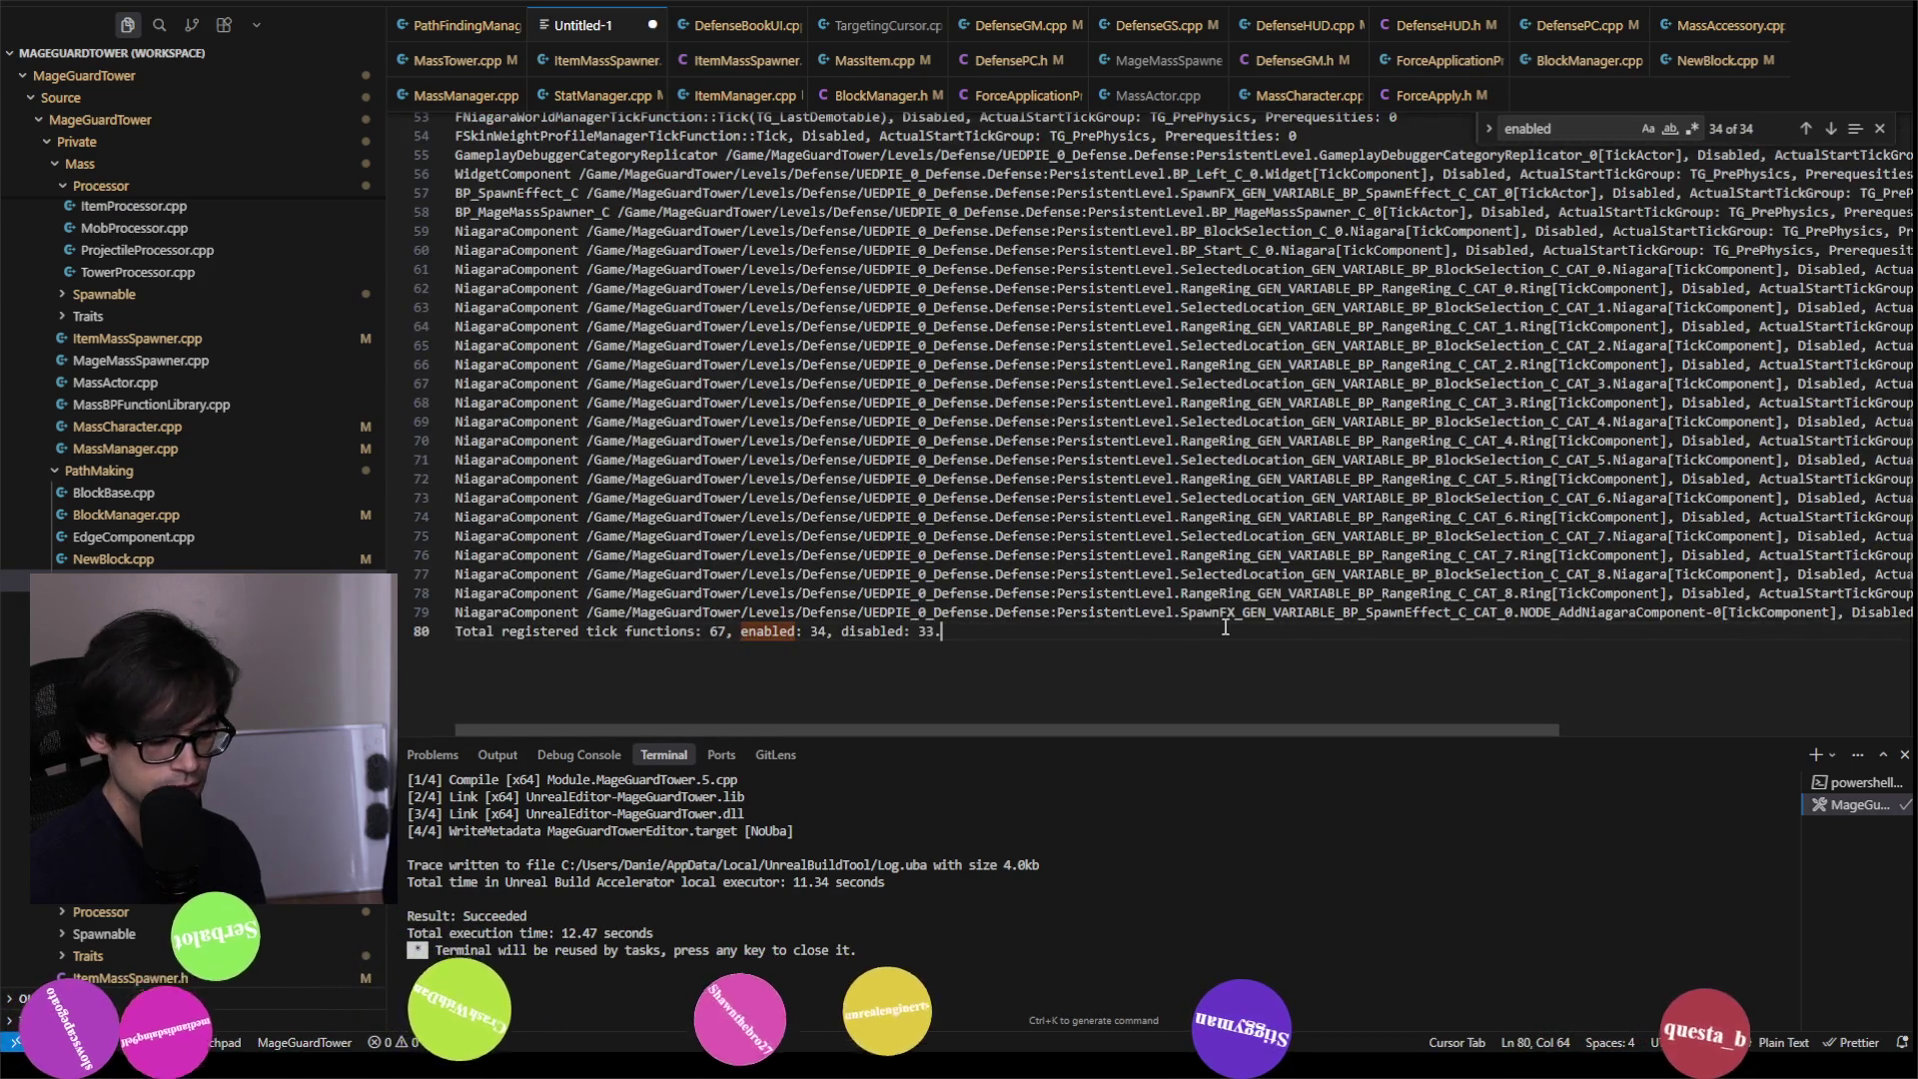
pyautogui.press('Left')
pyautogui.press('Left')
pyautogui.press('Left')
pyautogui.hotkey('ctrl', 'Left')
pyautogui.hotkey('ctrl', 'Left')
pyautogui.hotkey('ctrl', 'shift', 'Right')
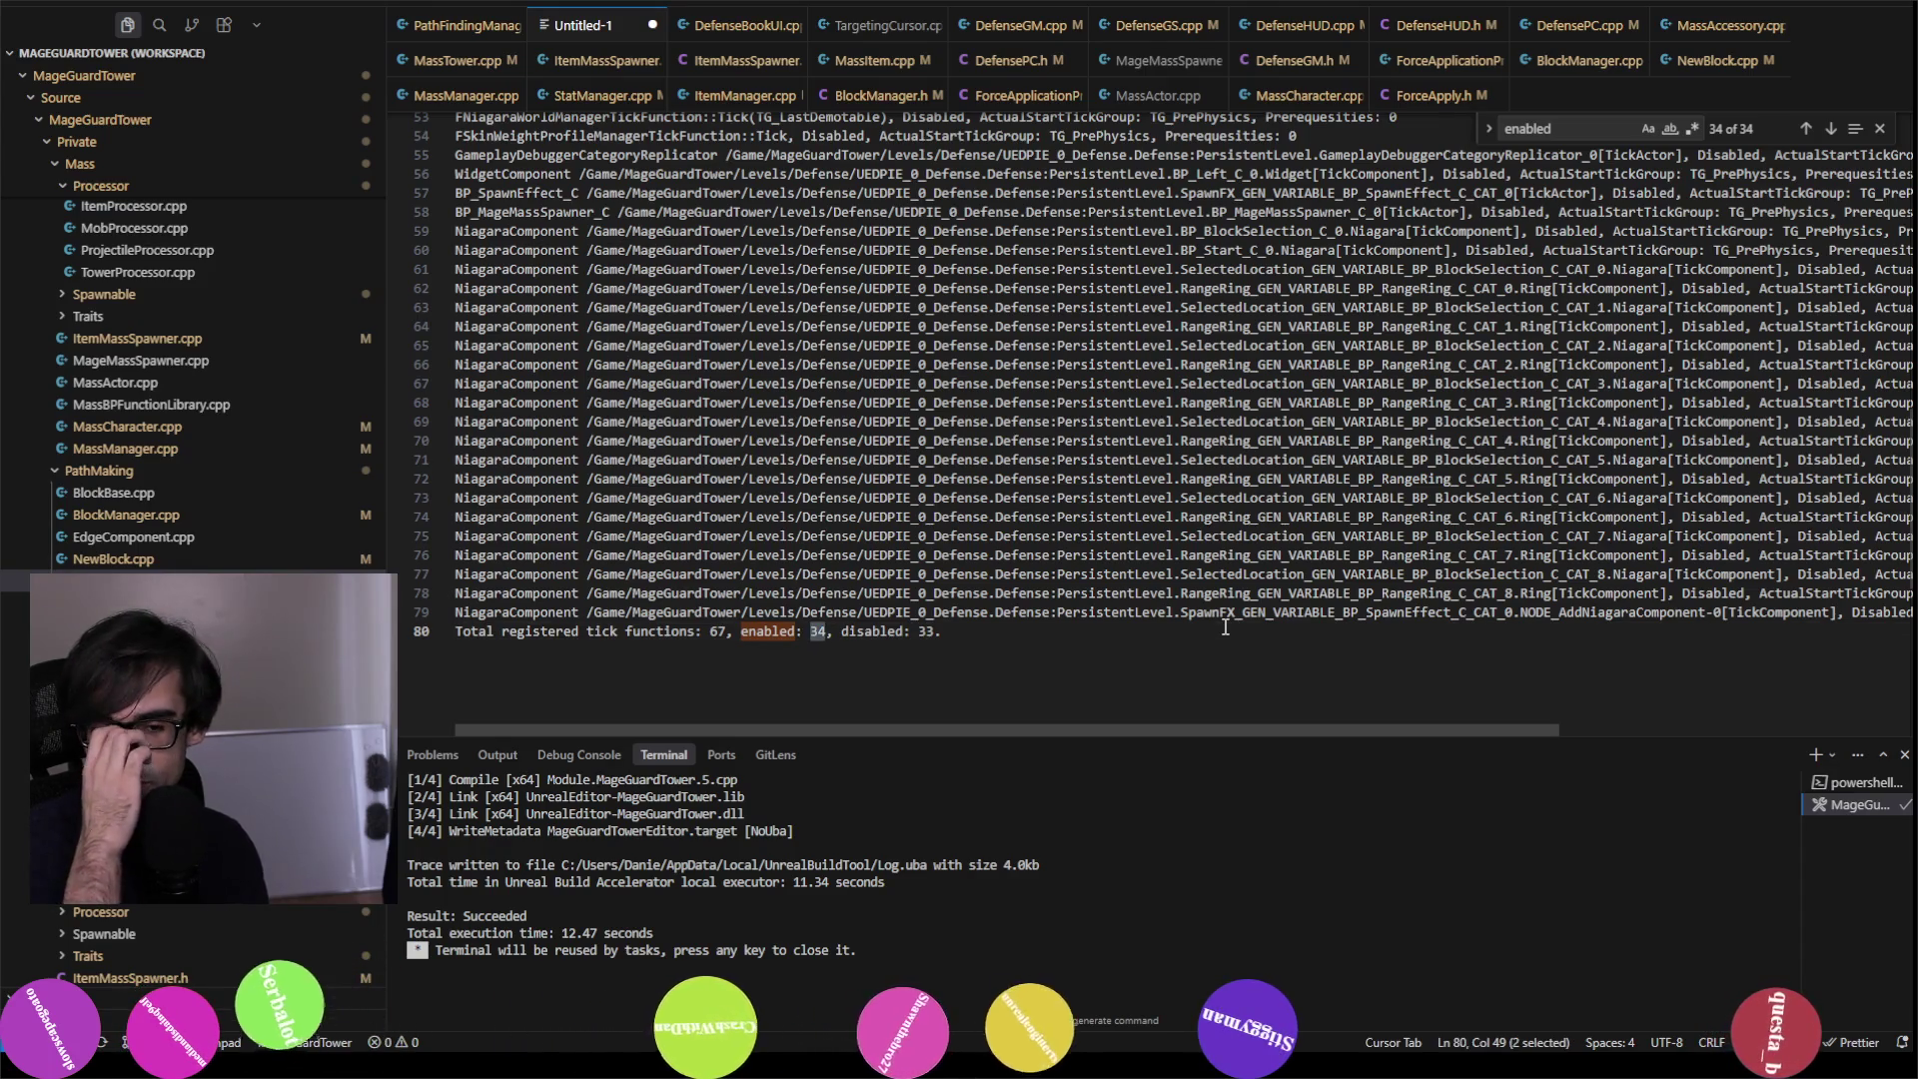
pyautogui.press('Right')
pyautogui.hotkey('shift', 'Left')
pyautogui.hotkey('shift', 'Left')
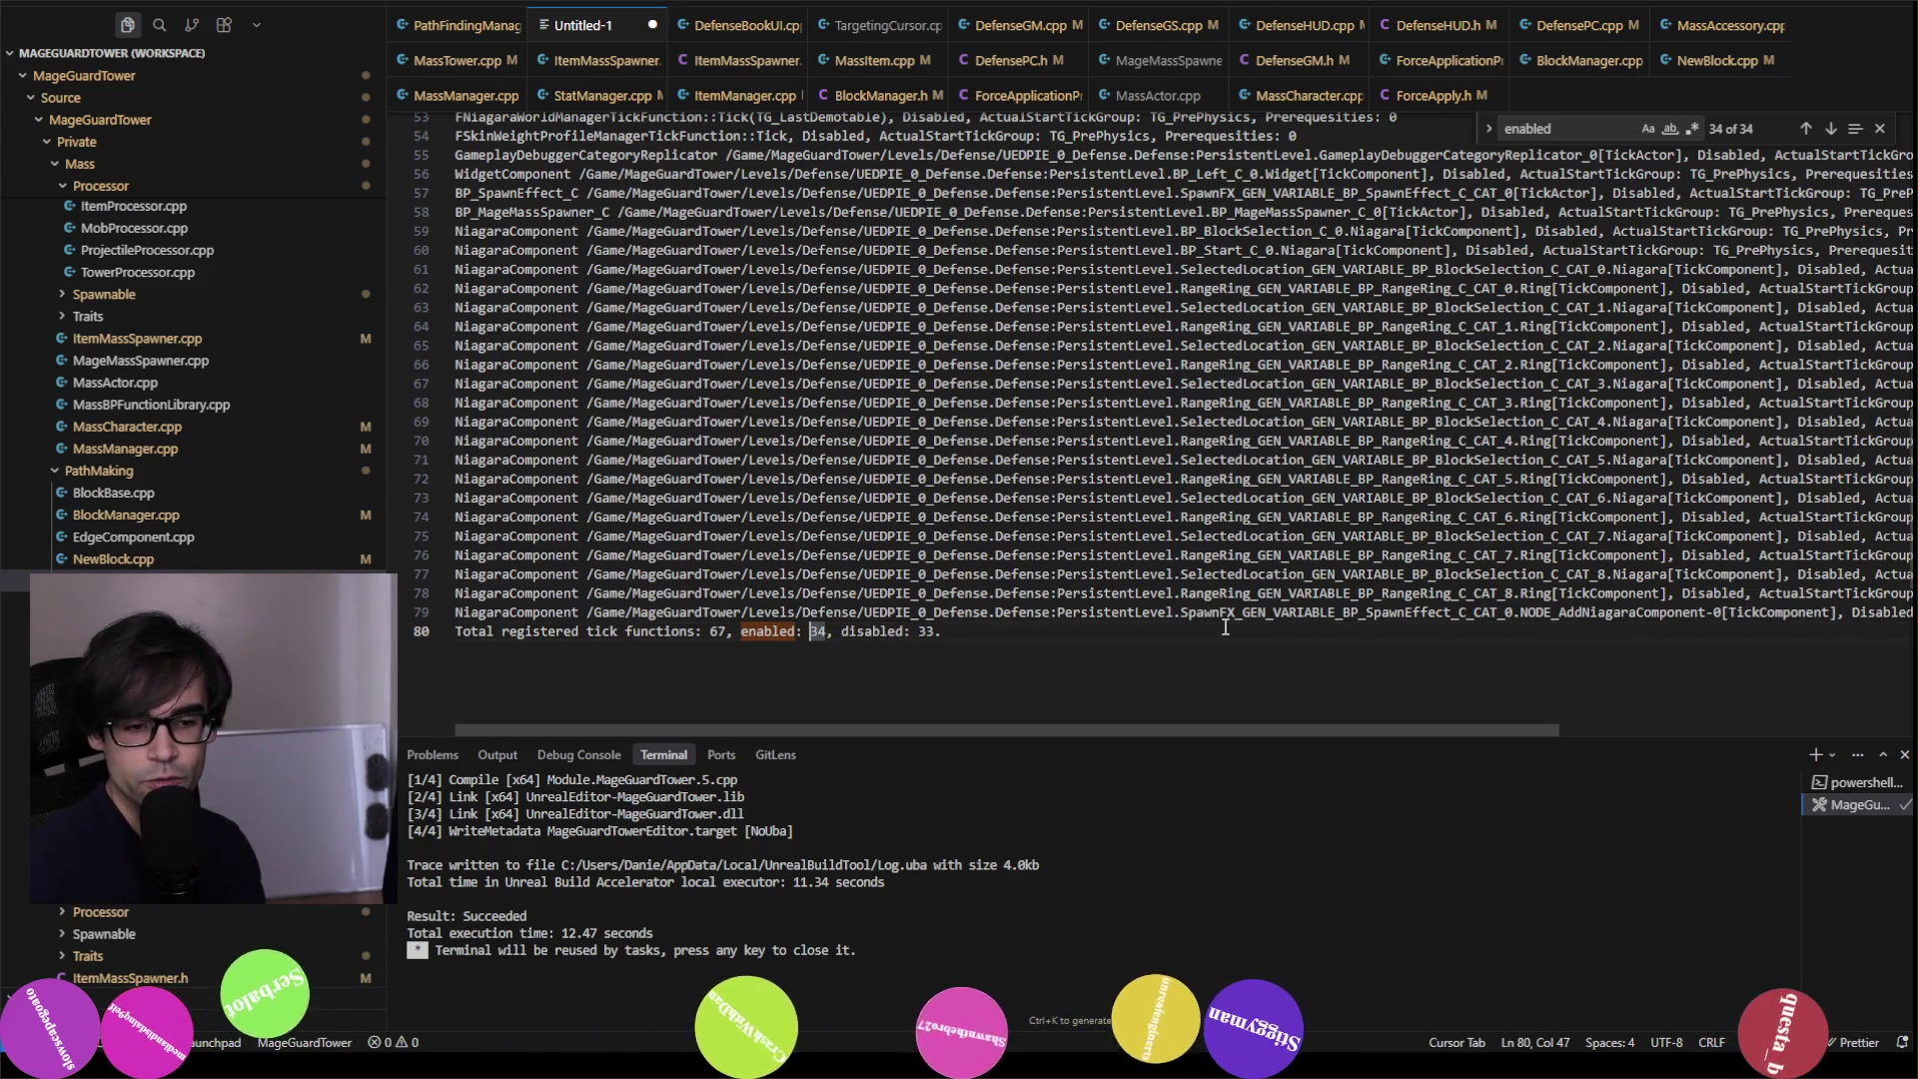
pyautogui.press('Left')
pyautogui.press('Left')
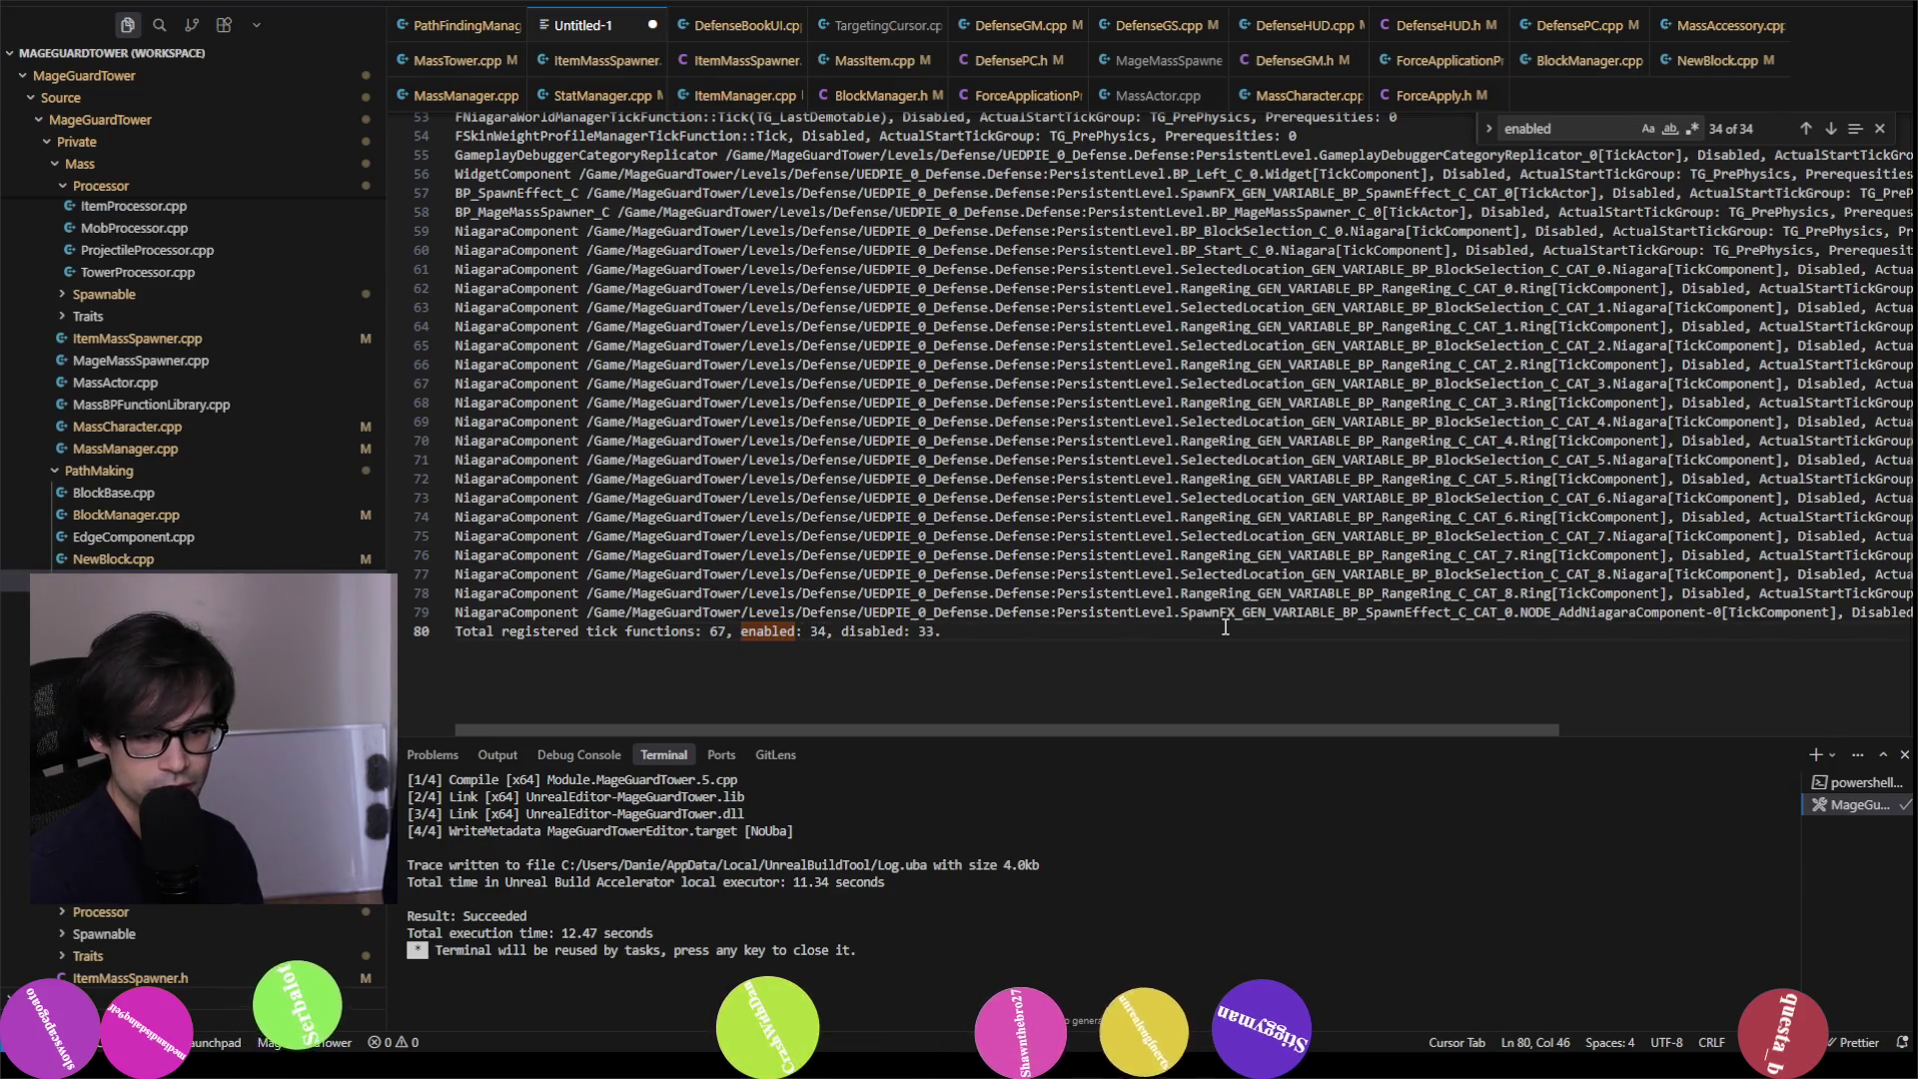
# Step: Browse the dump's TG_PrePhysics, TickComponent and RangeRing entries on lines 78 up to 70
pyautogui.press('Up')
pyautogui.press('Up')
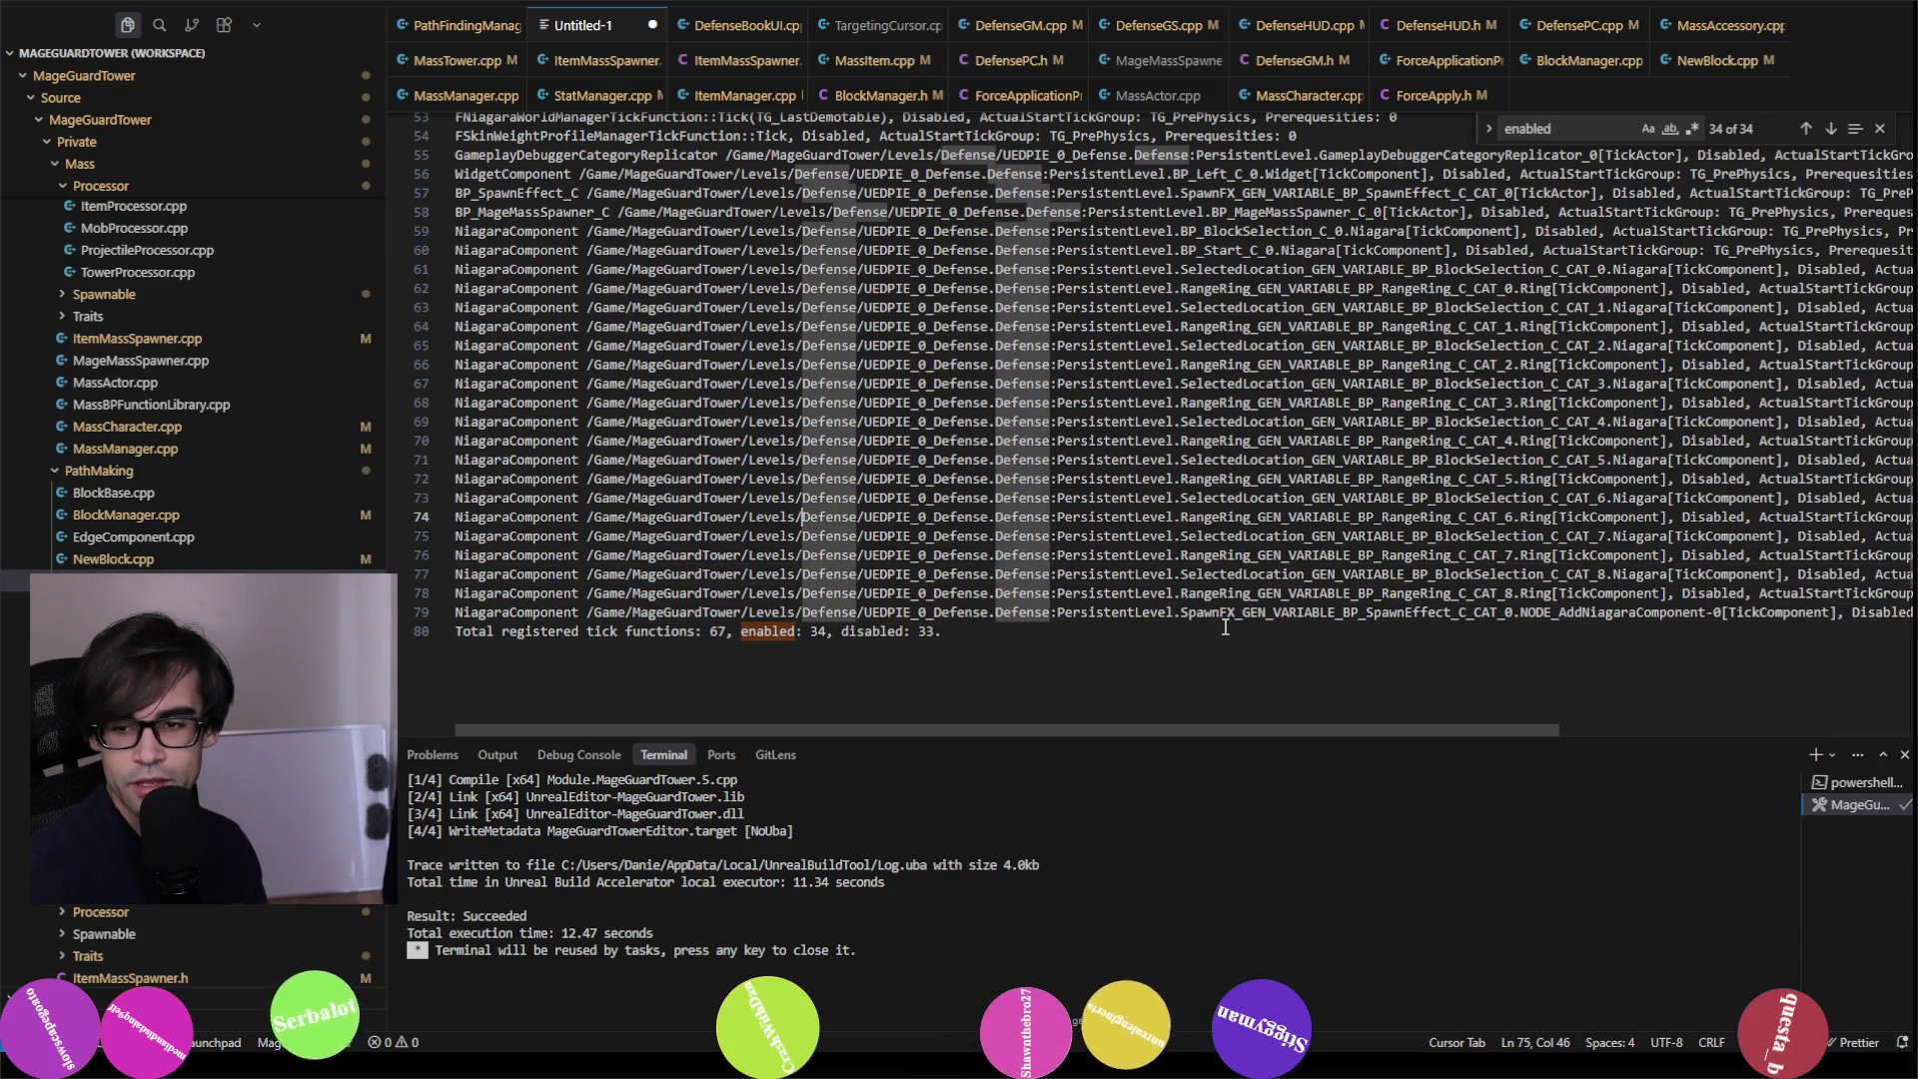
pyautogui.hotkey('ctrl', 'Right')
pyautogui.hotkey('ctrl', 'Right')
pyautogui.hotkey('ctrl', 'Right')
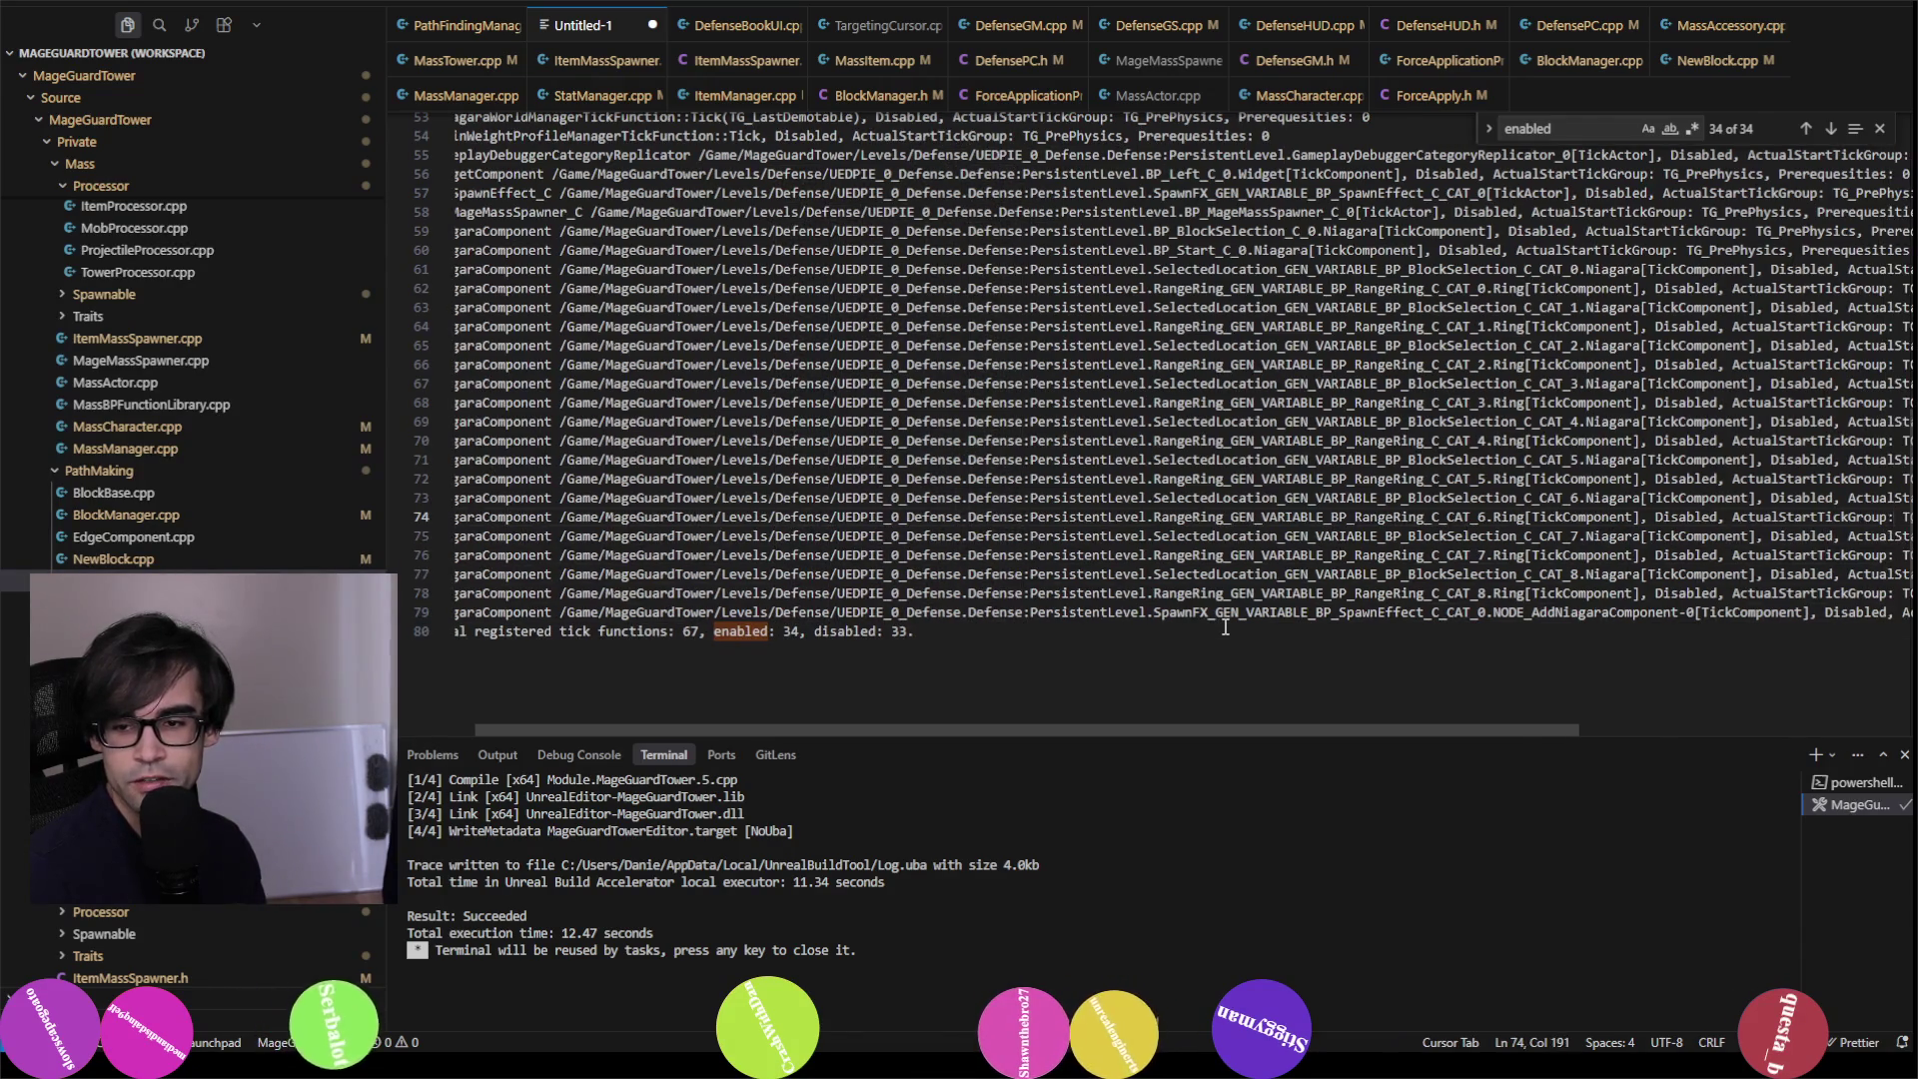
pyautogui.press('Up')
pyautogui.hotkey('ctrl', 'Right')
pyautogui.hotkey('ctrl', 'Right')
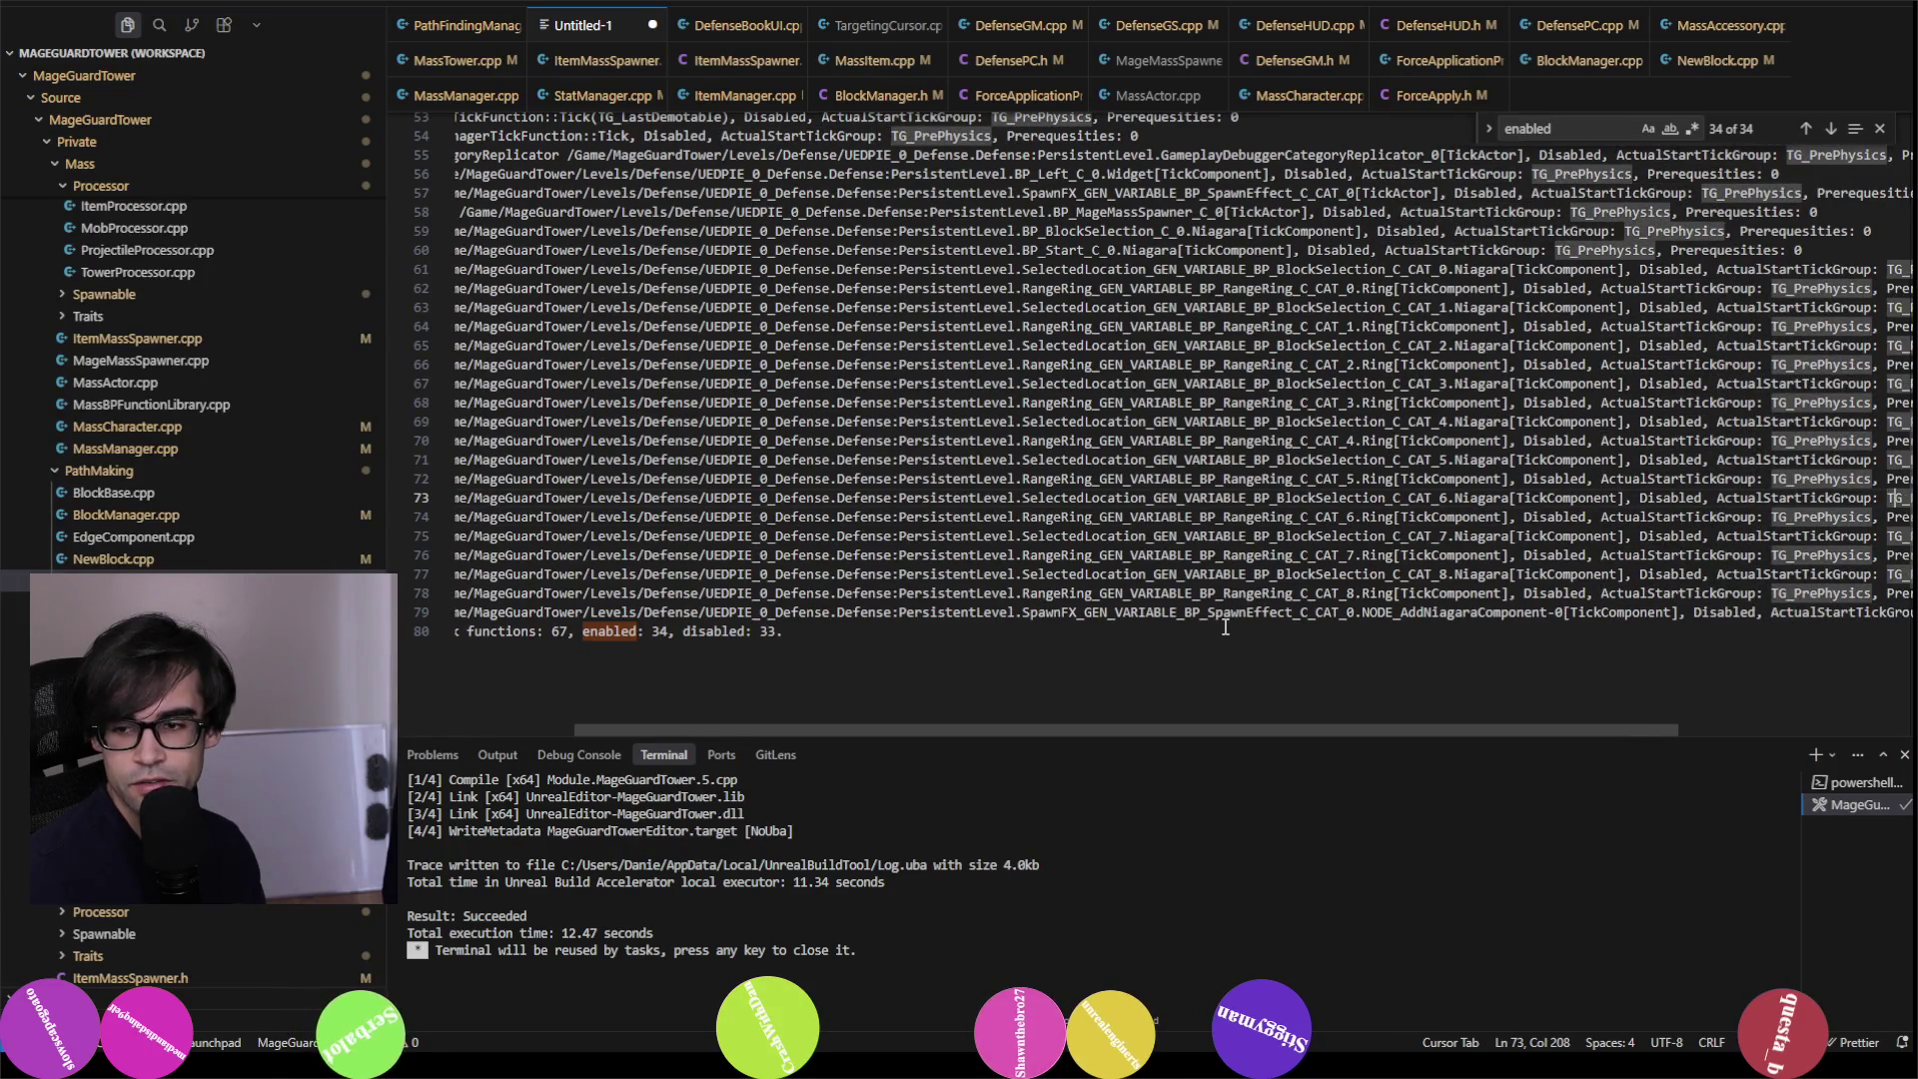
pyautogui.press('Up')
pyautogui.press('Up')
pyautogui.hotkey('ctrl', 'Left')
pyautogui.hotkey('ctrl', 'Left')
pyautogui.hotkey('ctrl', 'Left')
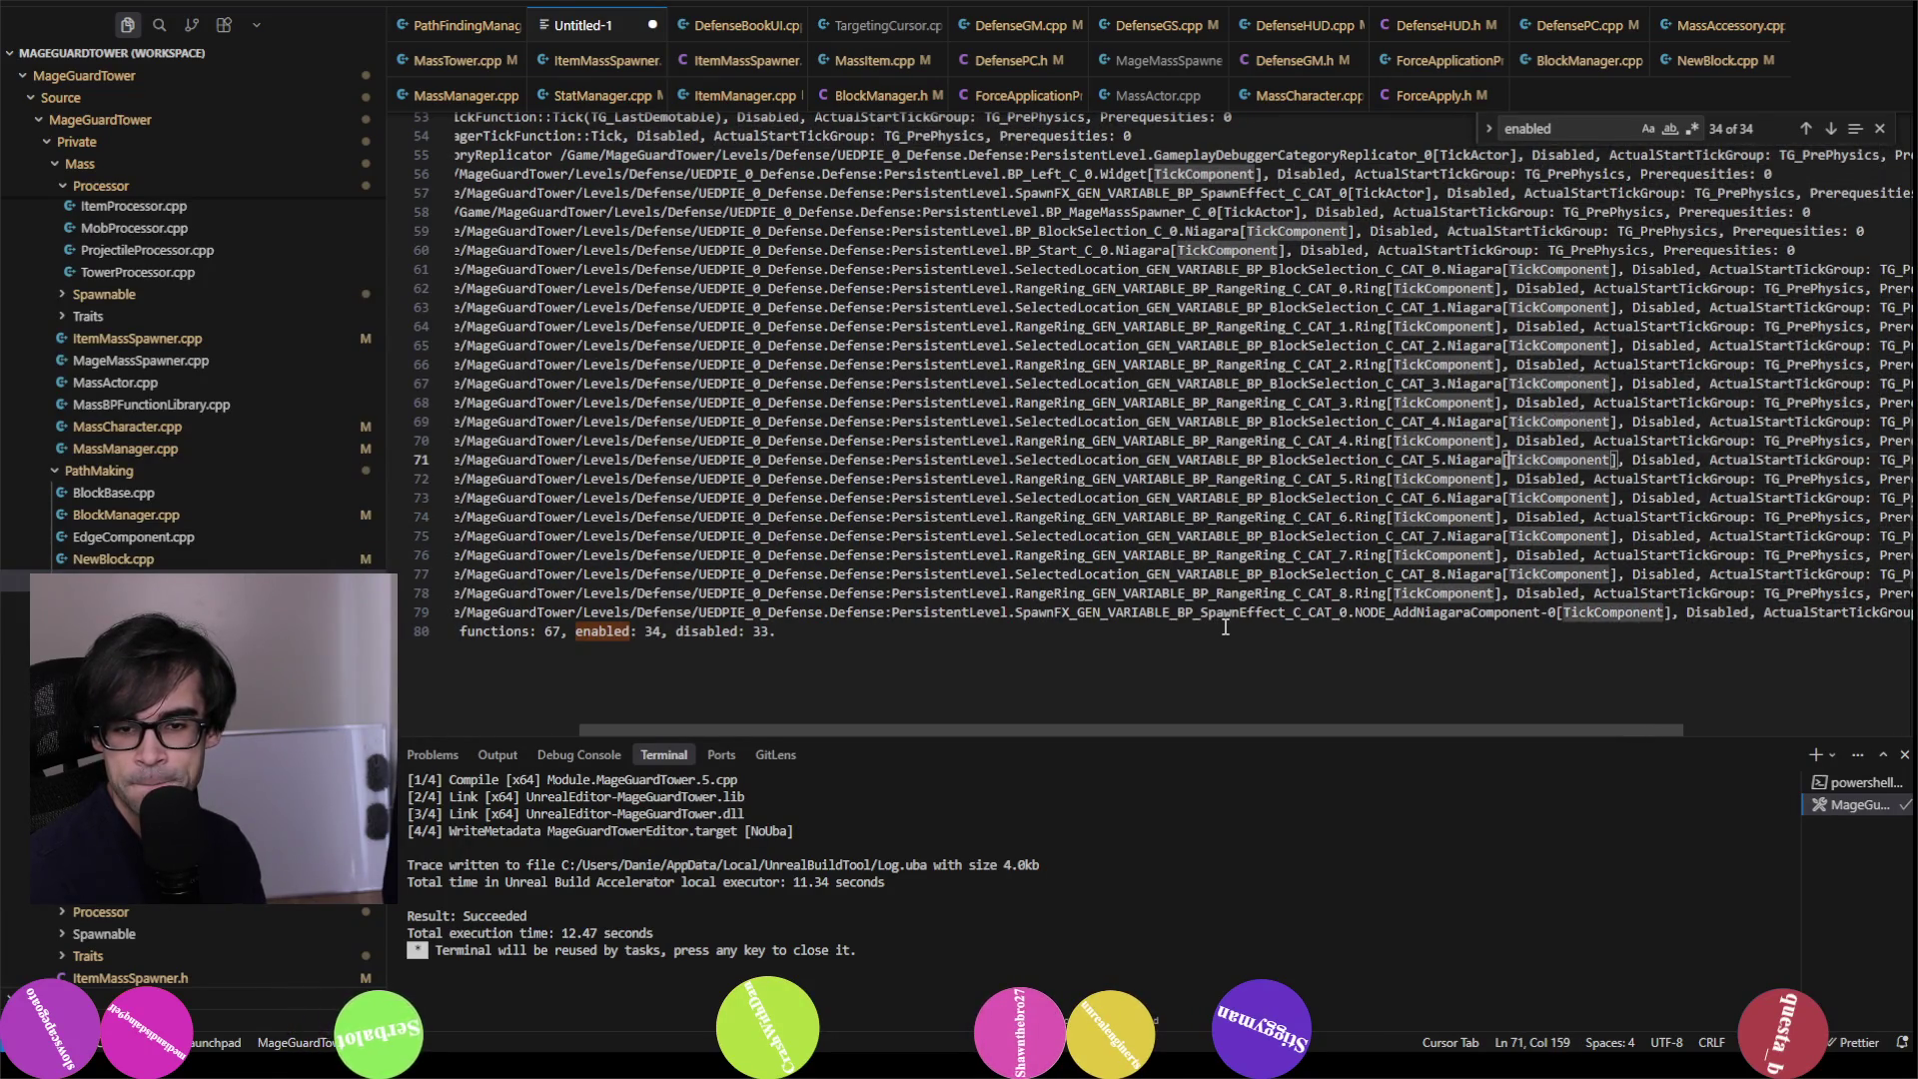
pyautogui.hotkey('ctrl', 'Left')
pyautogui.hotkey('ctrl', 'Left')
pyautogui.hotkey('ctrl', 'Left')
pyautogui.hotkey('ctrl', 'Right')
pyautogui.hotkey('ctrl', 'Right')
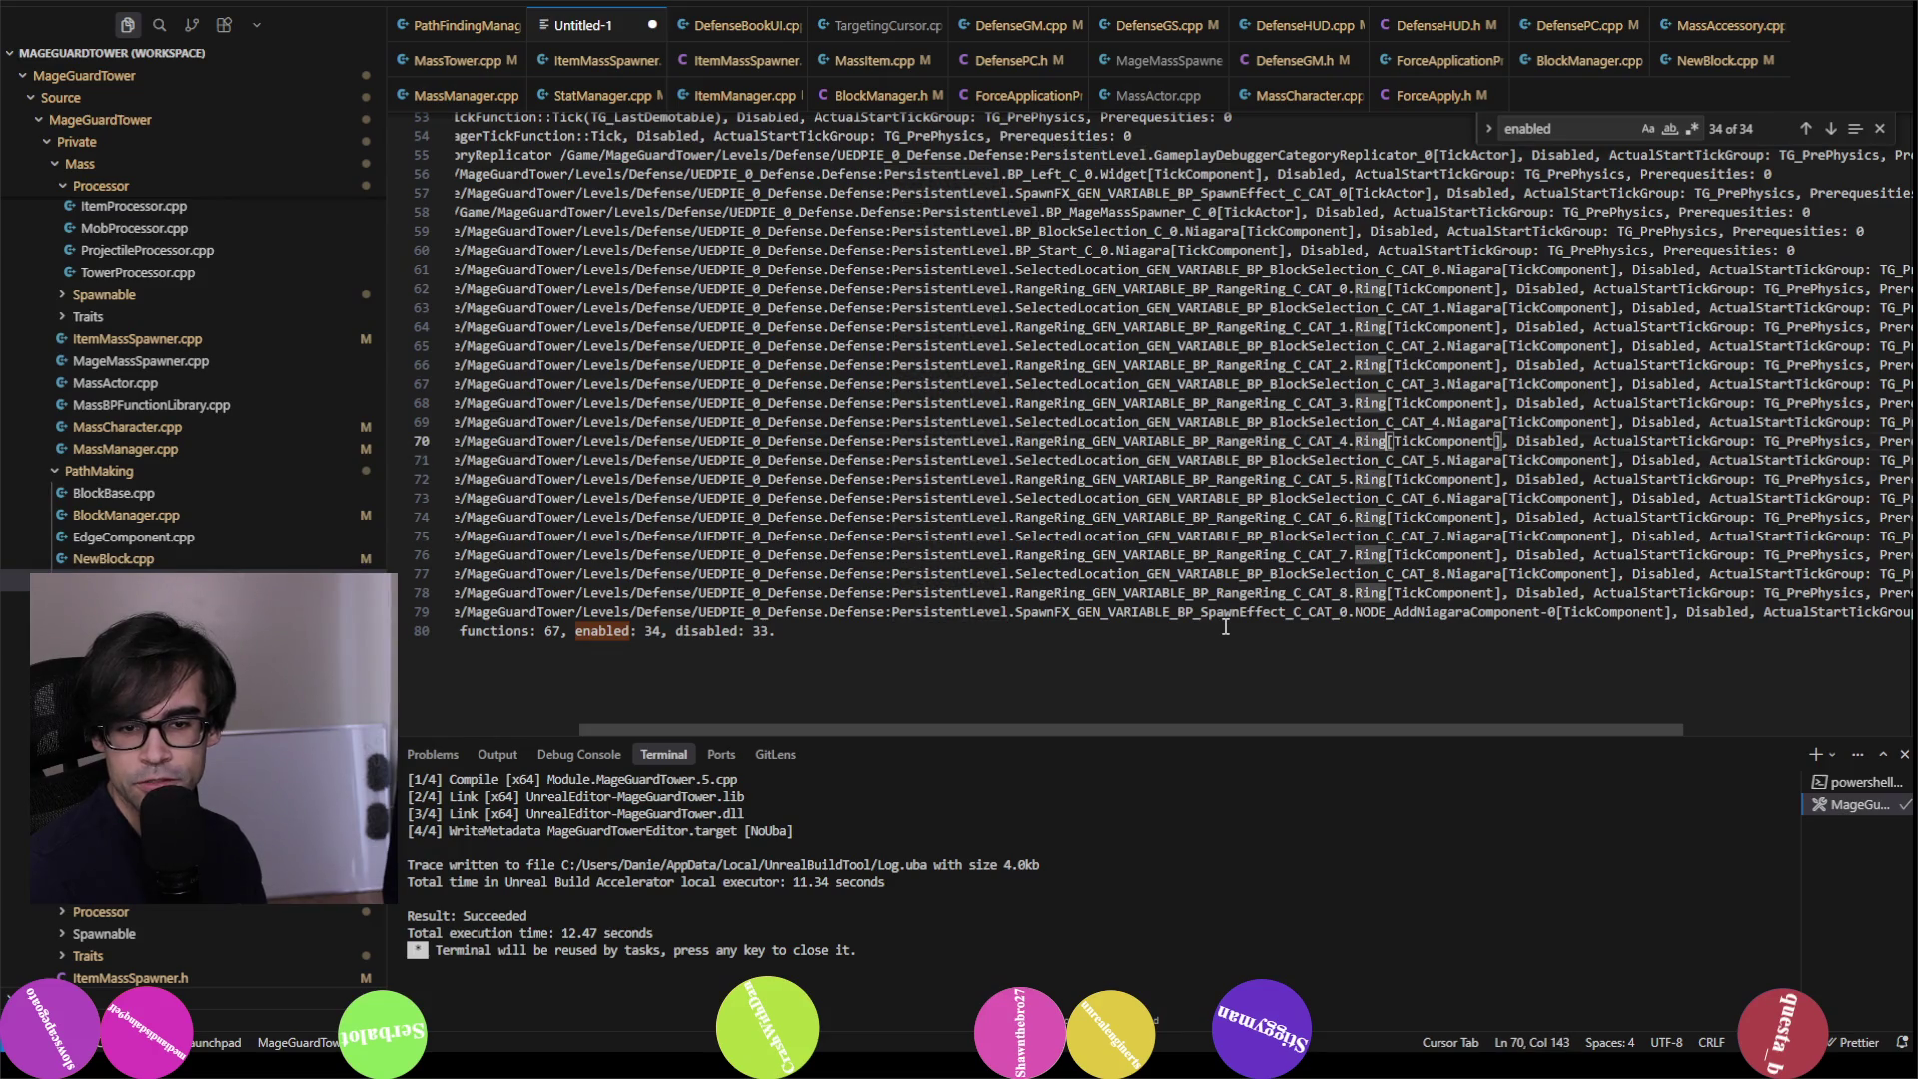
pyautogui.hotkey('shift', 'Down')
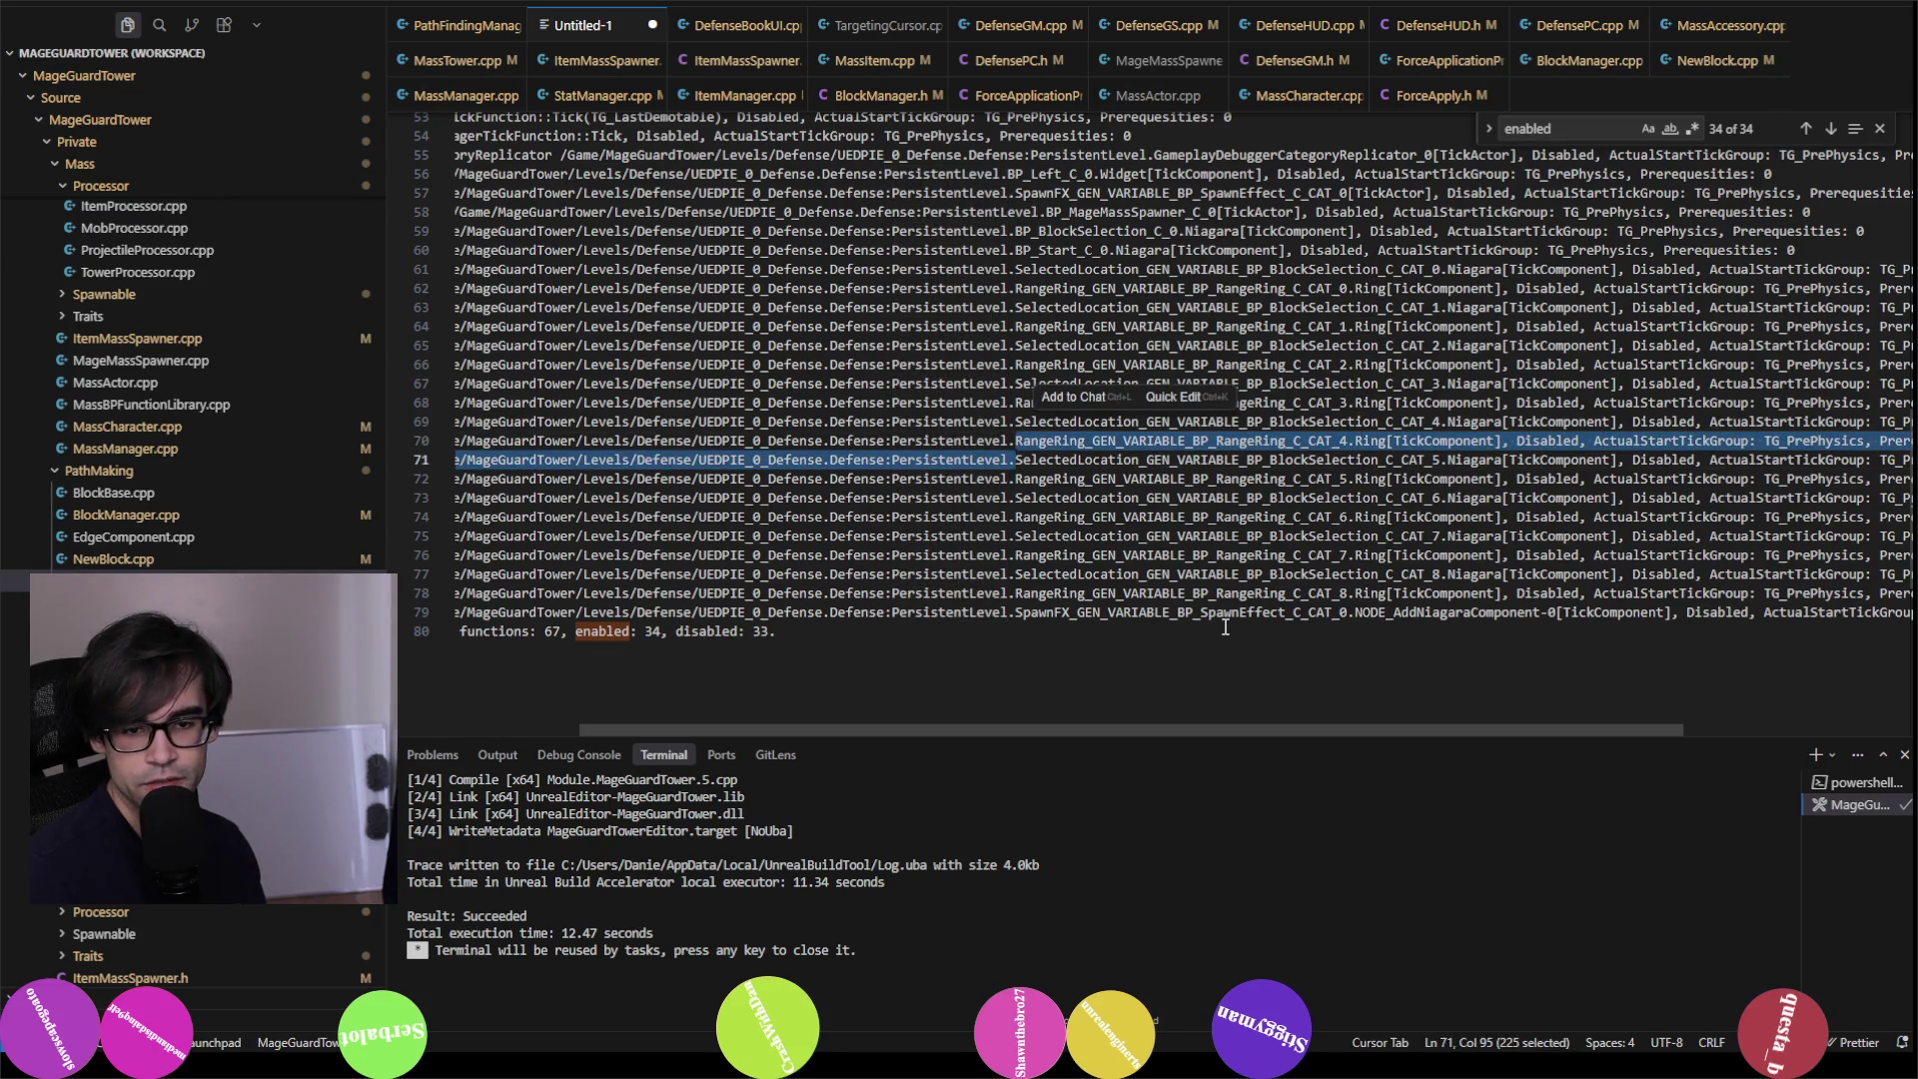
pyautogui.hotkey('shift', 'Up')
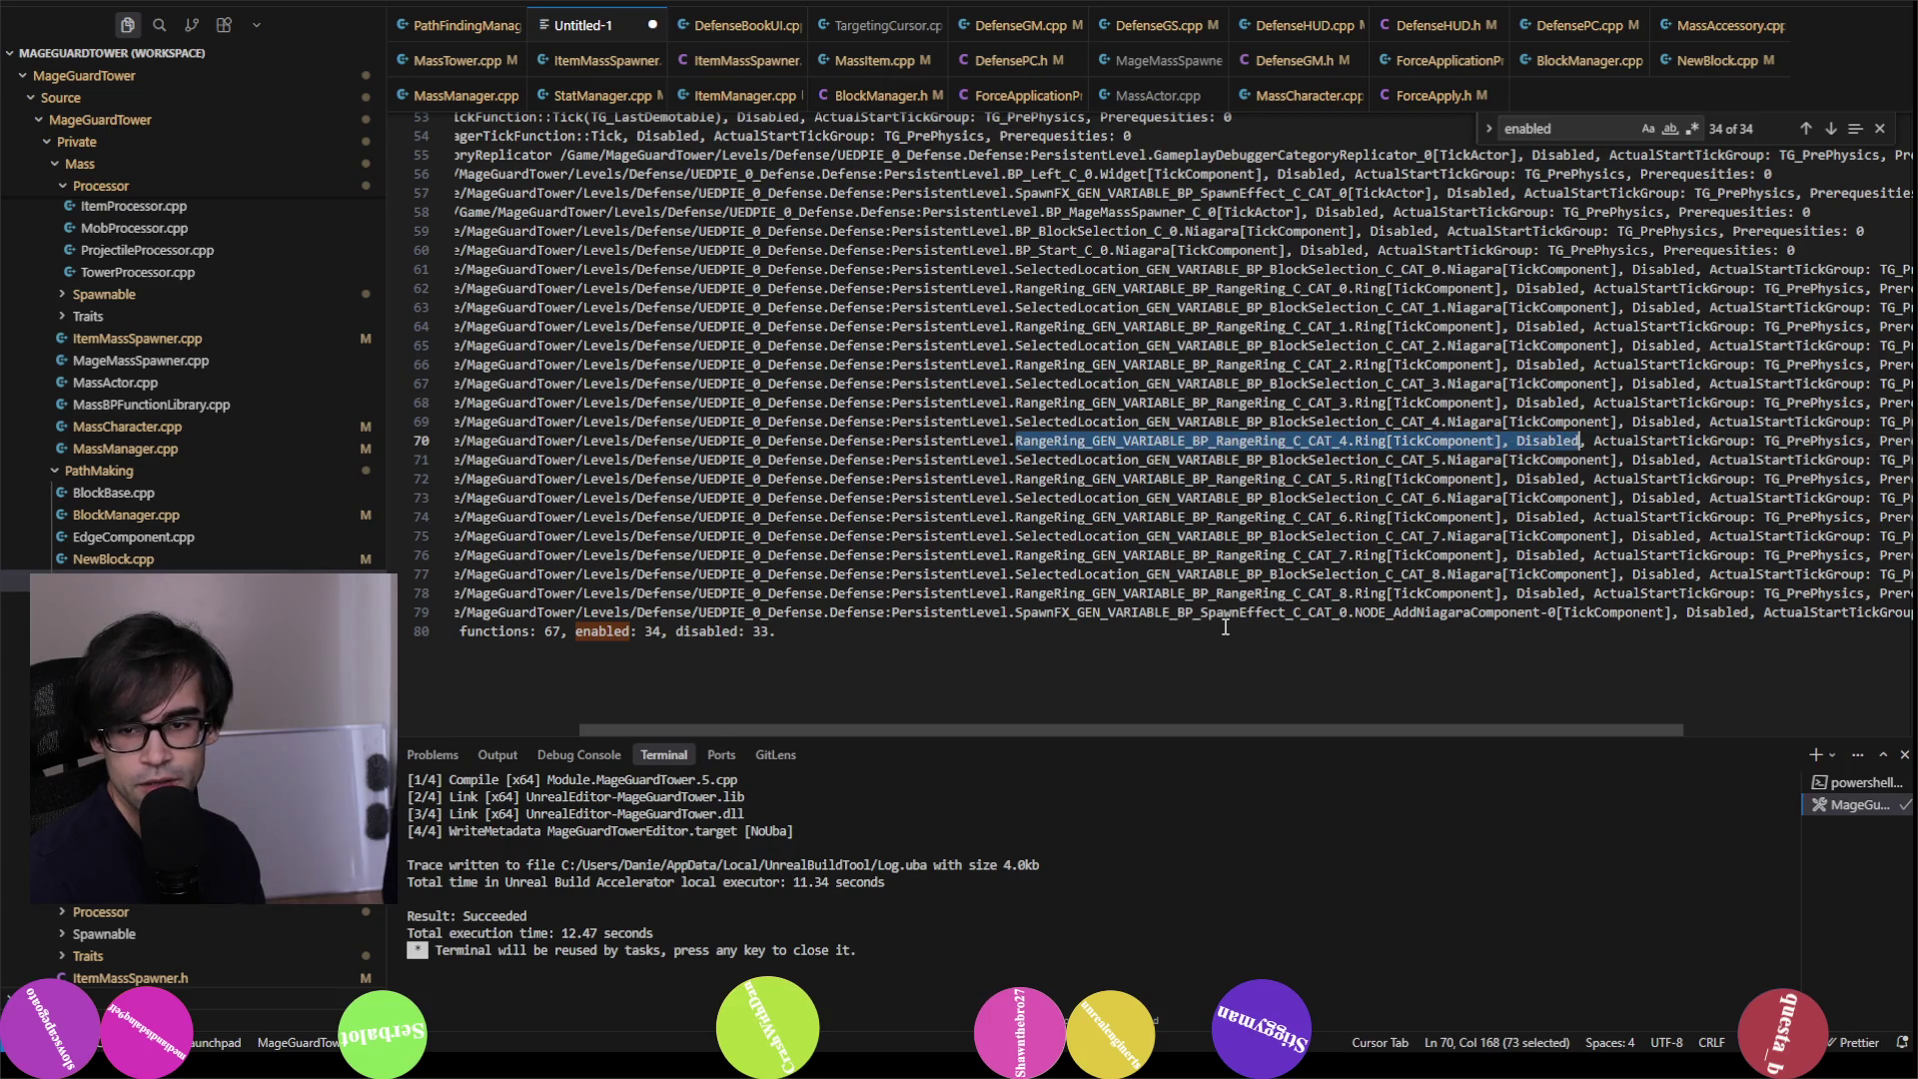
pyautogui.press('Left')
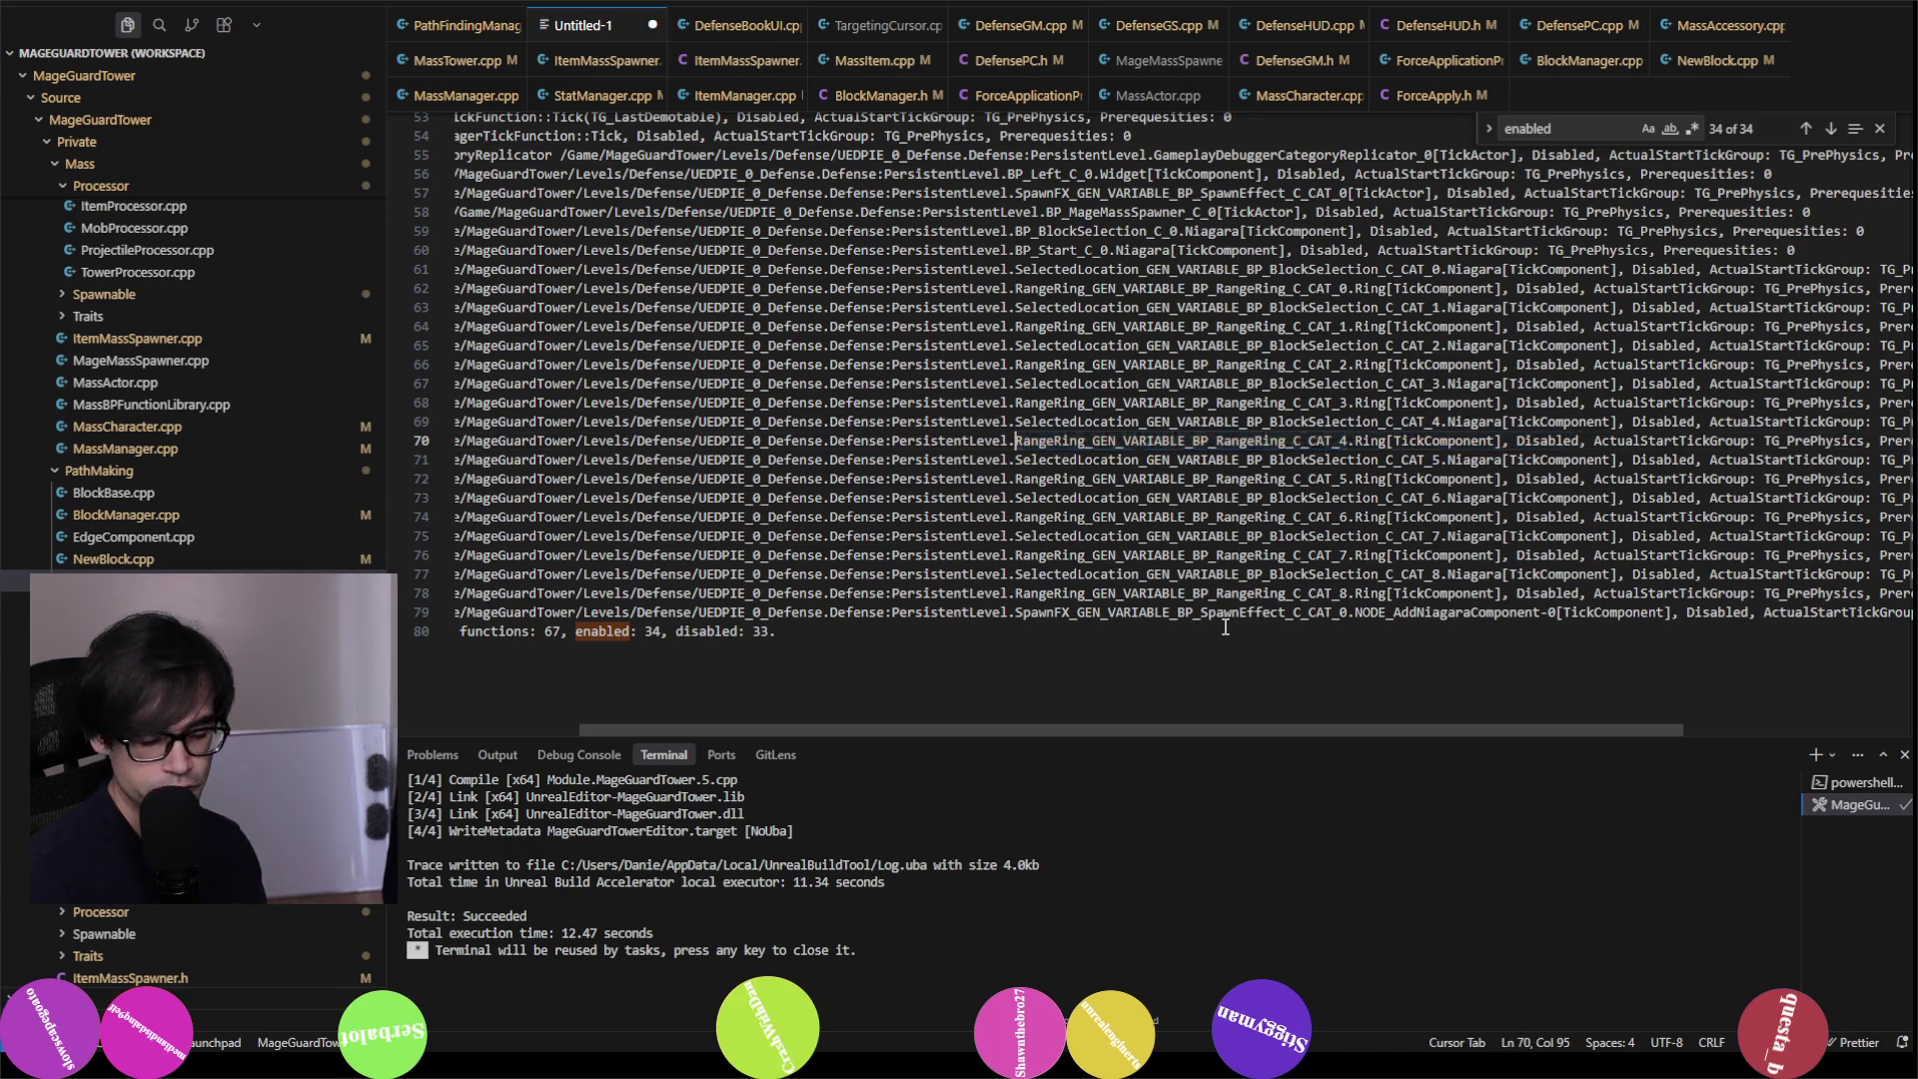
# Step: Search the dump for 'enabled' and jump to the first match
pyautogui.hotkey('ctrl', 'f')
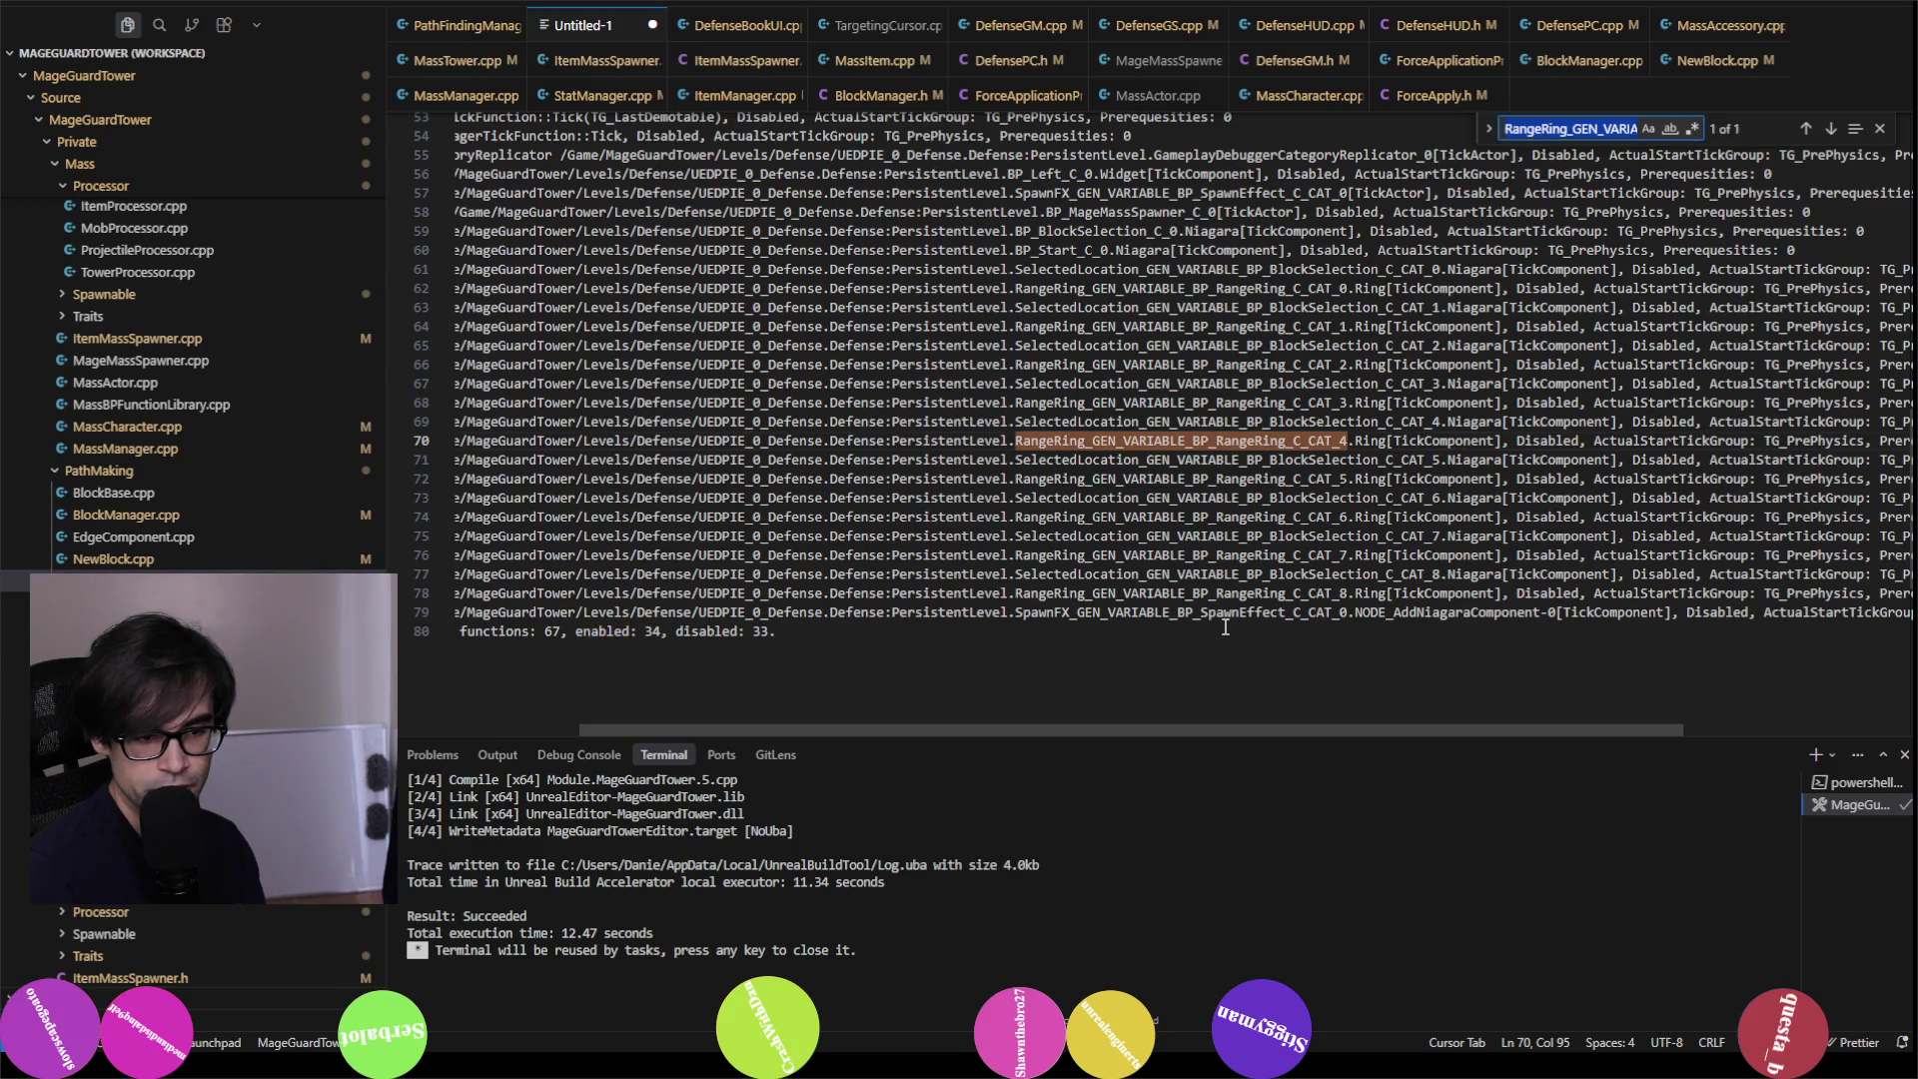
pyautogui.write('enabled')
pyautogui.press('Return')
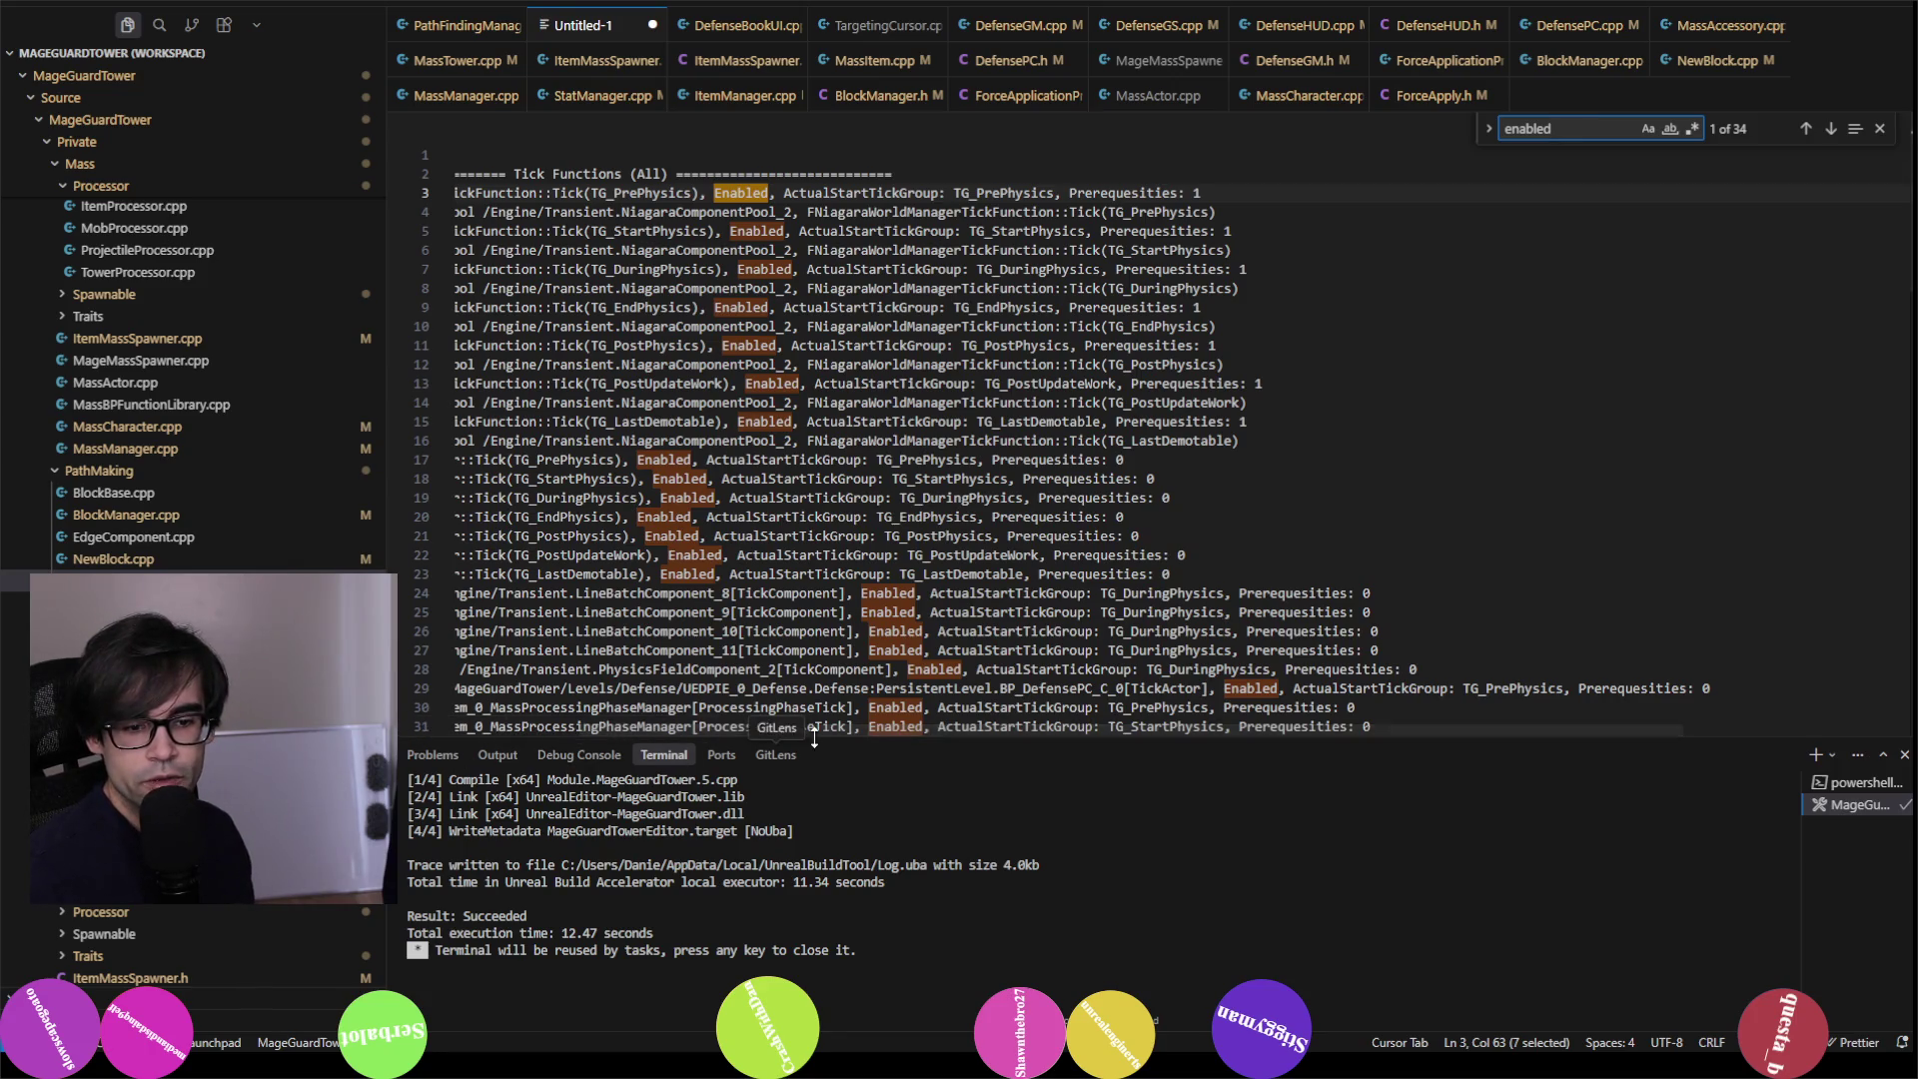
pyautogui.moveTo(829, 729); pyautogui.dragTo(556, 717)
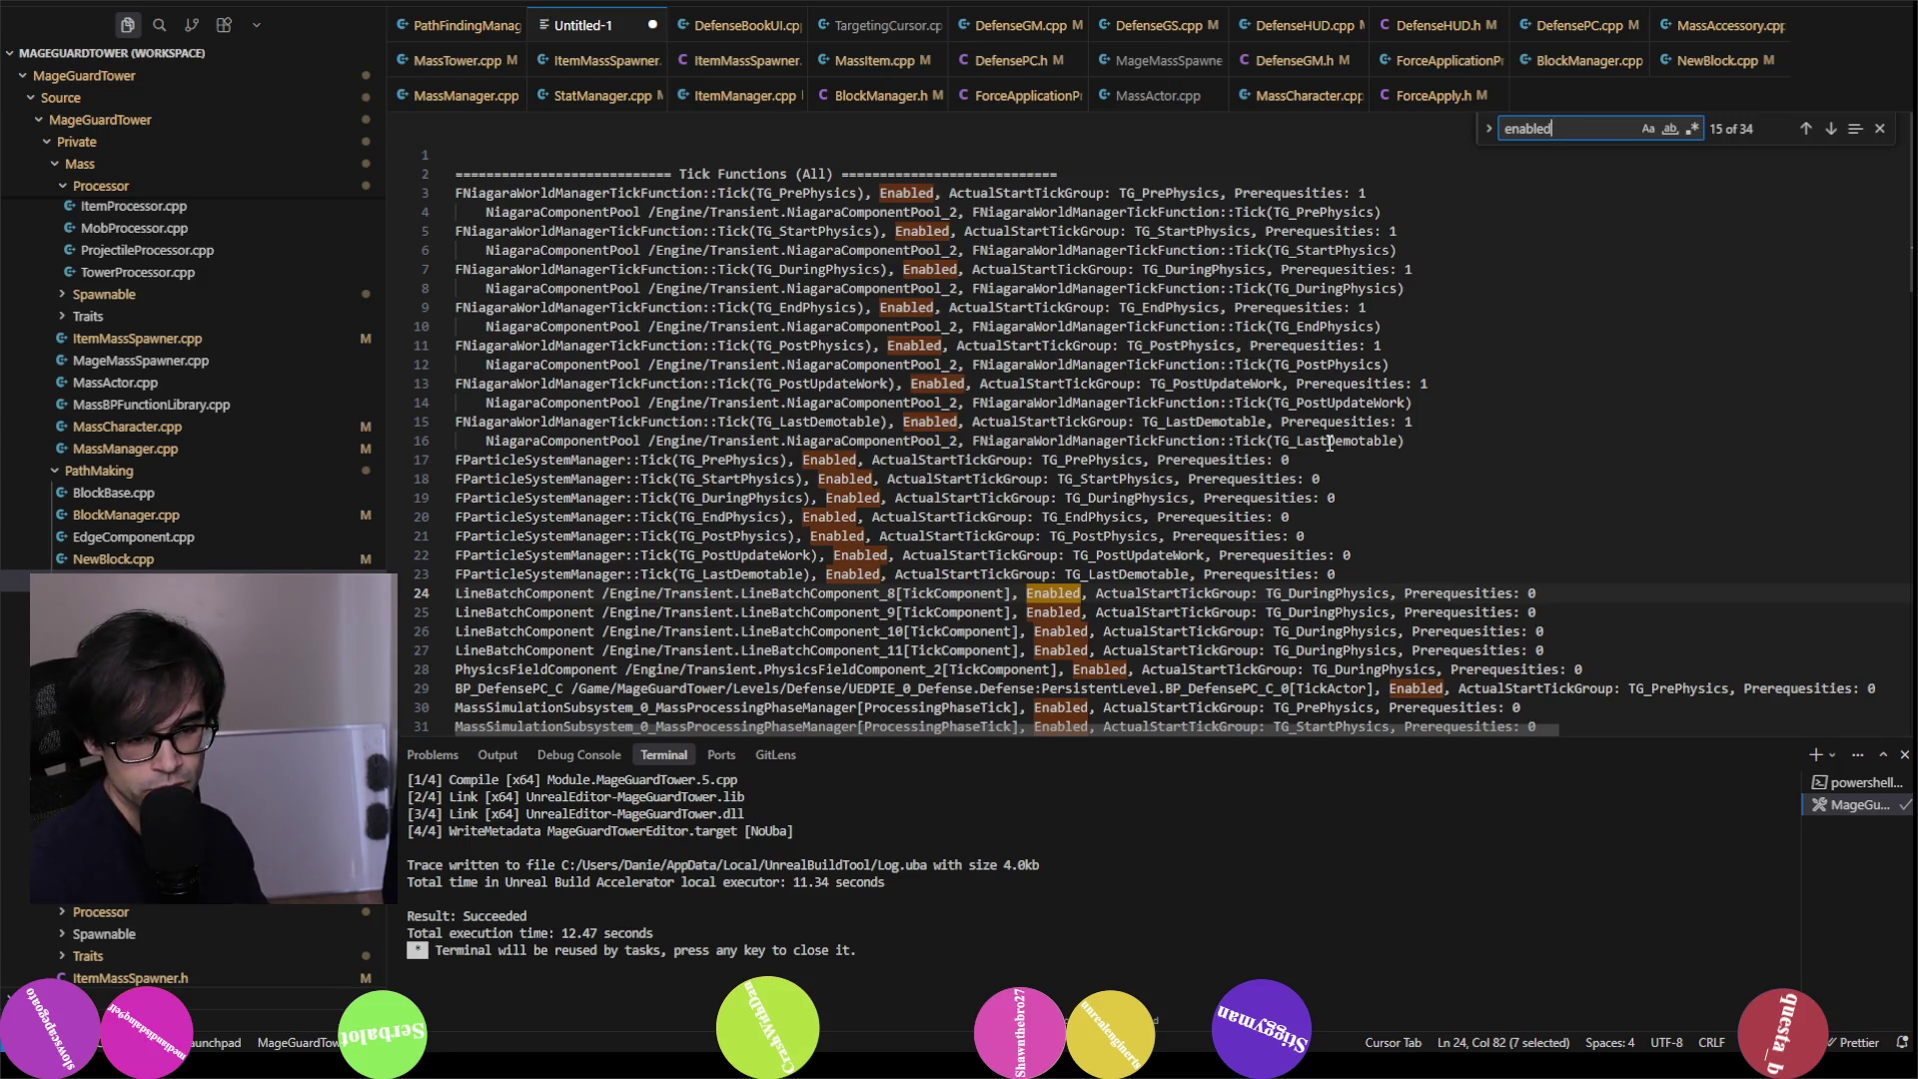
pyautogui.press('Return')
pyautogui.press('Return')
pyautogui.press('Return')
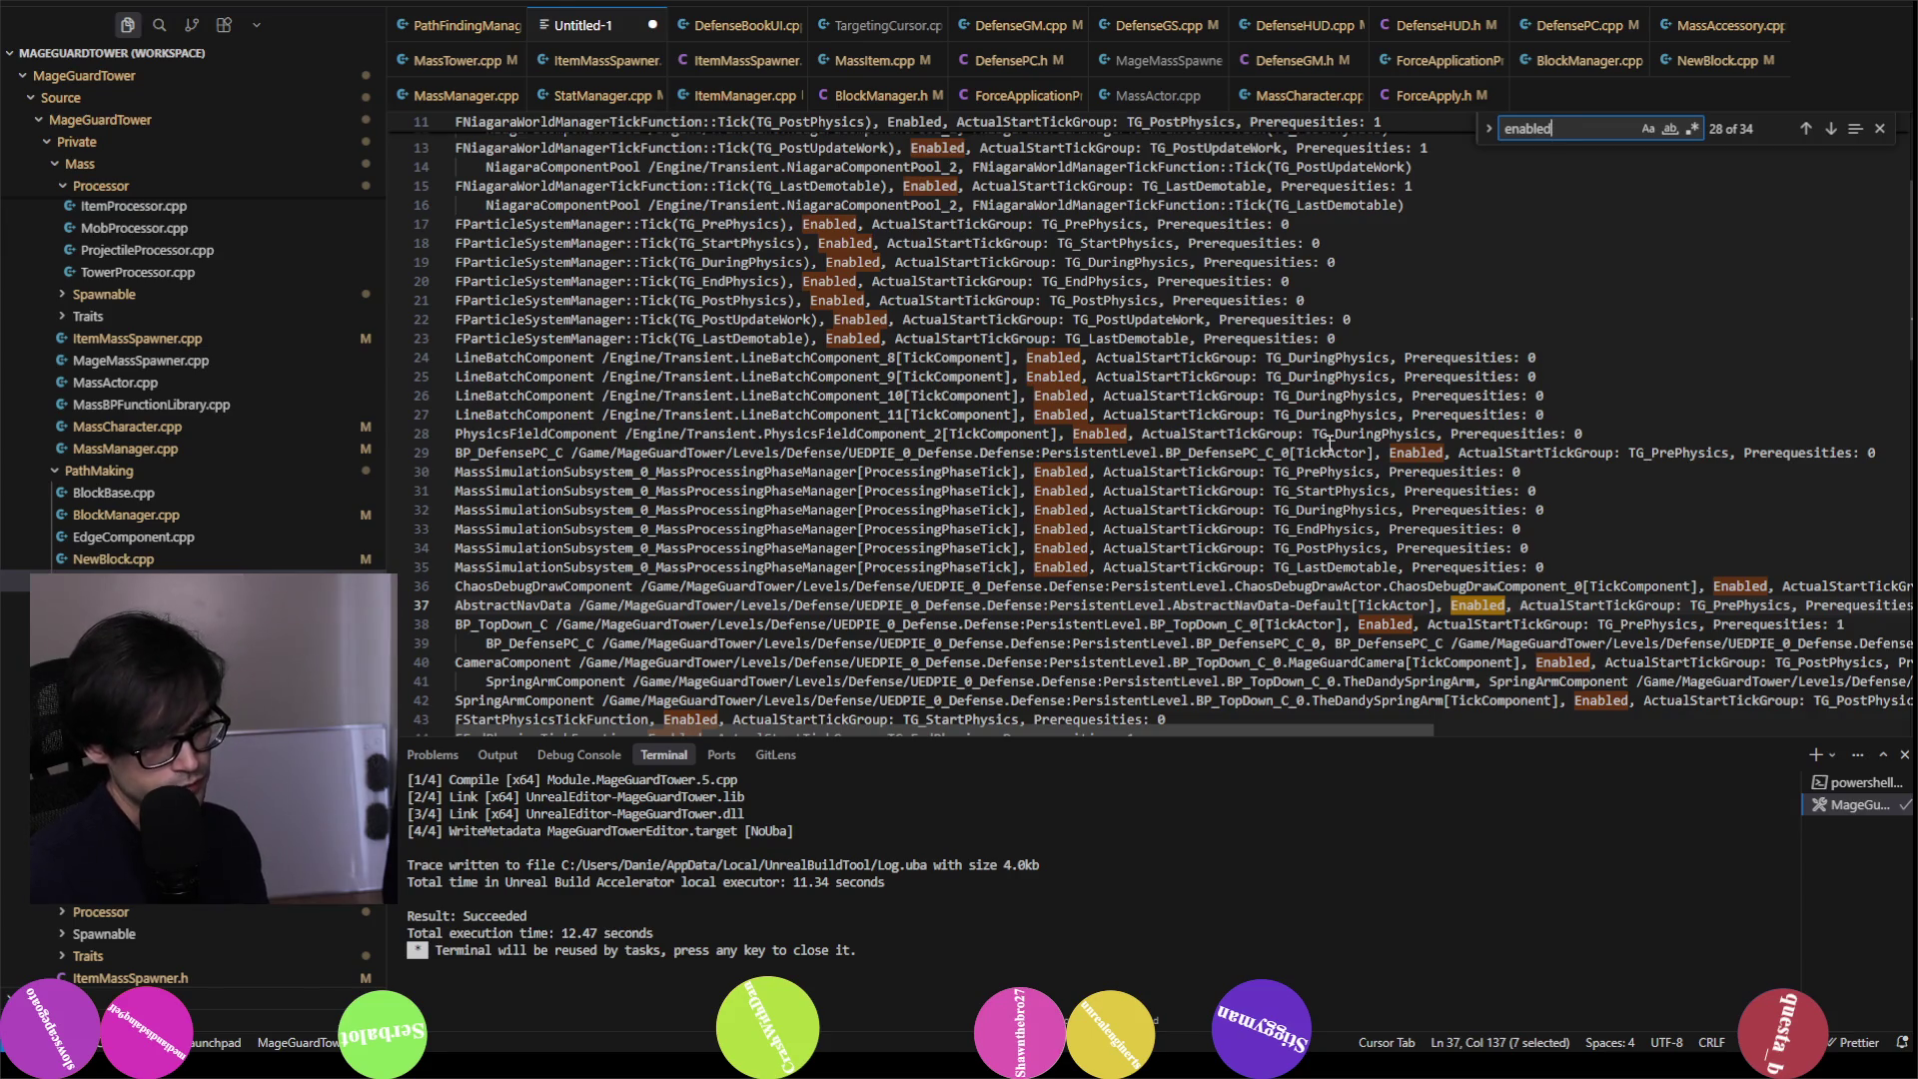
pyautogui.press('Return')
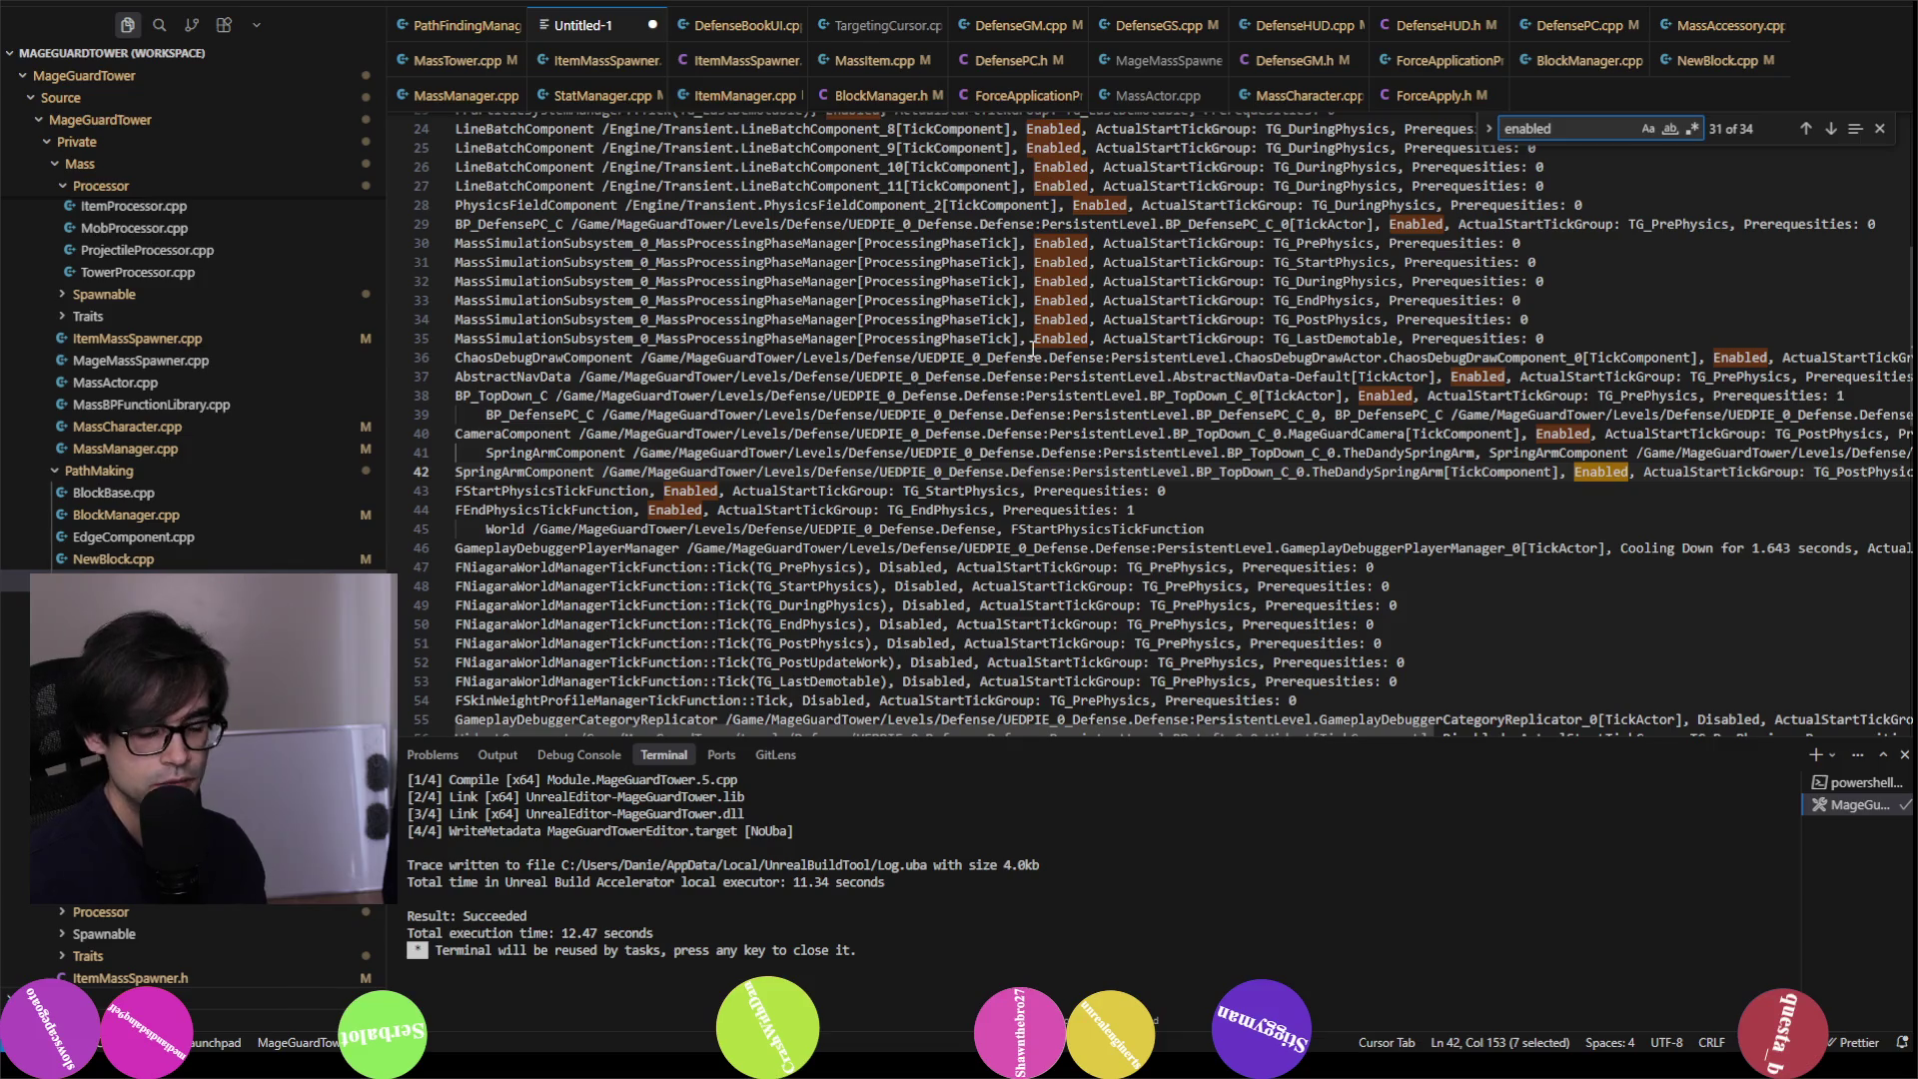
pyautogui.hotkey('ctrl', 'p')
# Step: Open TopDown.cpp, find the SpringArm TargetArmLength line and add a new line below it
pyautogui.write('topdown')
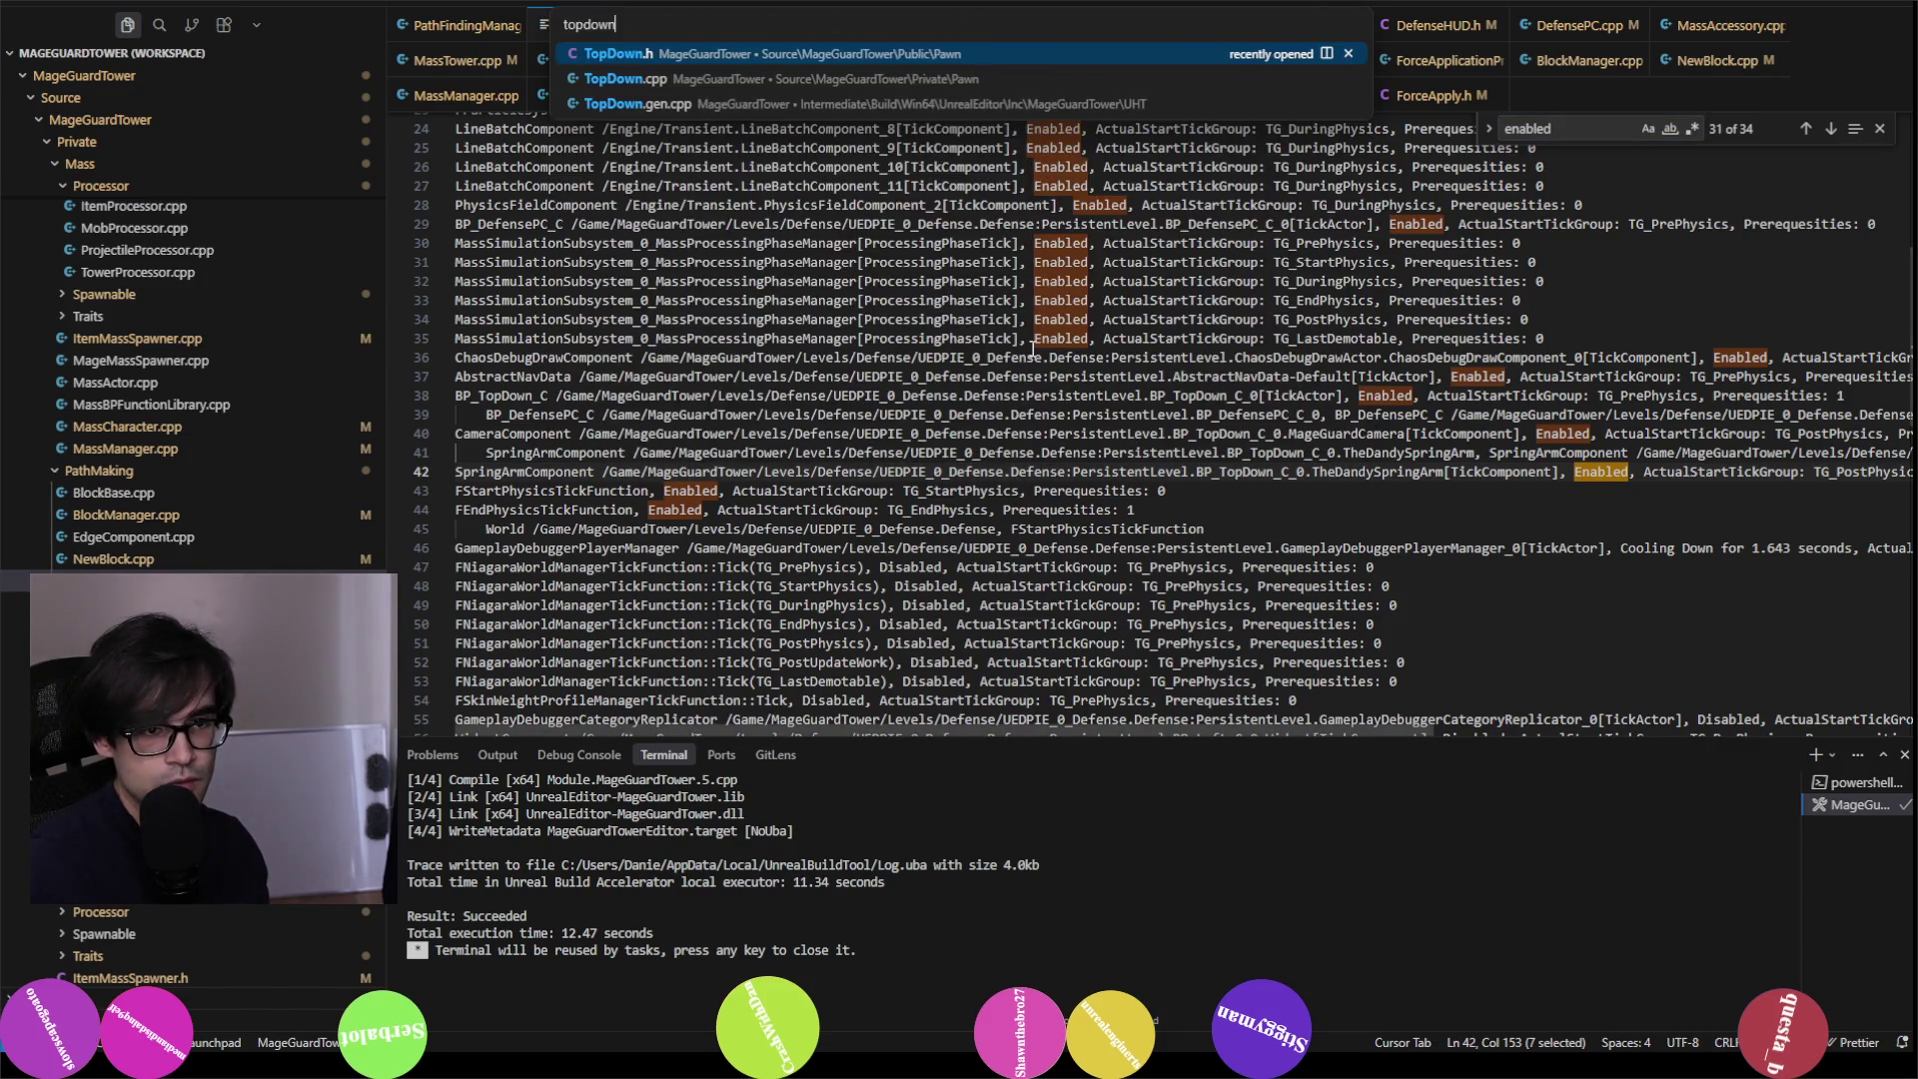
pyautogui.press('Return')
pyautogui.hotkey('ctrl', 'f')
pyautogui.write('sp')
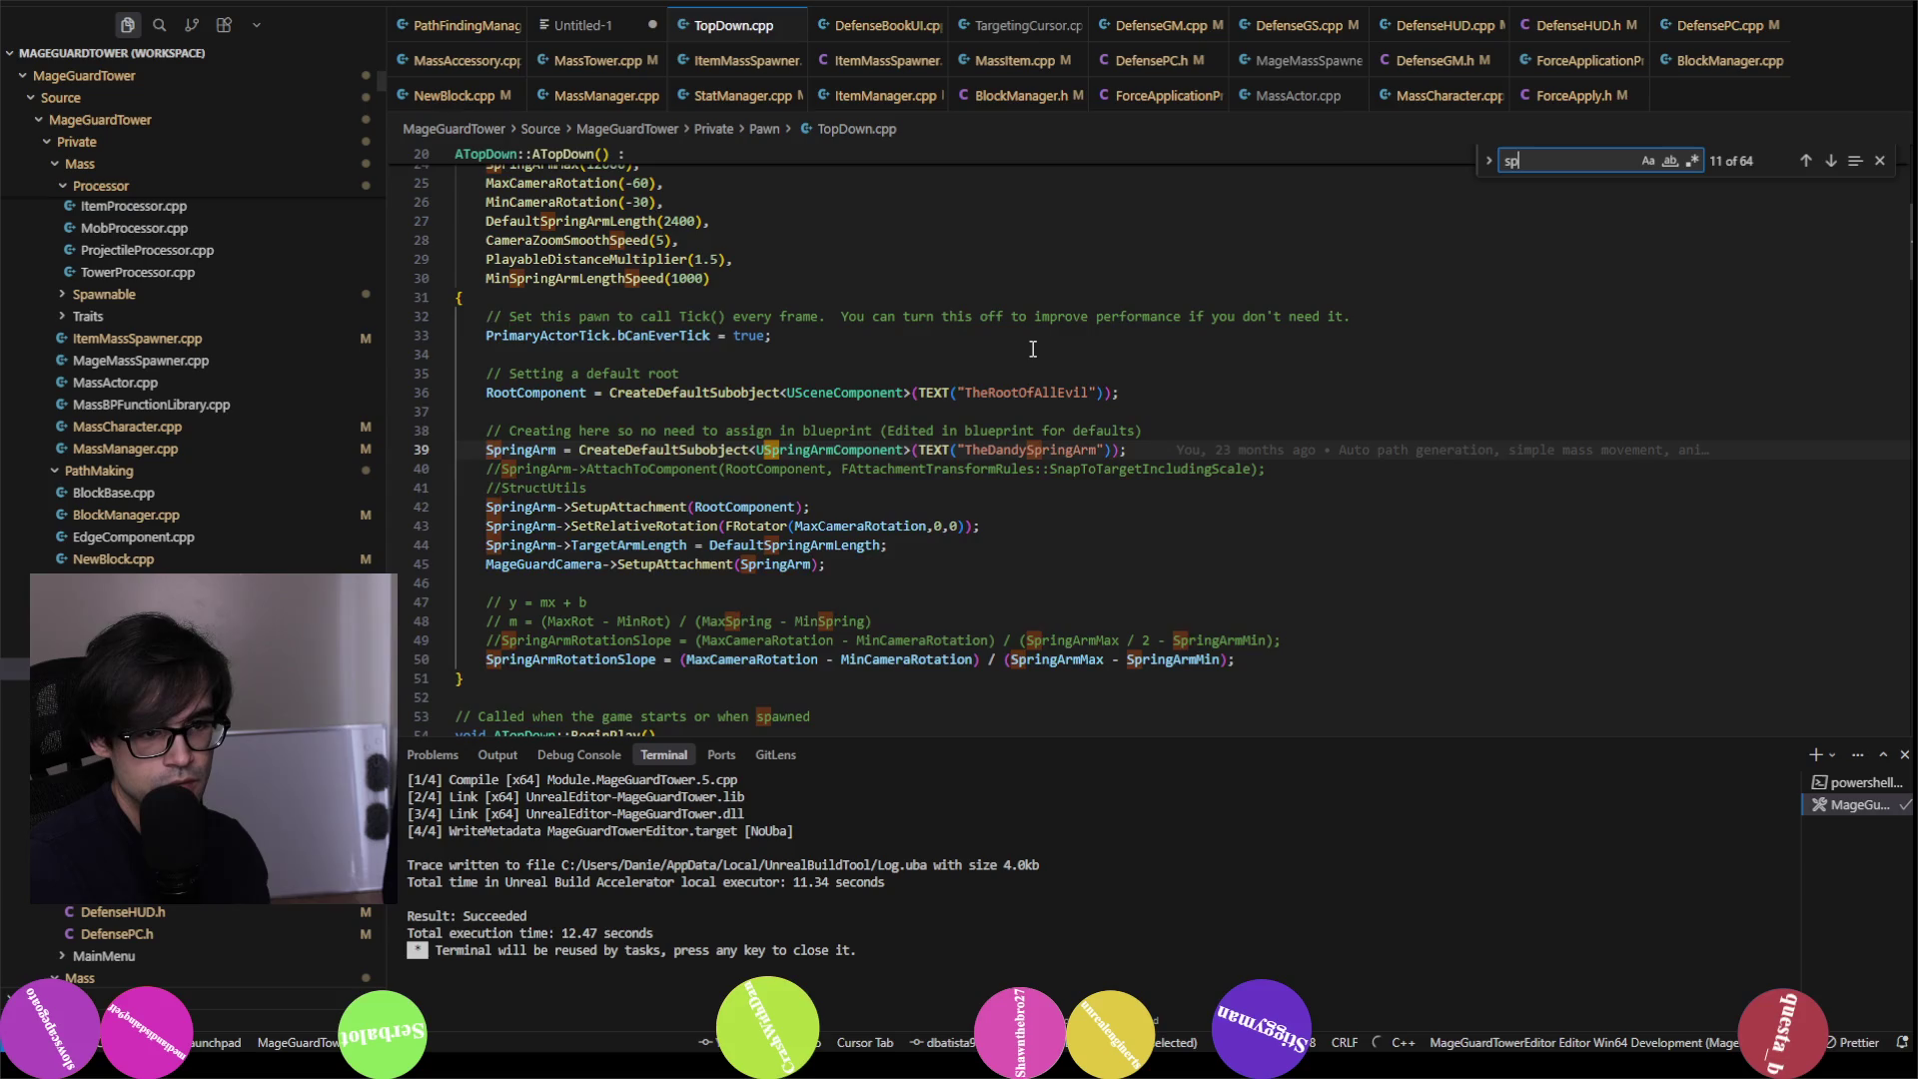
pyautogui.write('ringarm')
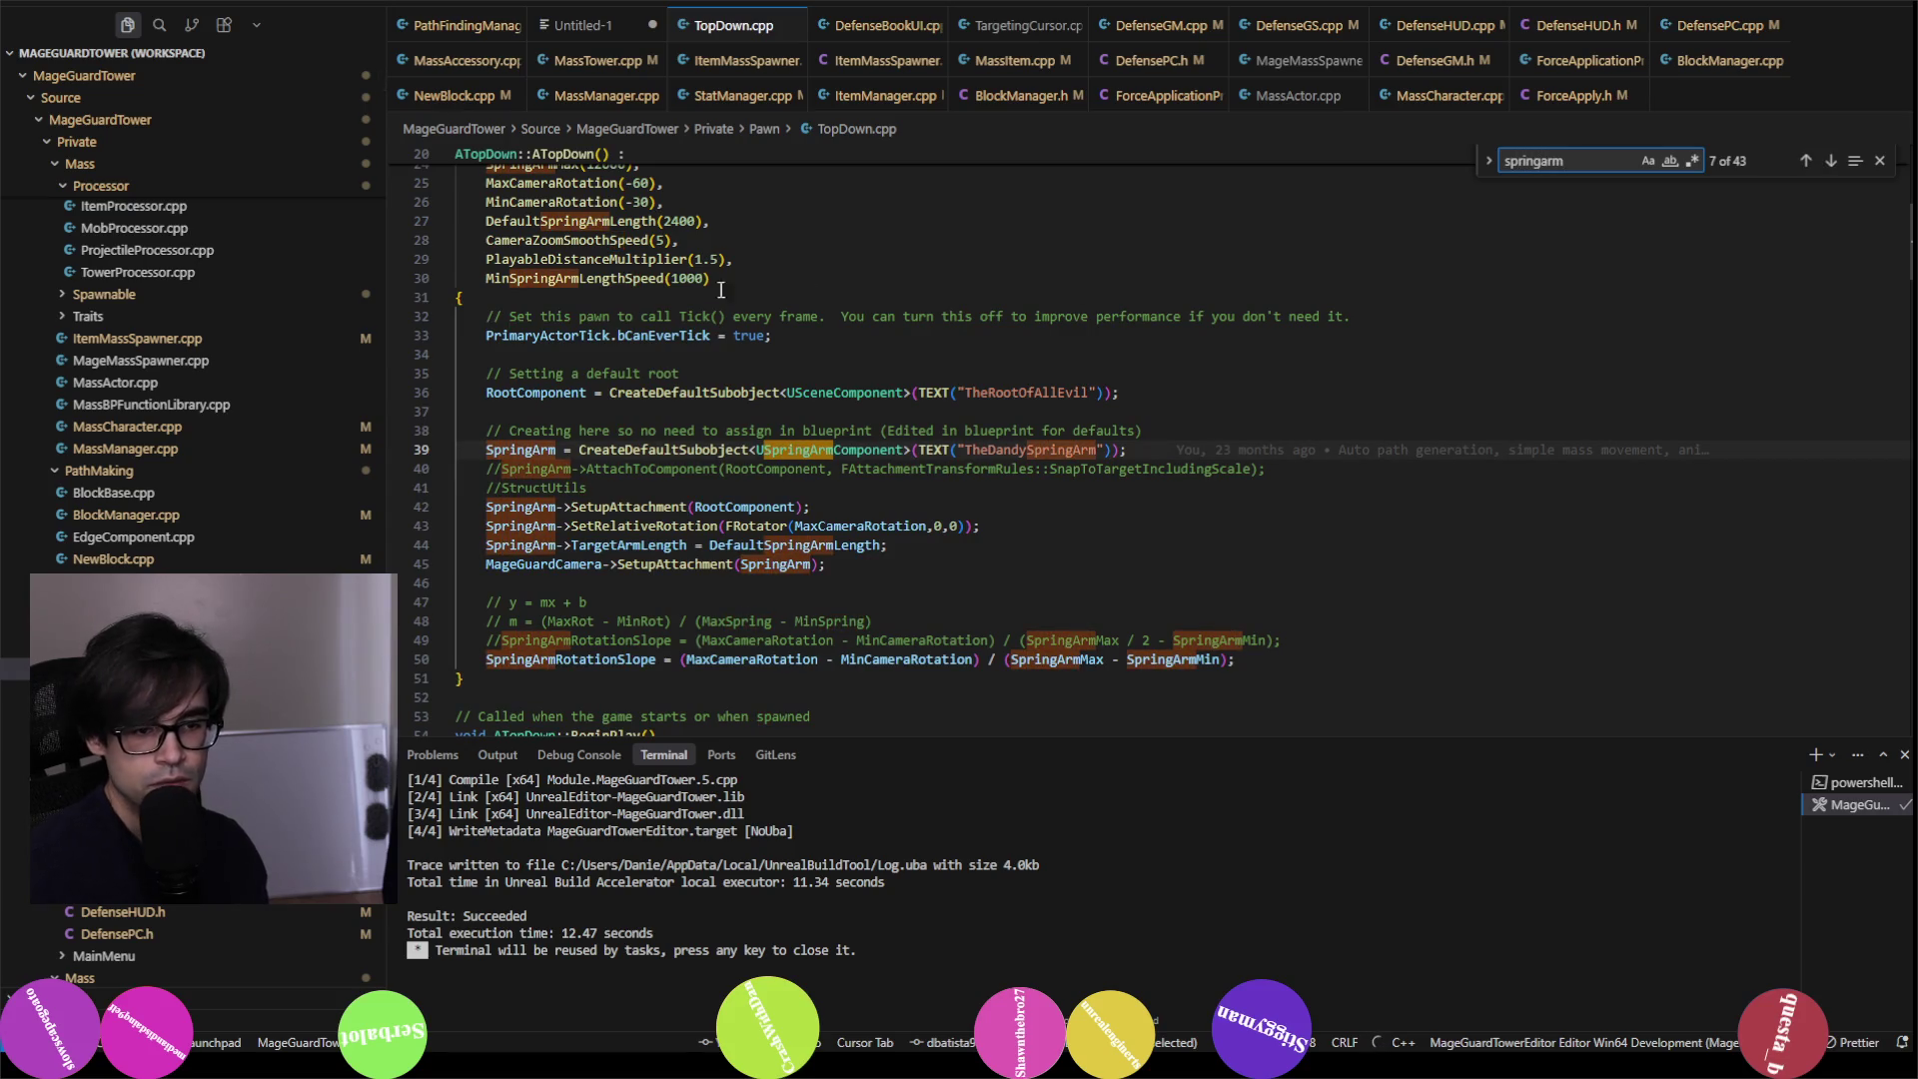
pyautogui.click(910, 567)
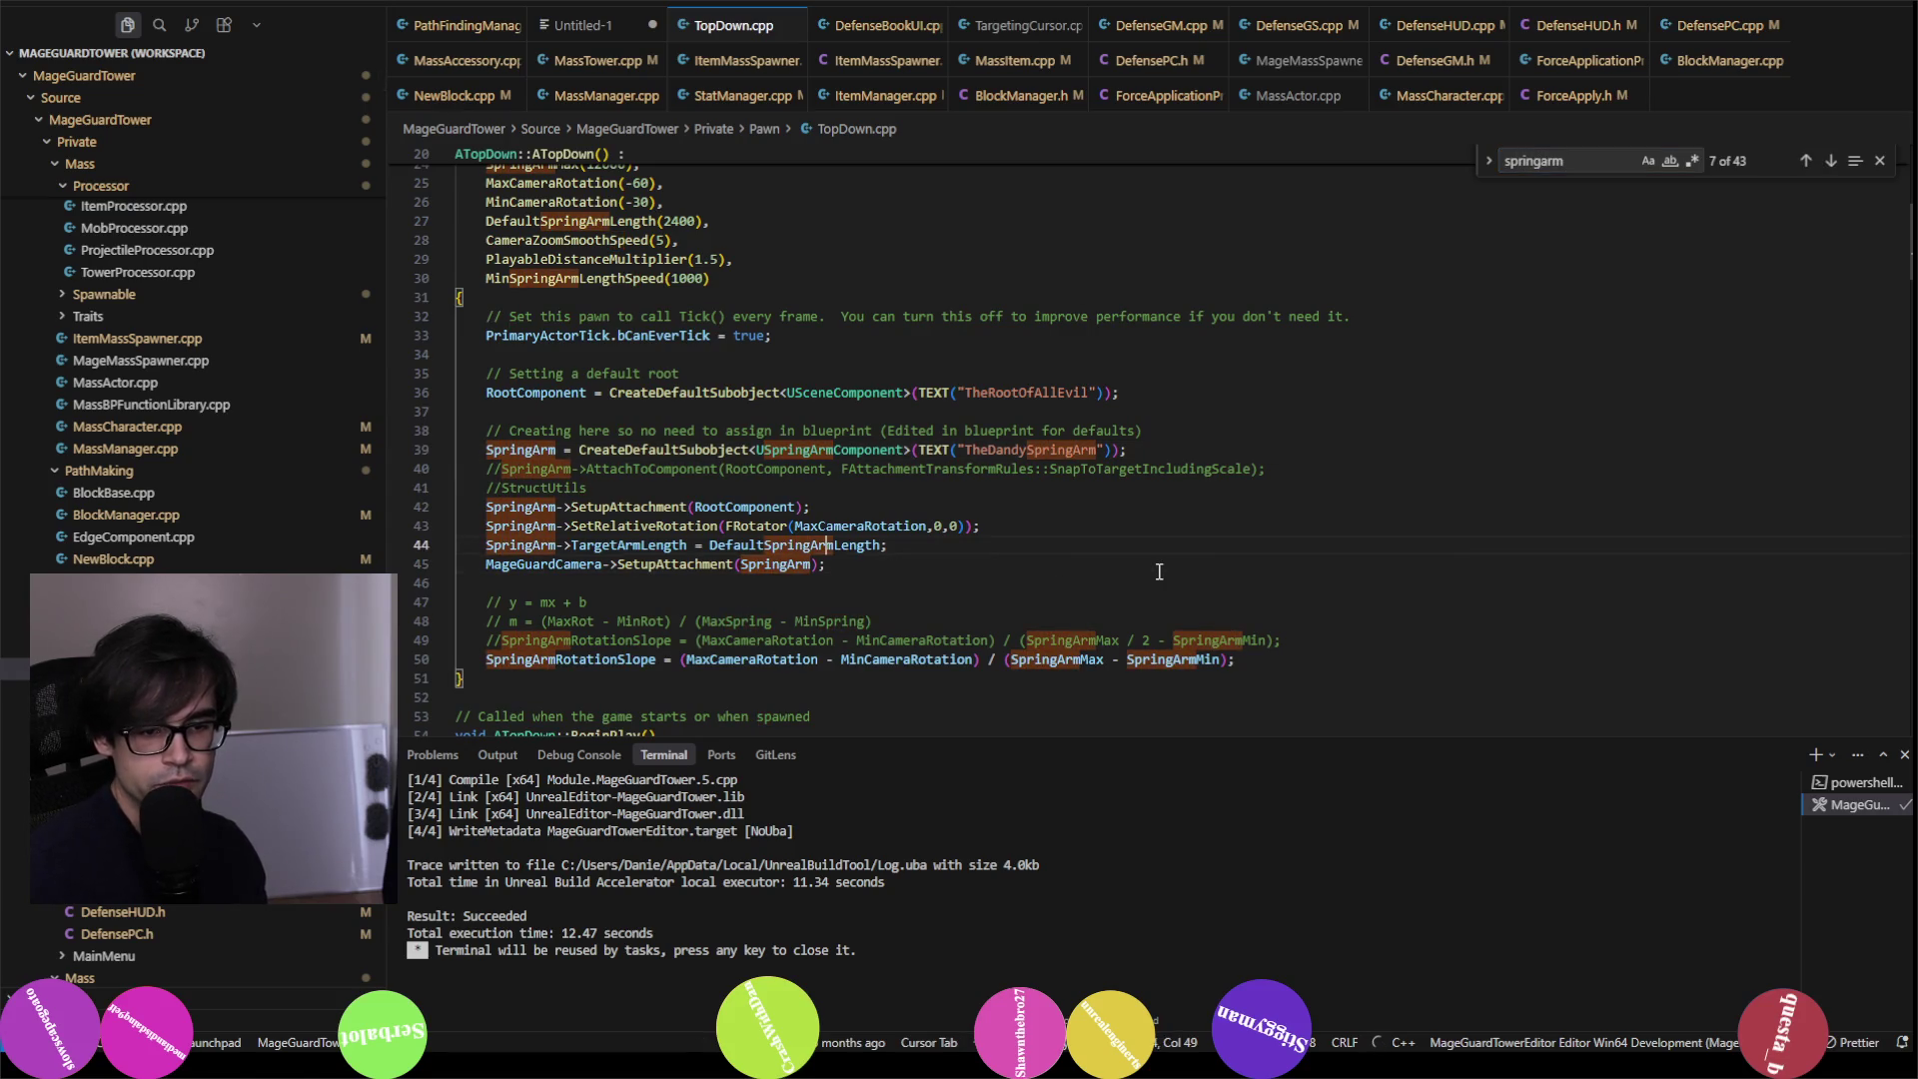
pyautogui.press('Return')
pyautogui.write('SpringArm->')
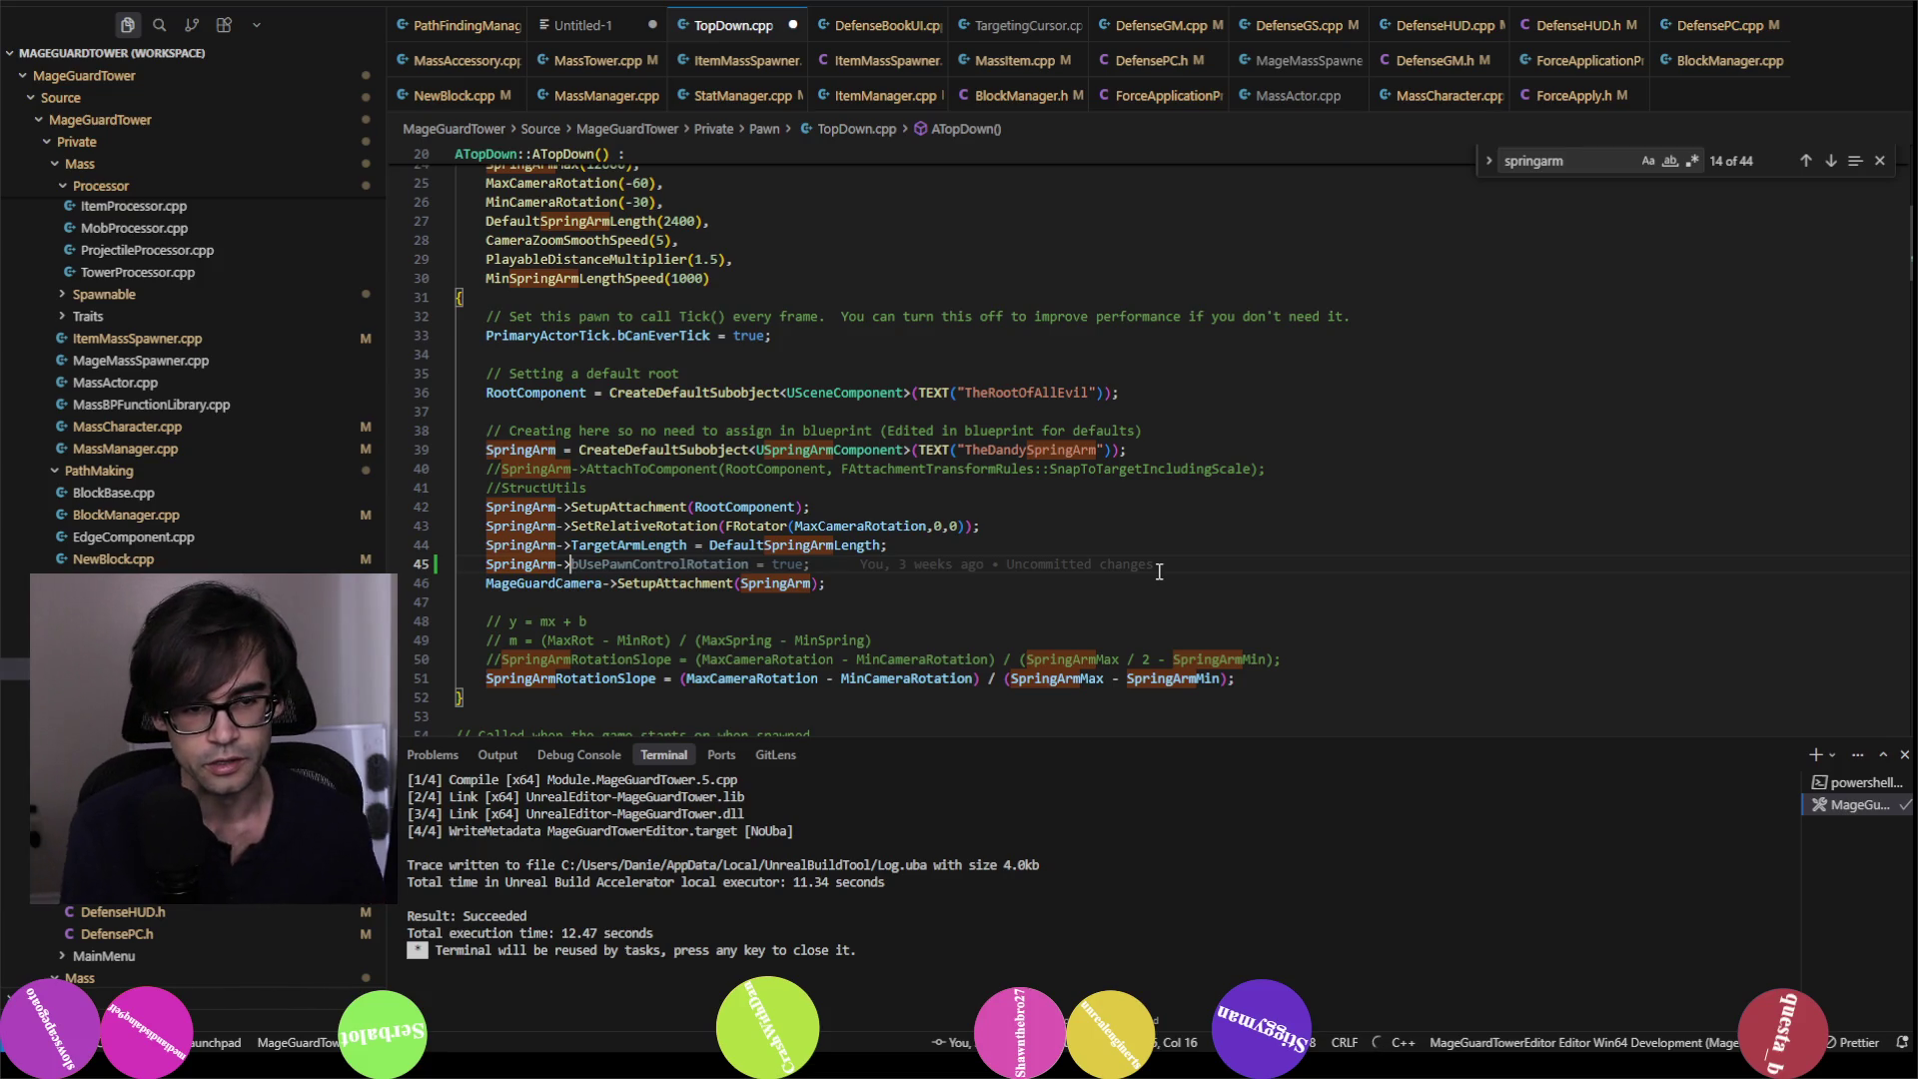
# Step: Write SpringArm->SetComponentTickEnabled(false); on line 45, choosing the method from IntelliSense
pyautogui.hotkey('ctrl', 'space')
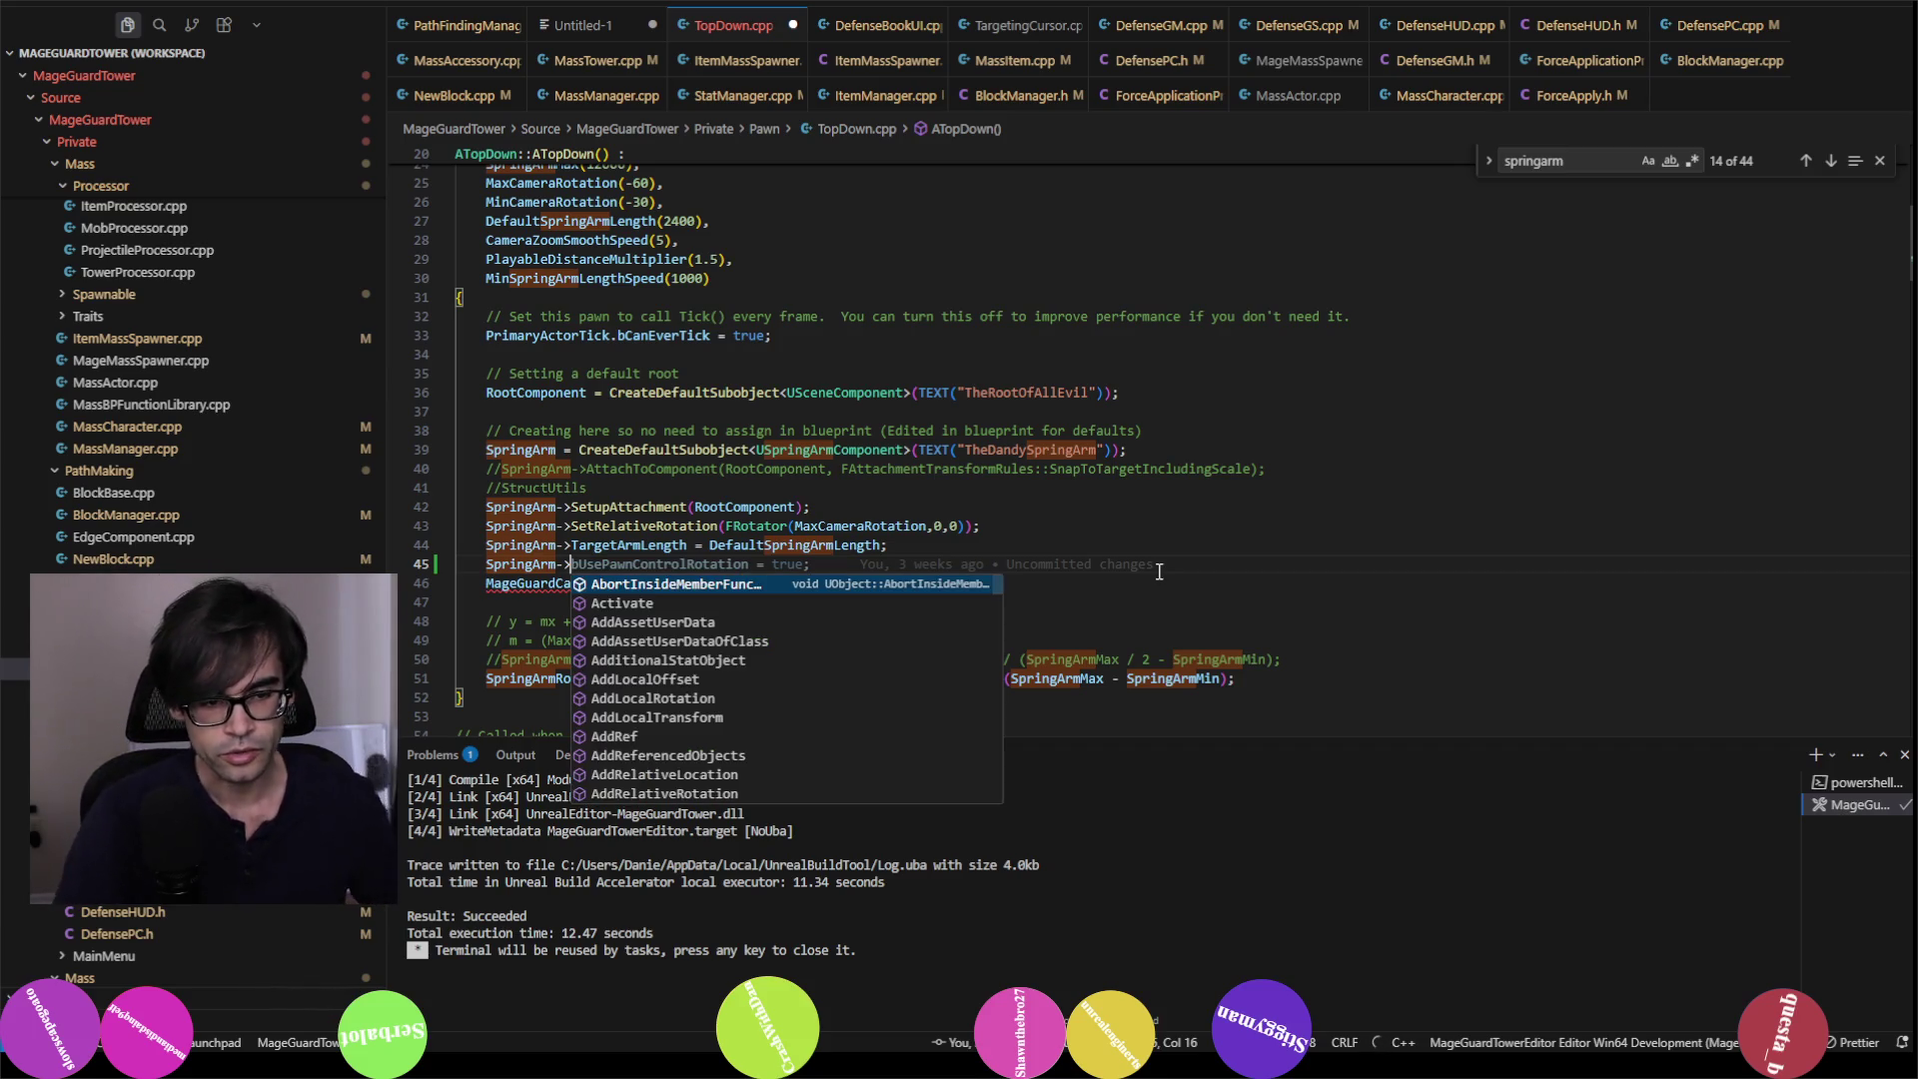
pyautogui.write('t9i')
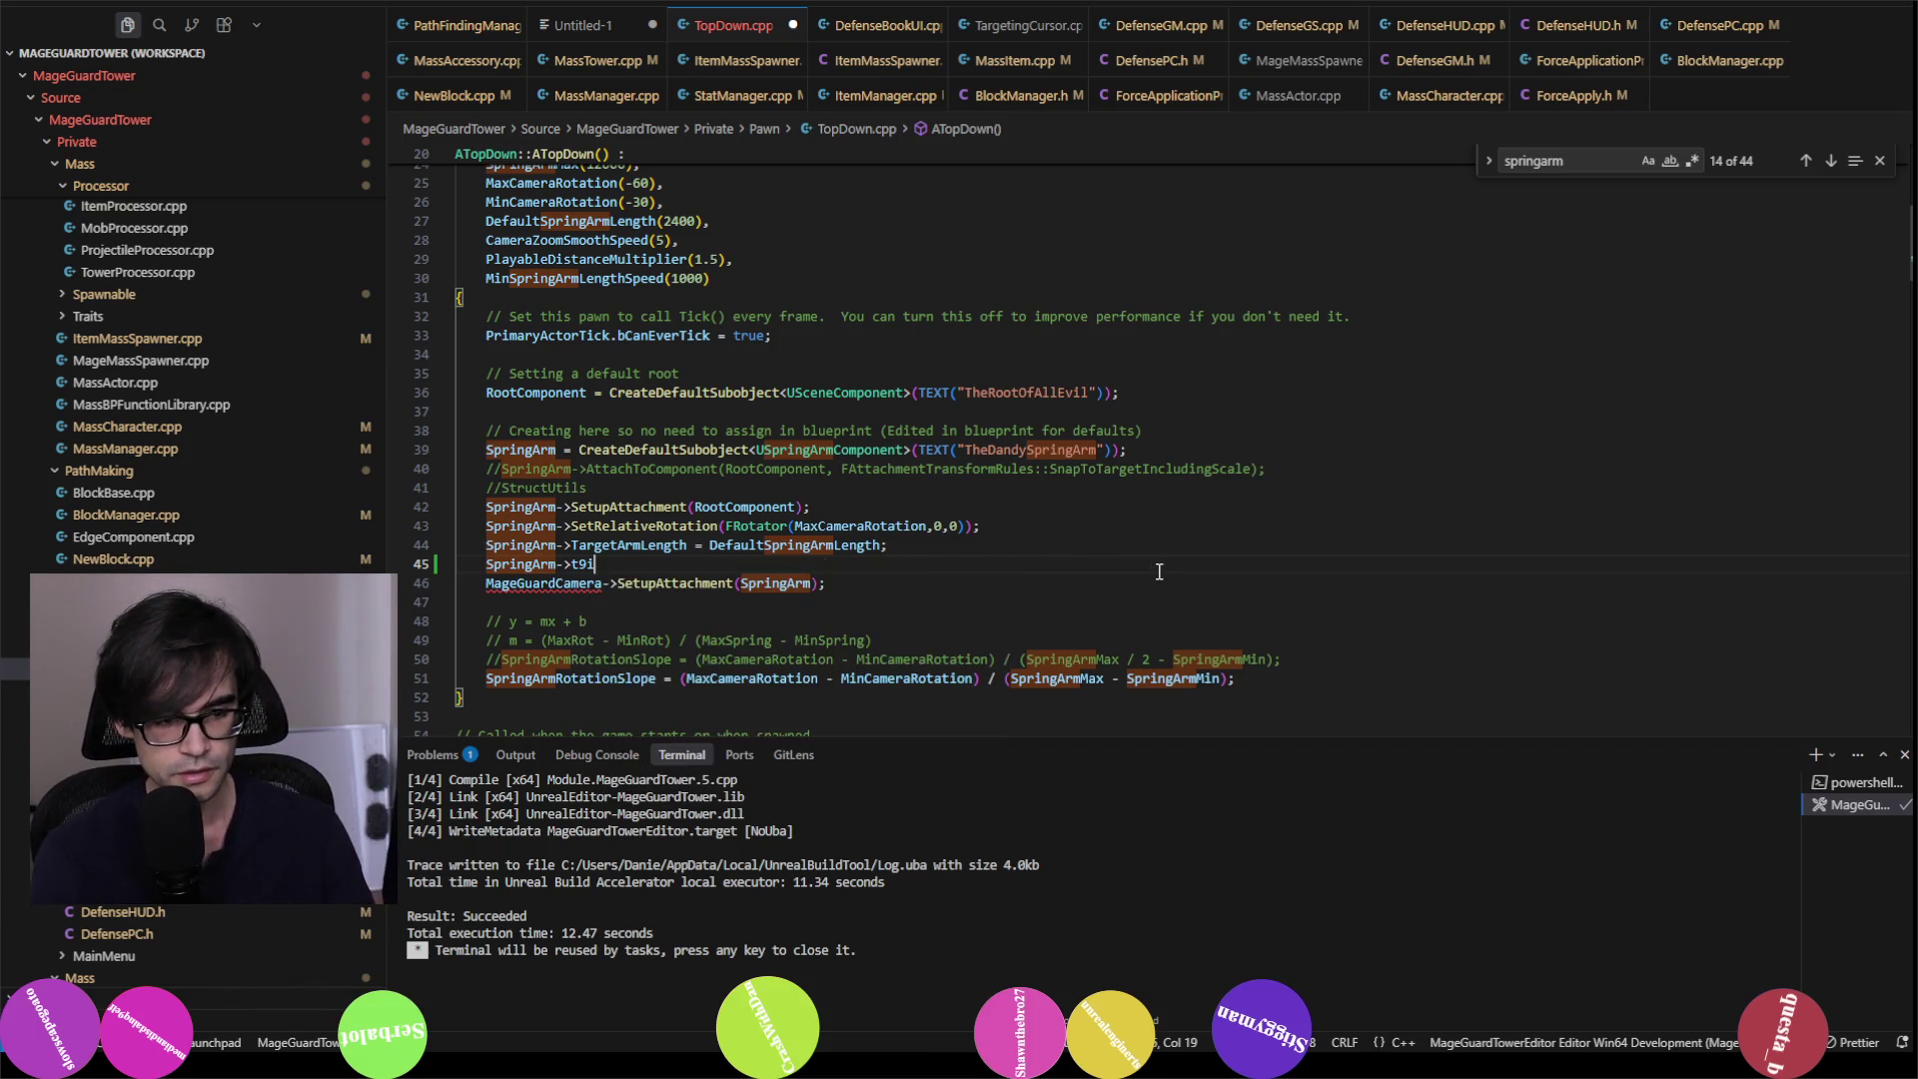
pyautogui.hotkey('ctrl', 'space')
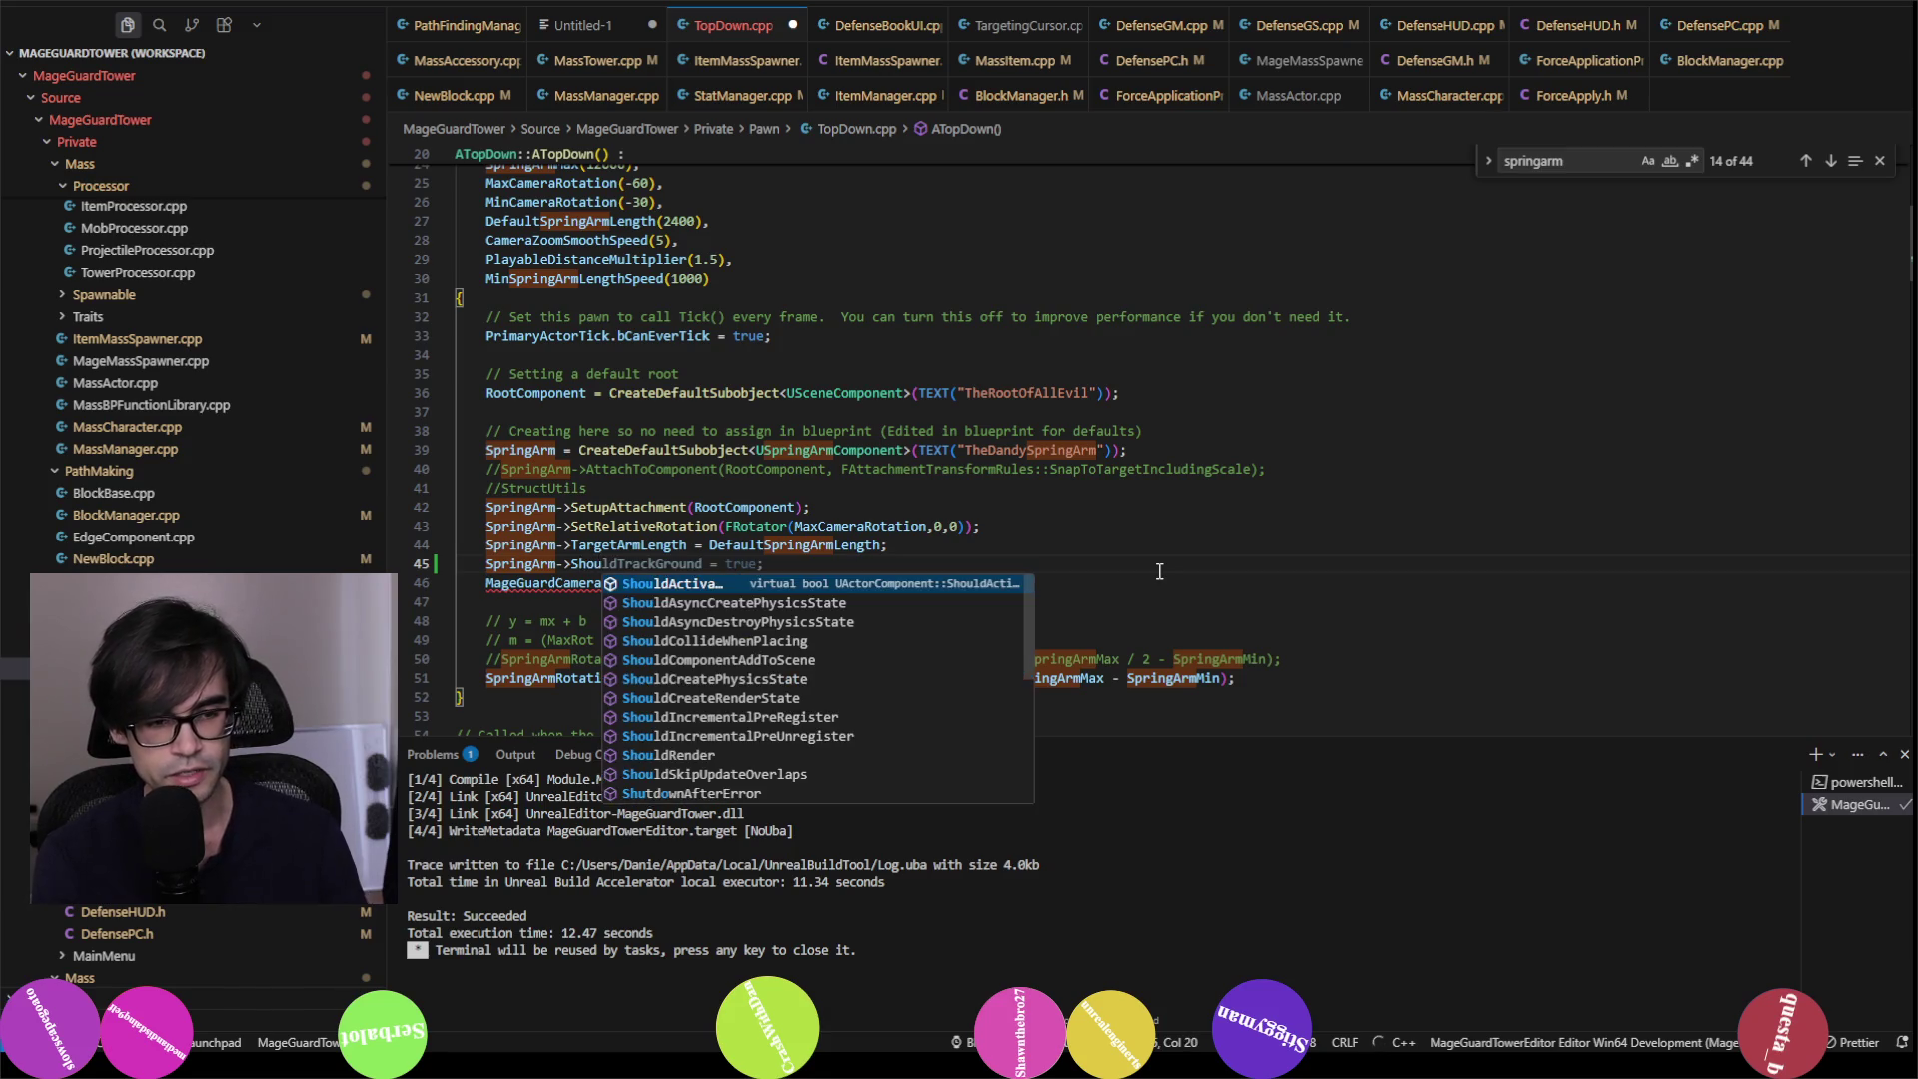
pyautogui.press('BackSpace')
pyautogui.press('BackSpace')
pyautogui.press('BackSpace')
pyautogui.write('Tick')
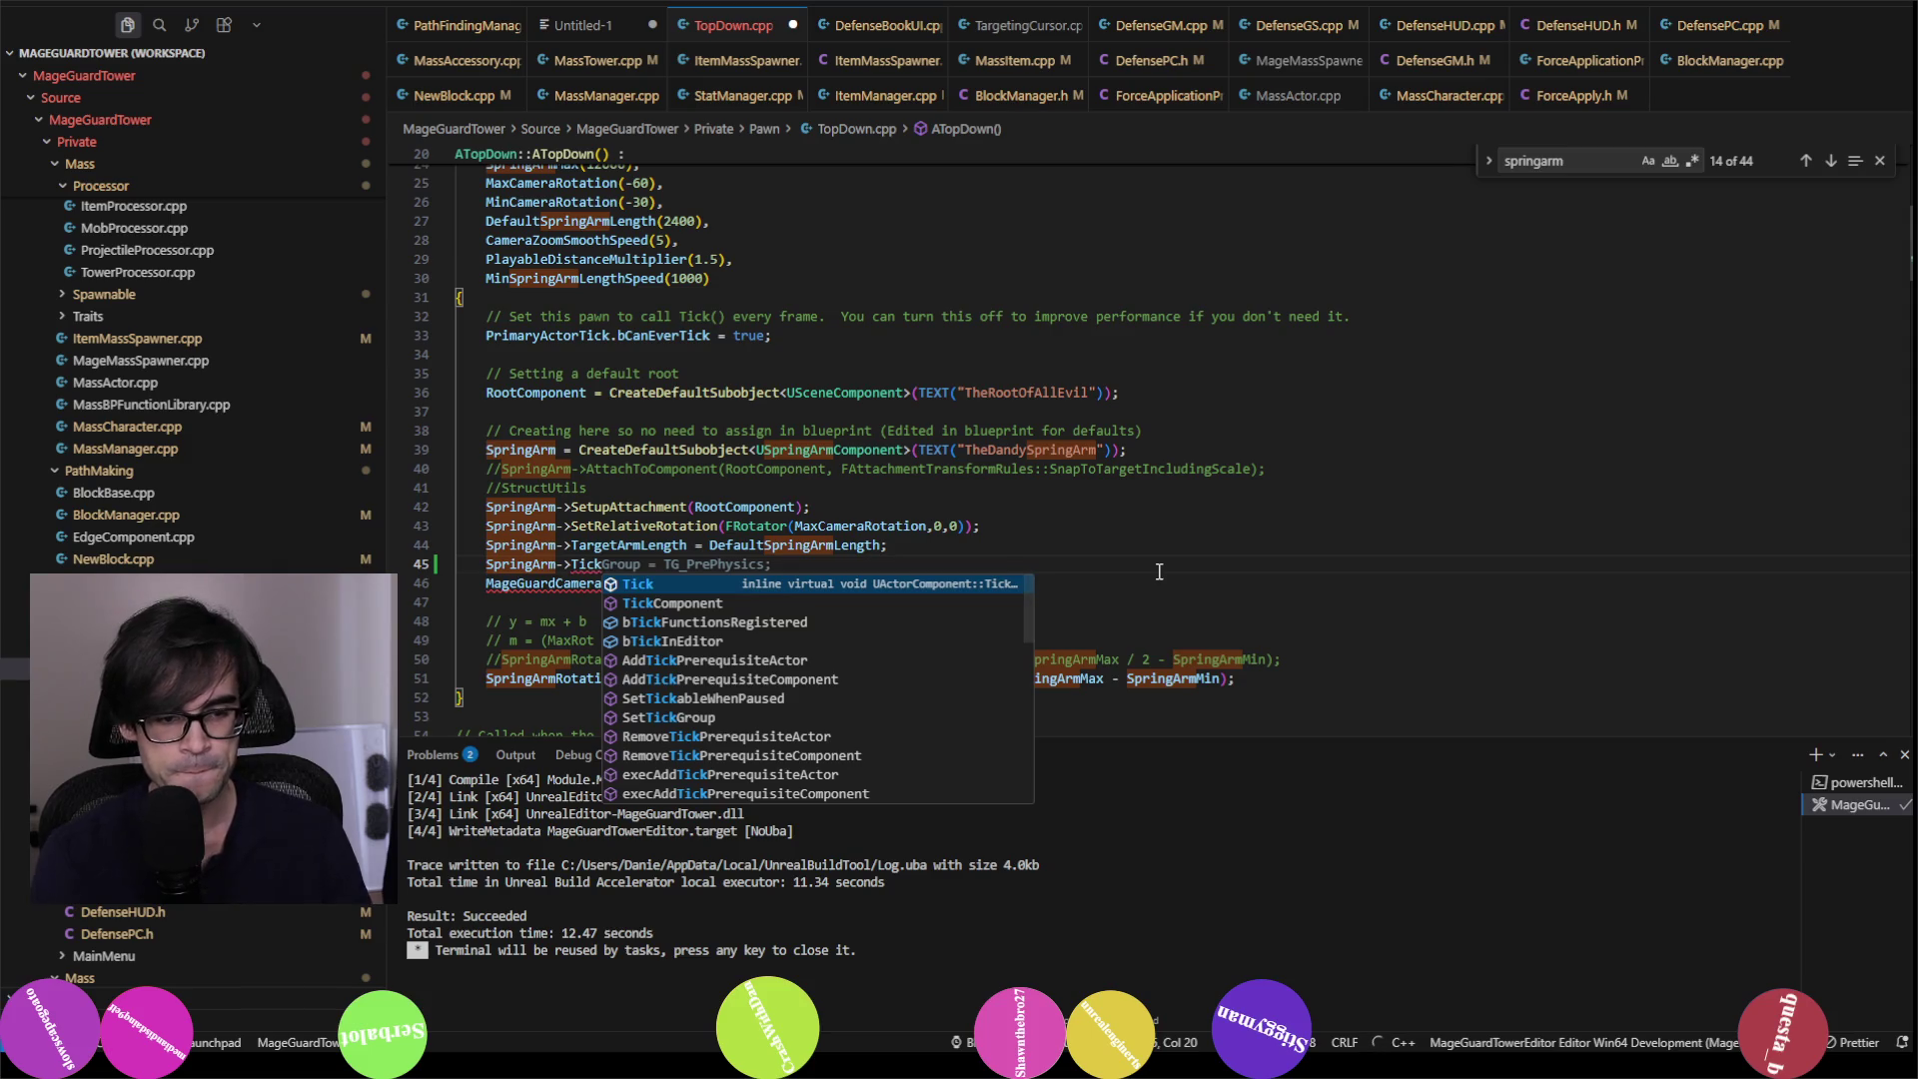
pyautogui.press('Down')
pyautogui.press('Down')
pyautogui.press('Down')
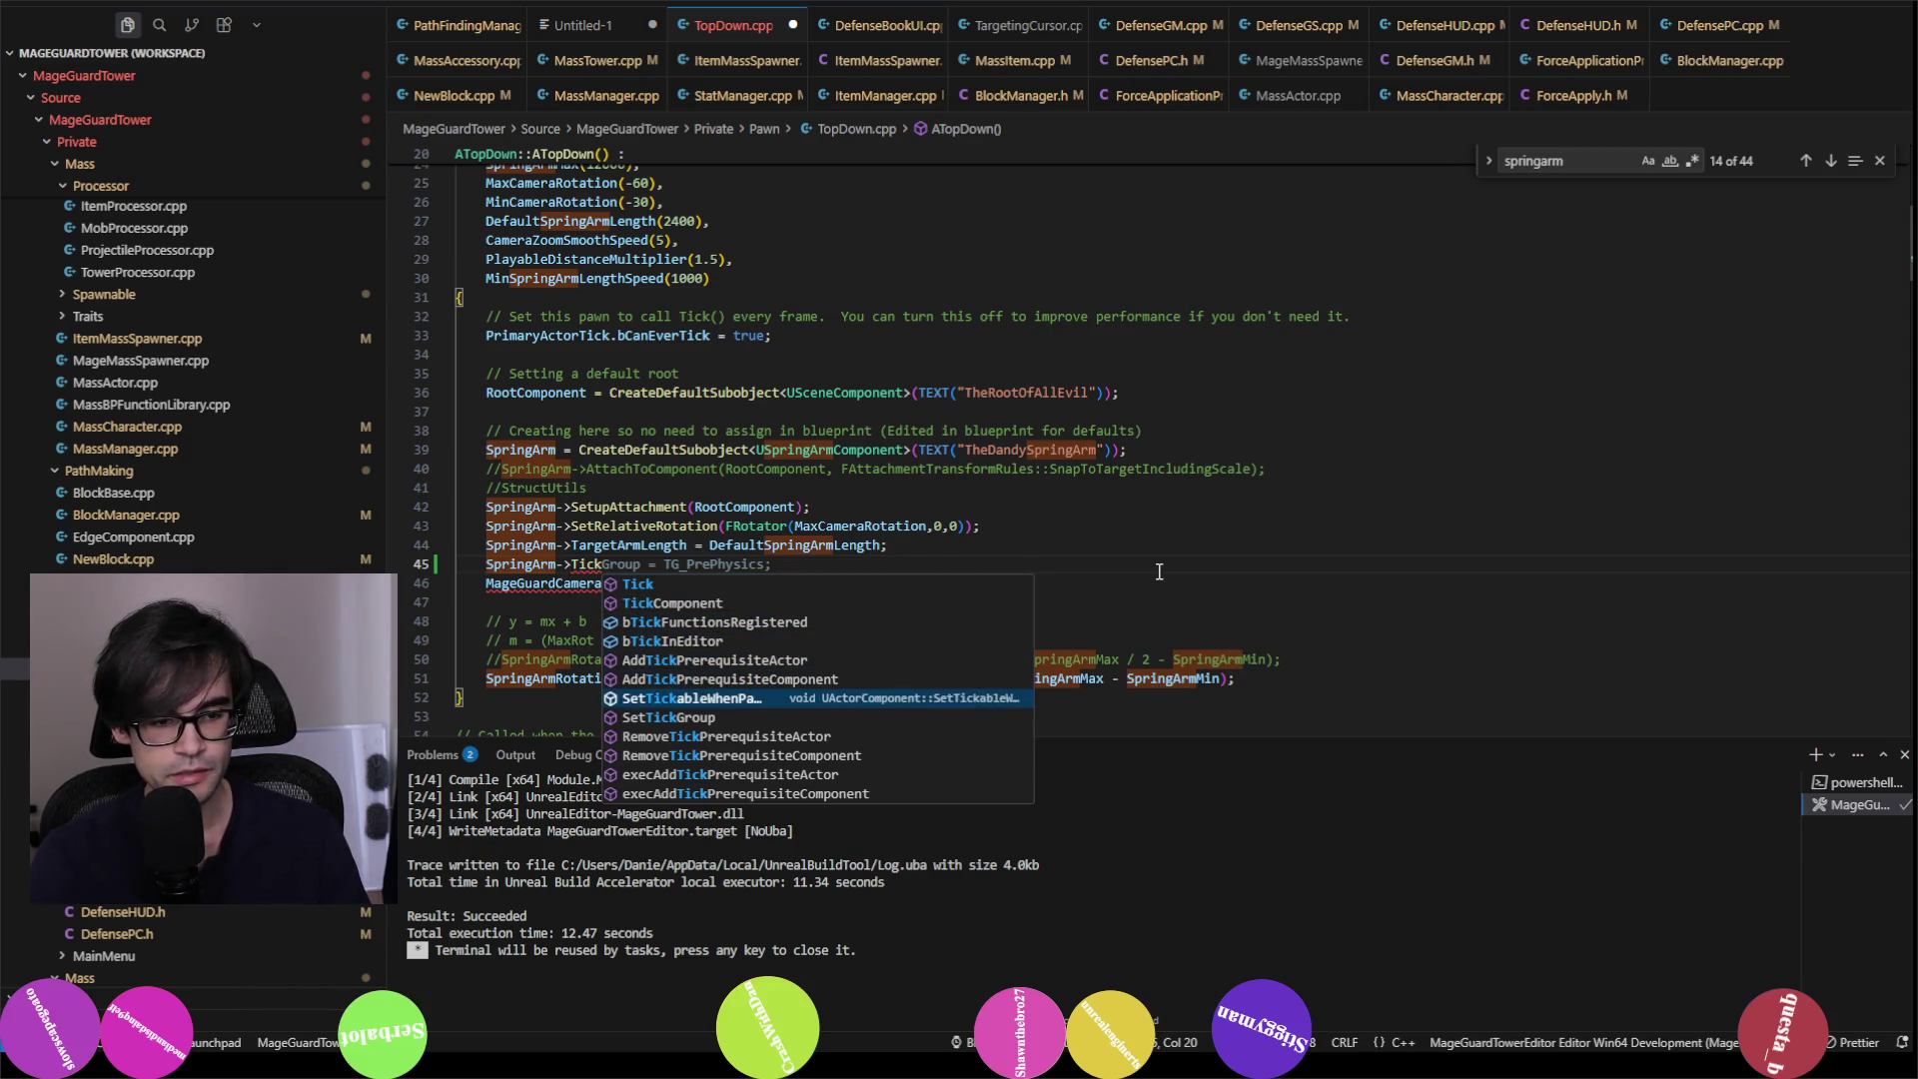
pyautogui.press('Down')
pyautogui.press('Down')
pyautogui.press('Up')
pyautogui.press('Up')
pyautogui.press('Down')
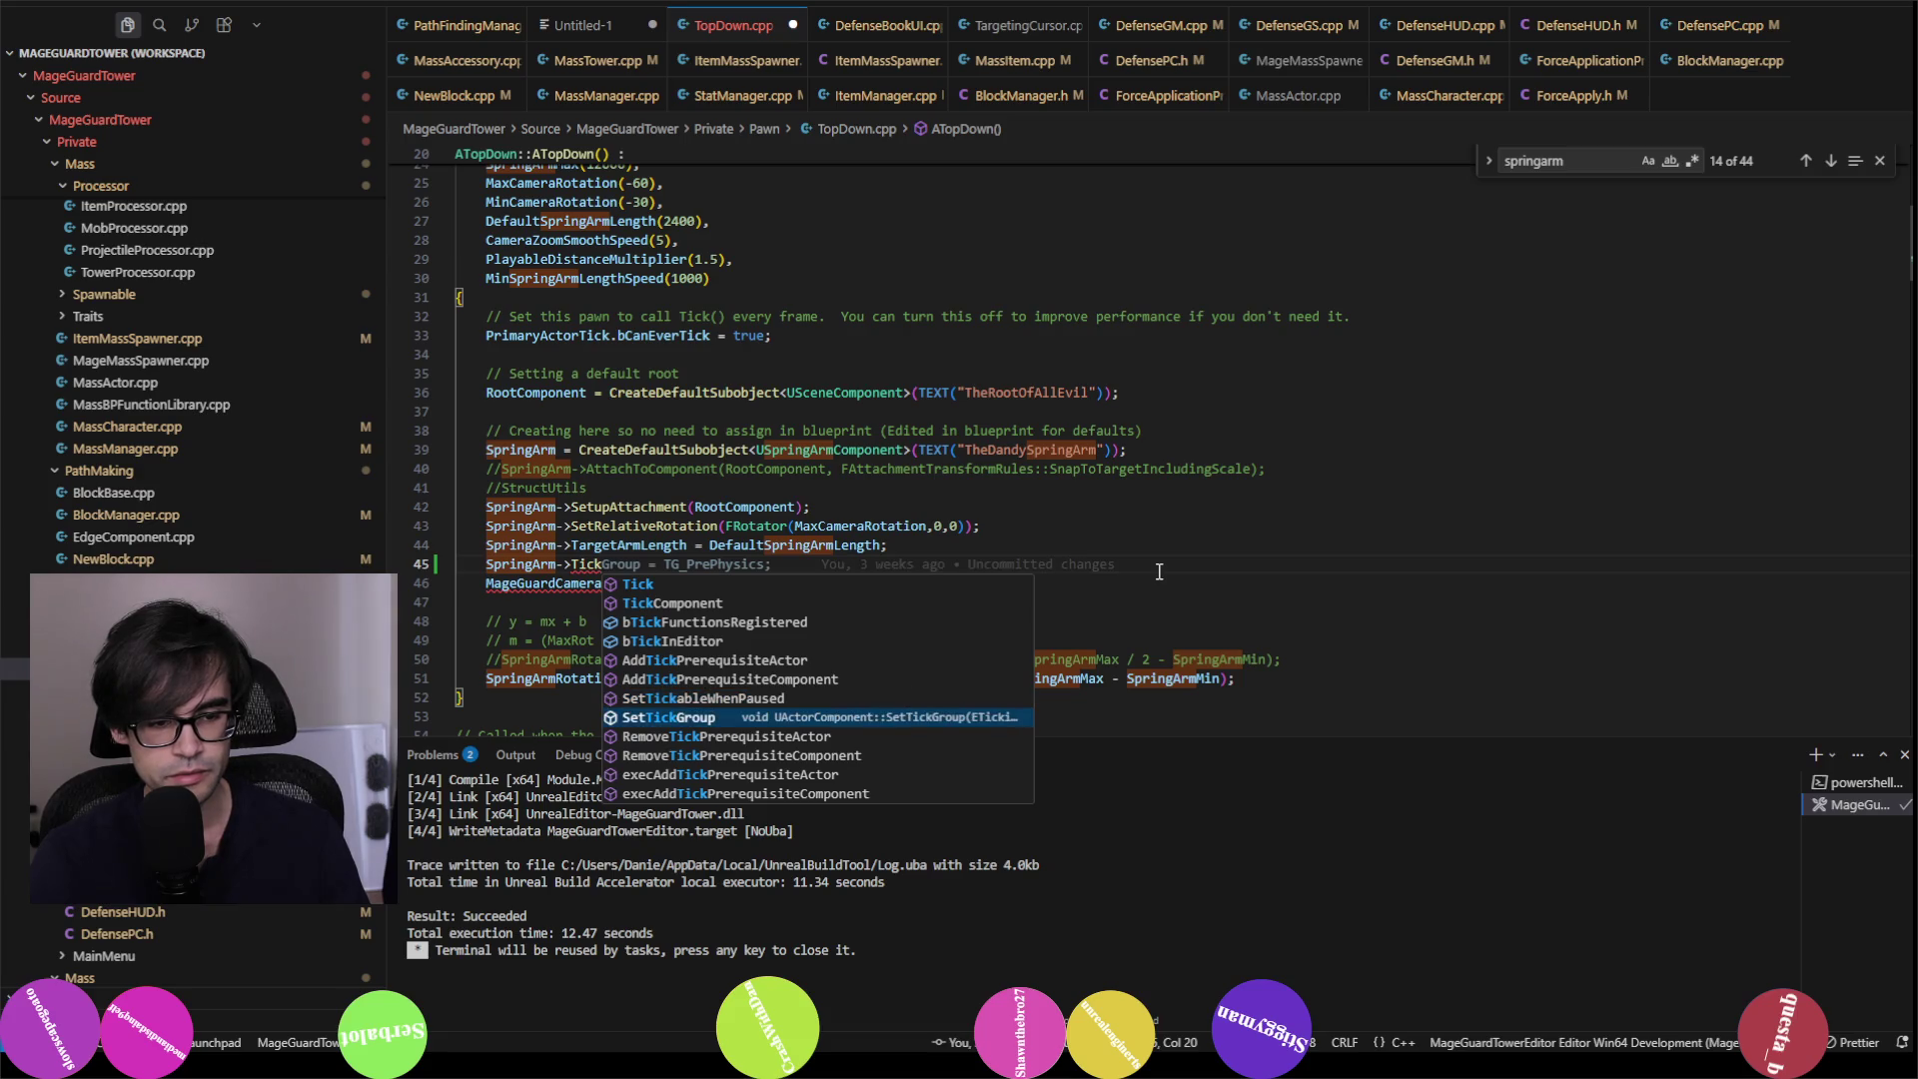
pyautogui.press('Down')
pyautogui.press('Down')
pyautogui.press('Down')
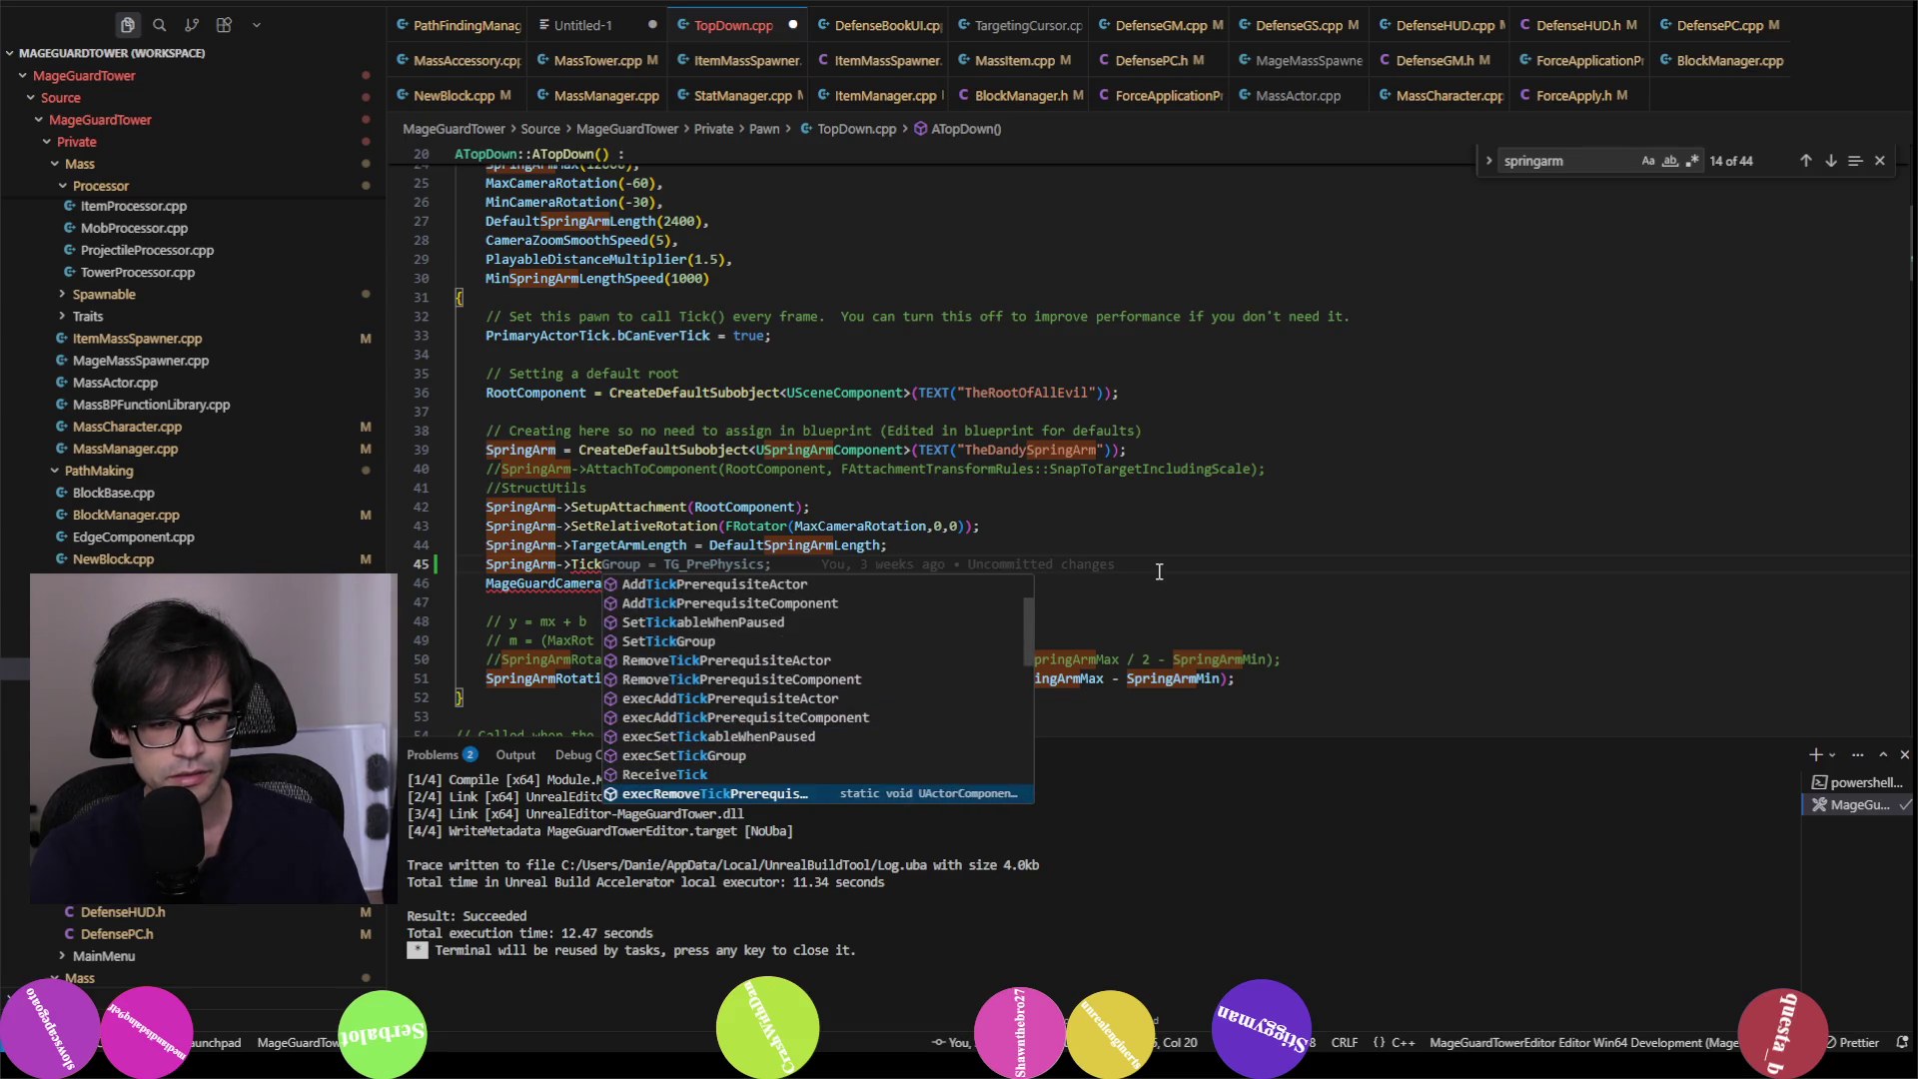
pyautogui.press('Down')
pyautogui.press('Down')
pyautogui.press('Down')
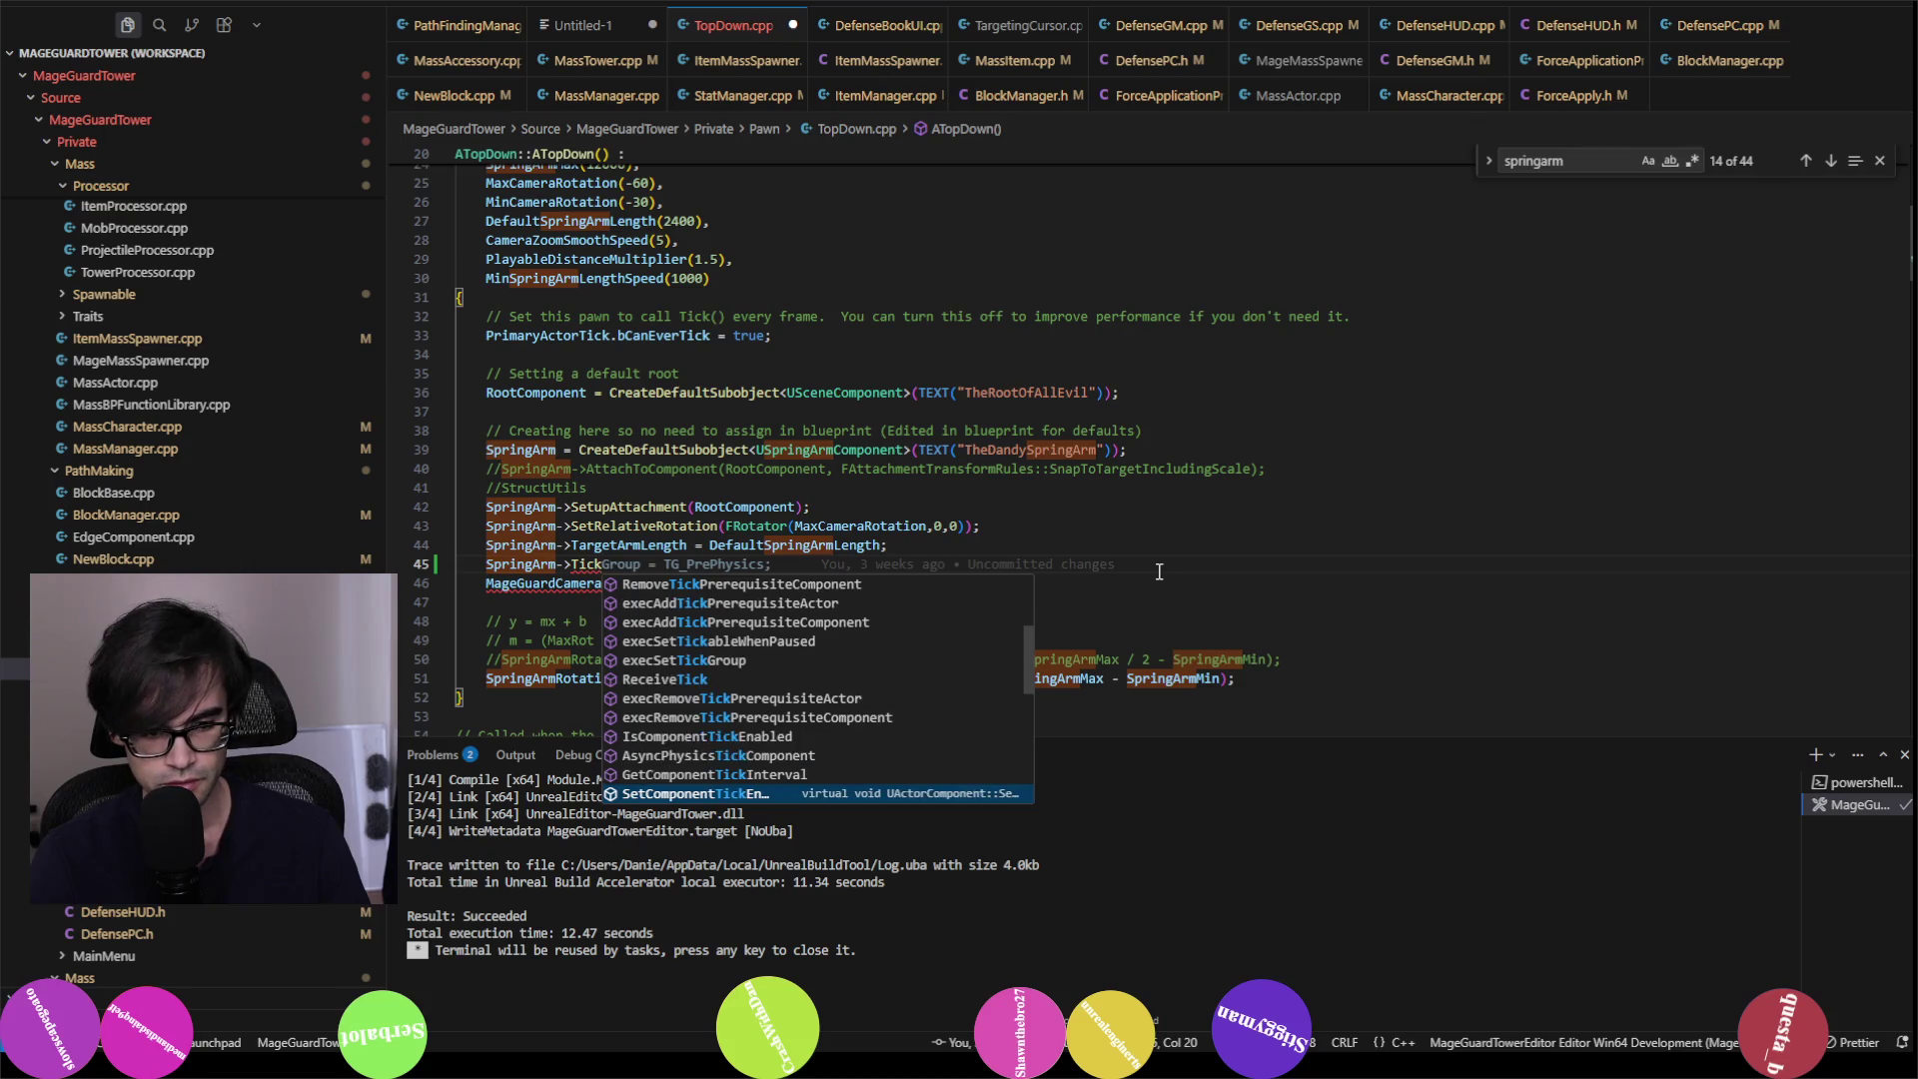
pyautogui.press('Down')
pyautogui.press('Down')
pyautogui.press('Down')
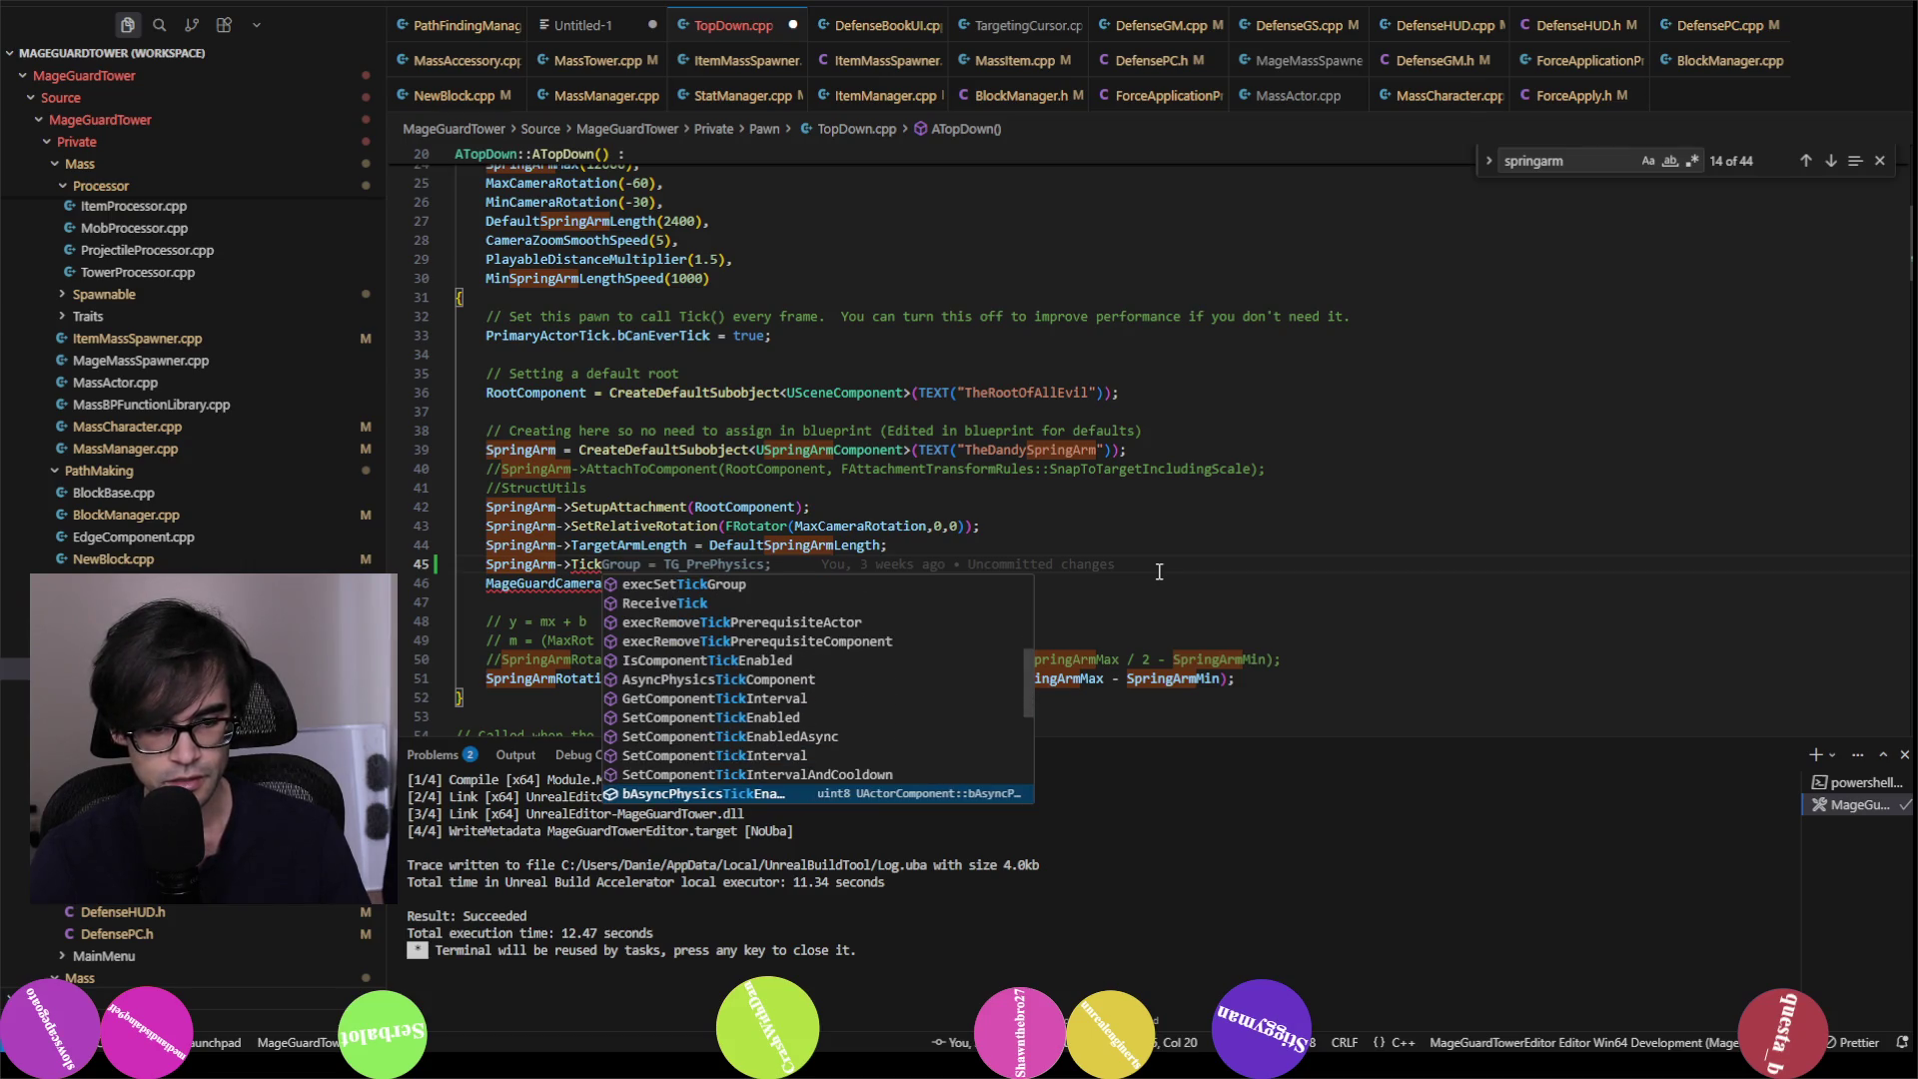
pyautogui.press('Up')
pyautogui.press('Up')
pyautogui.press('Up')
pyautogui.press('Return')
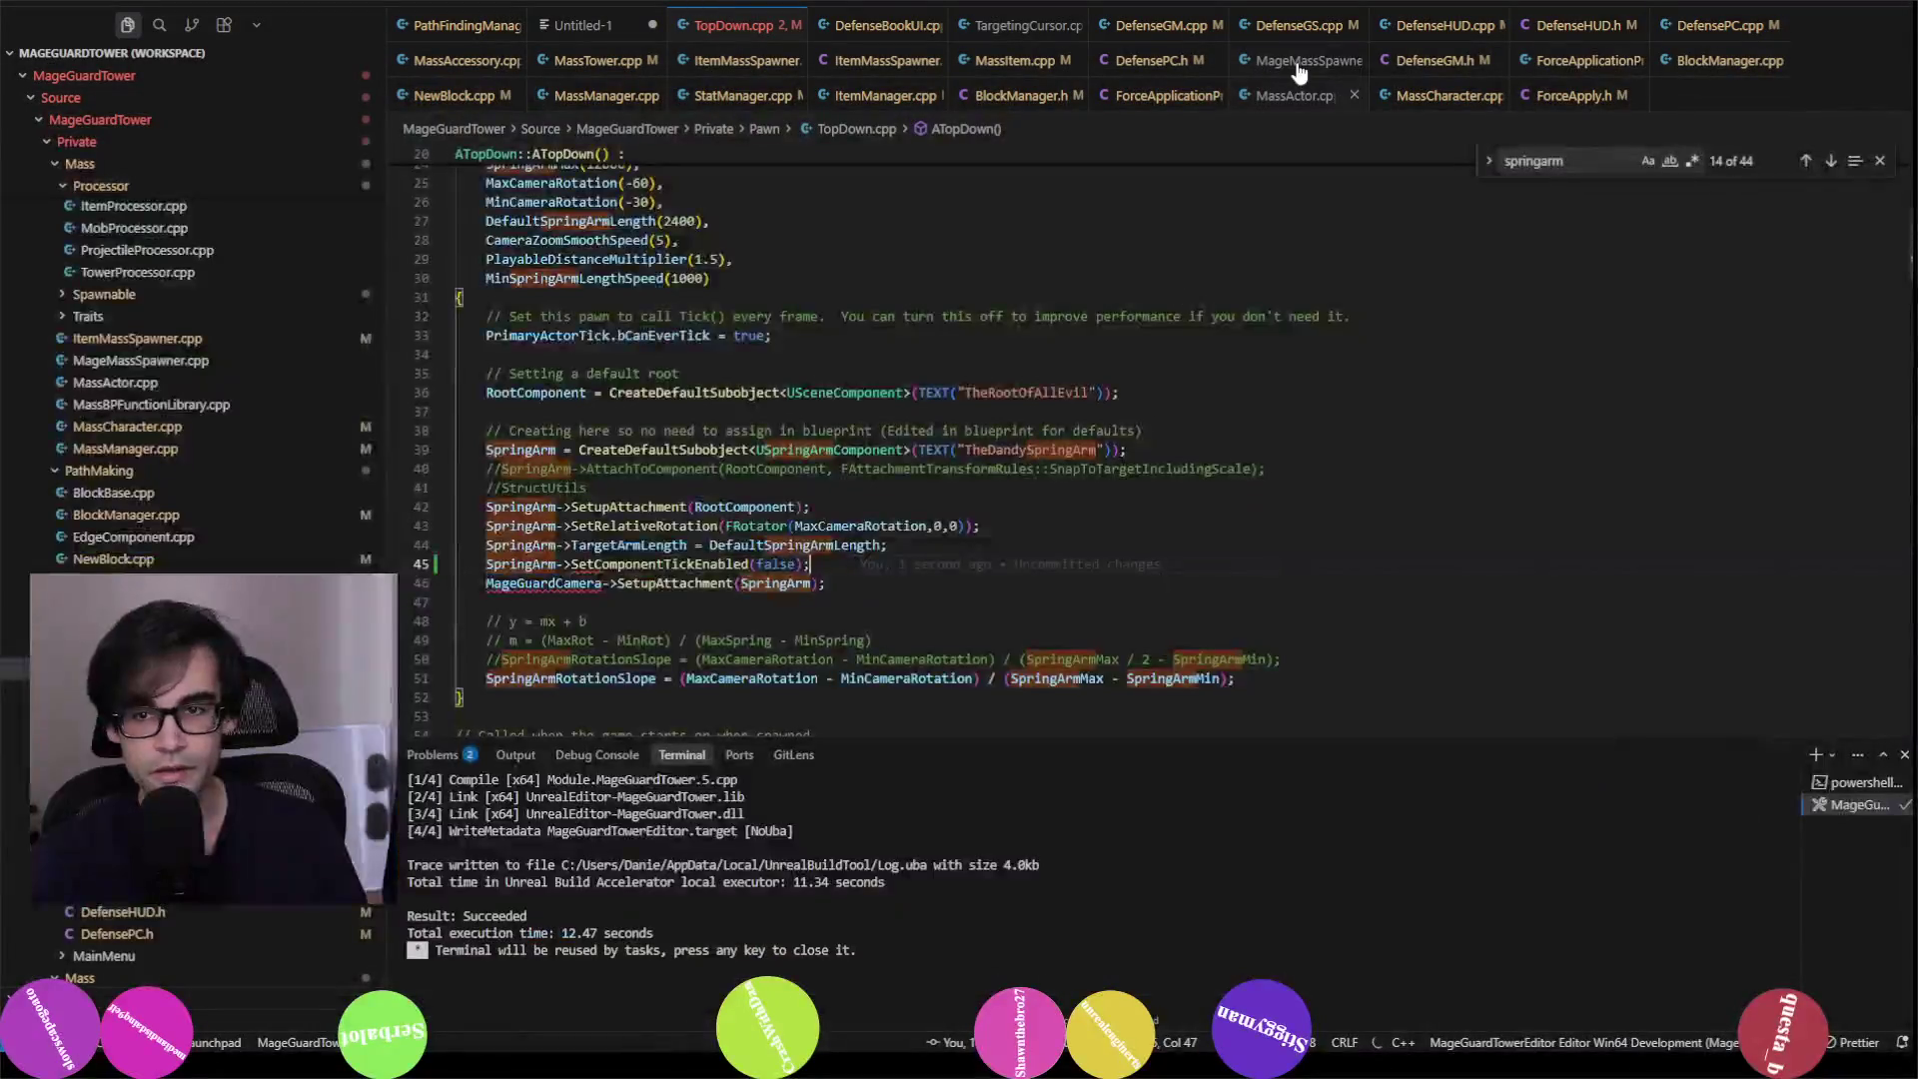
# Step: Step through the Untitled-1 tick log's 'enabled' matches to its summary (67 registered, 34 enabled, 33 disabled), then close it
pyautogui.click(606, 30)
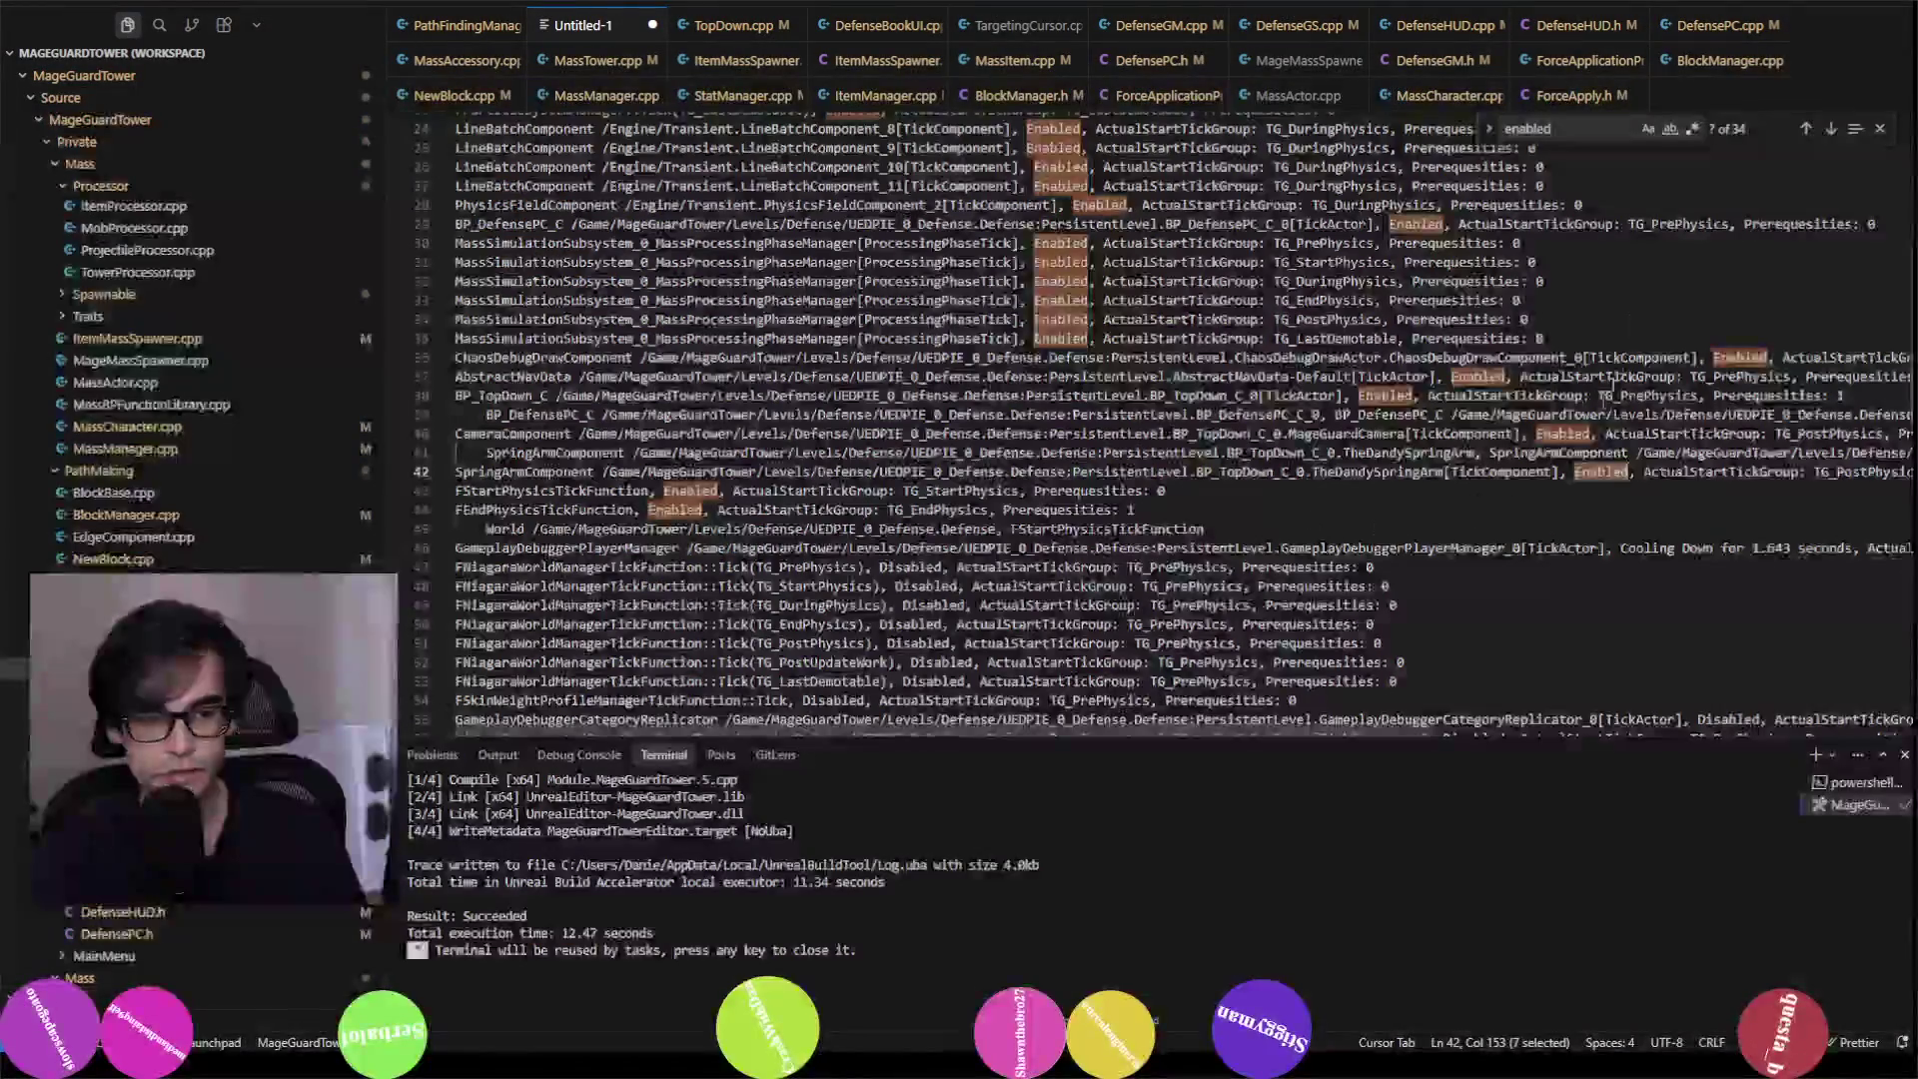
pyautogui.click(1830, 130)
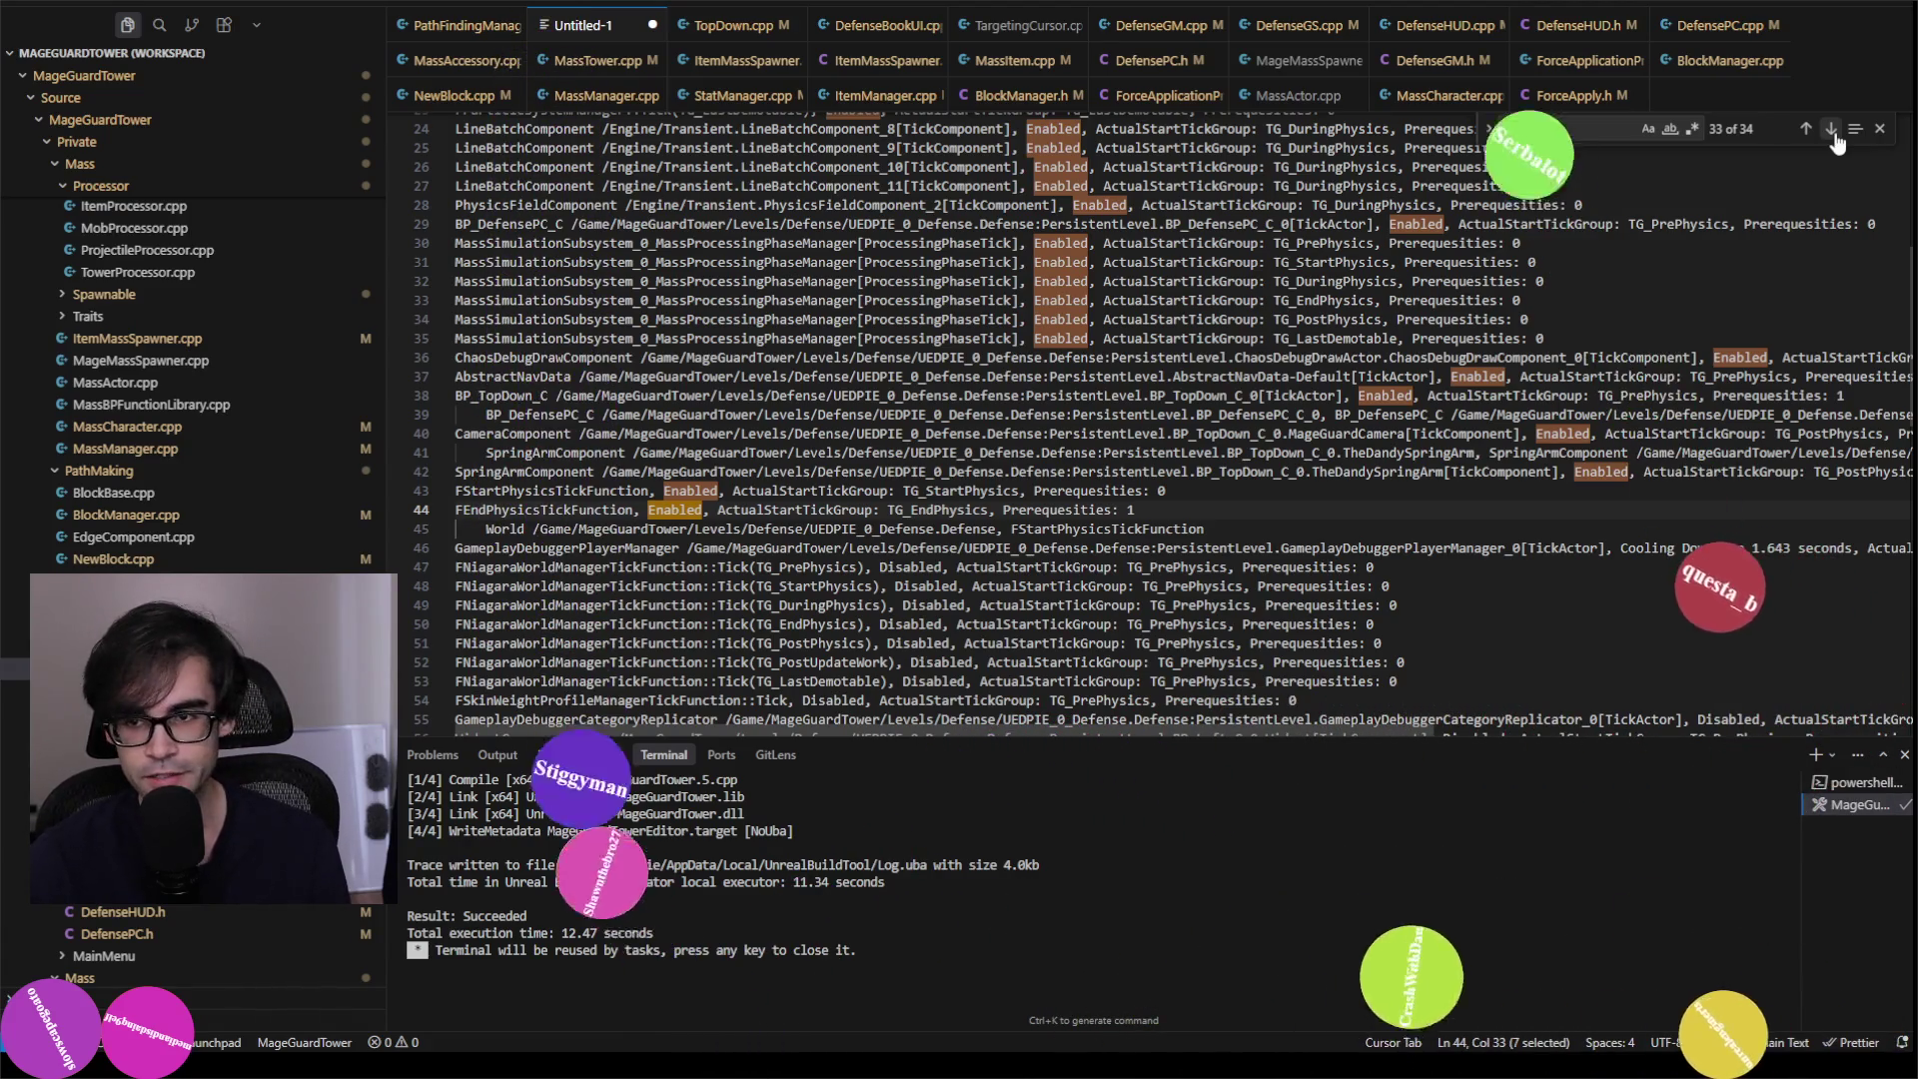
pyautogui.click(1832, 130)
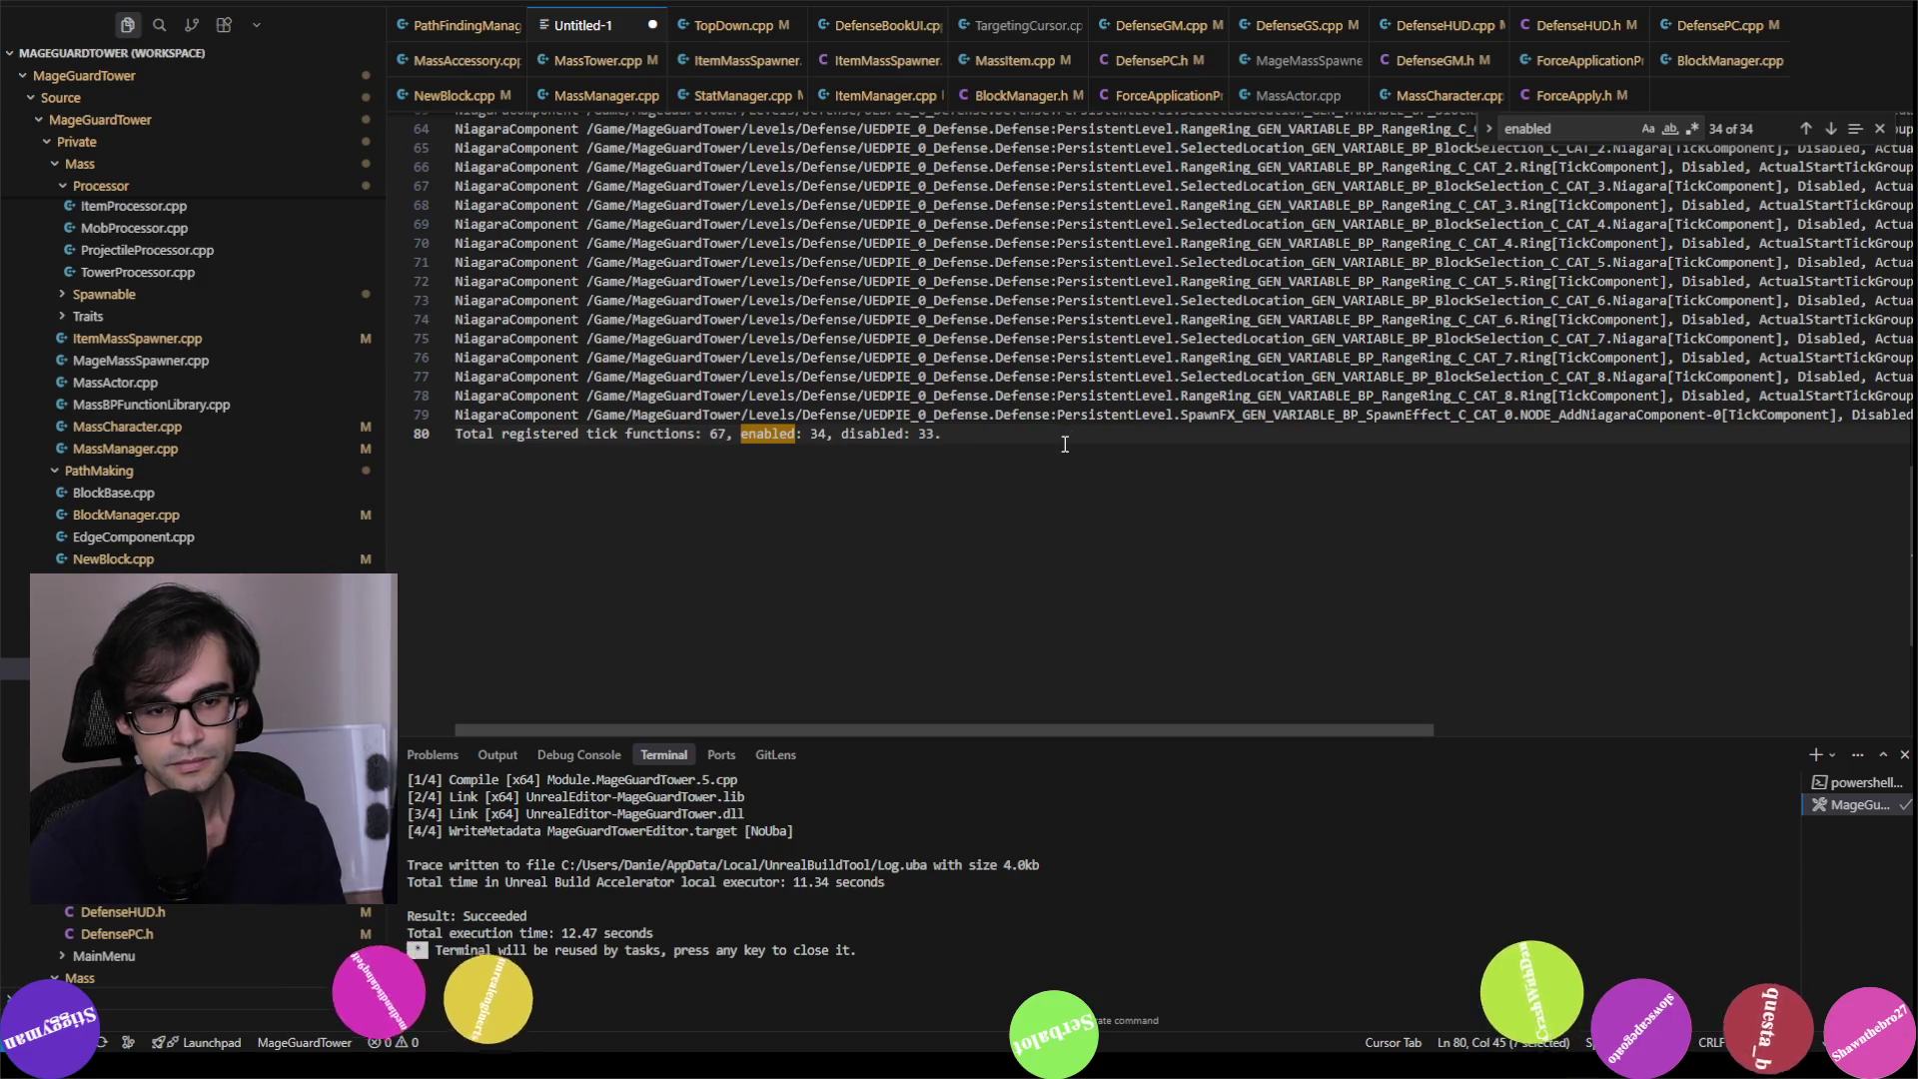
pyautogui.click(652, 24)
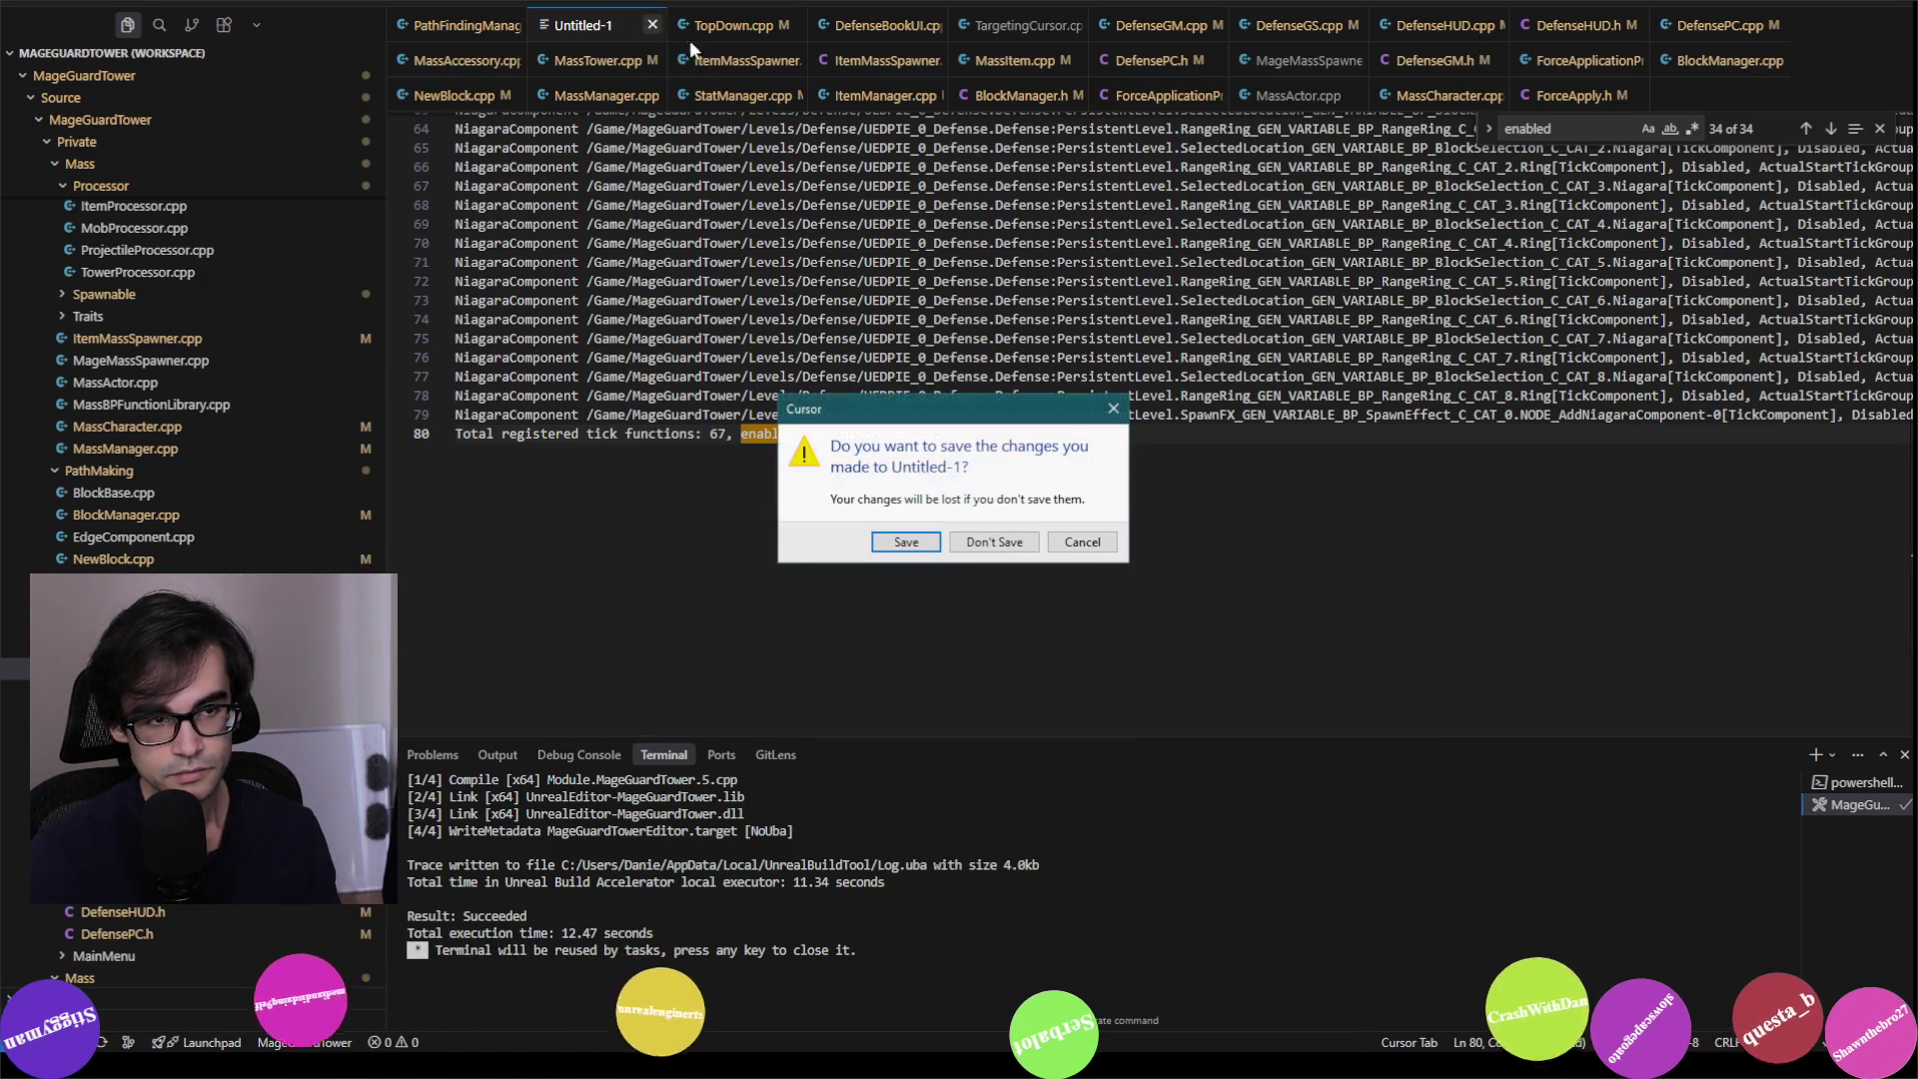
# Step: Discard the tick log without saving, stop the Defense play session, and return to Cursor
pyautogui.click(991, 541)
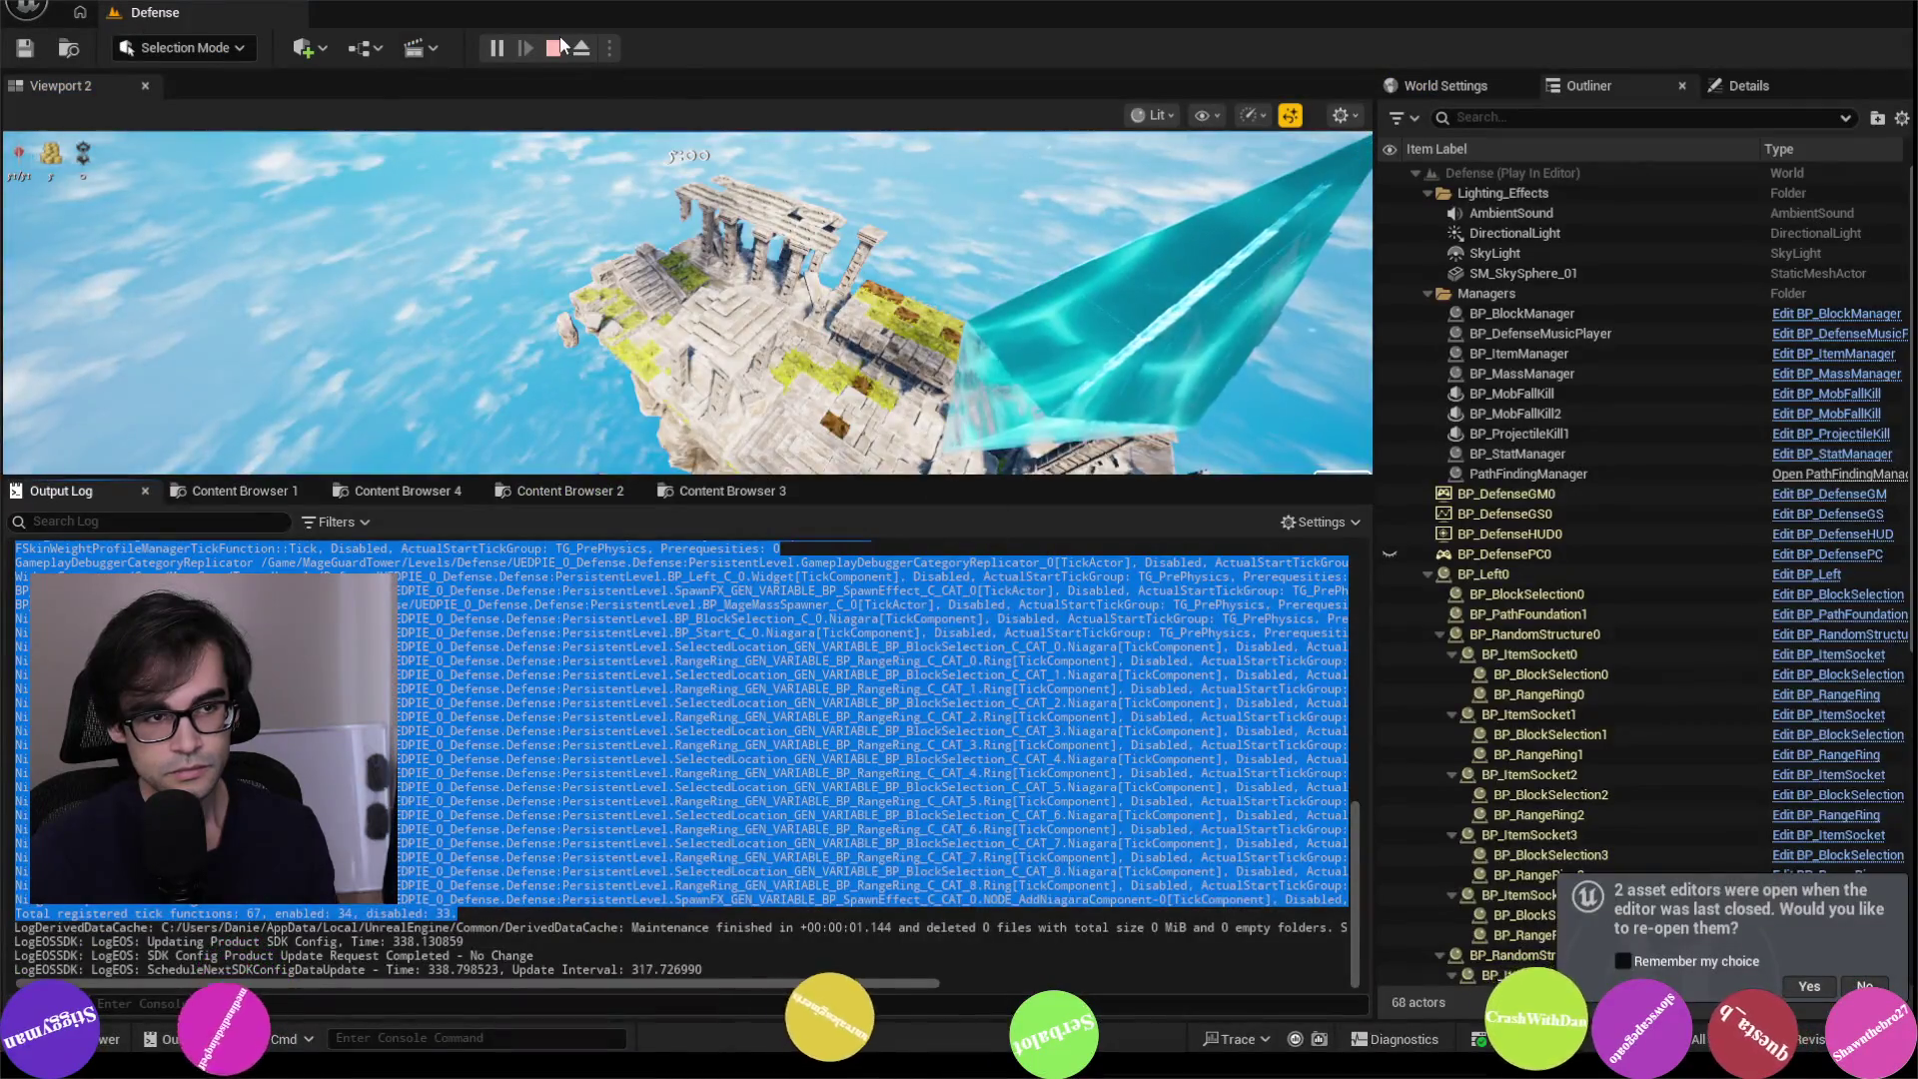
pyautogui.press('Escape')
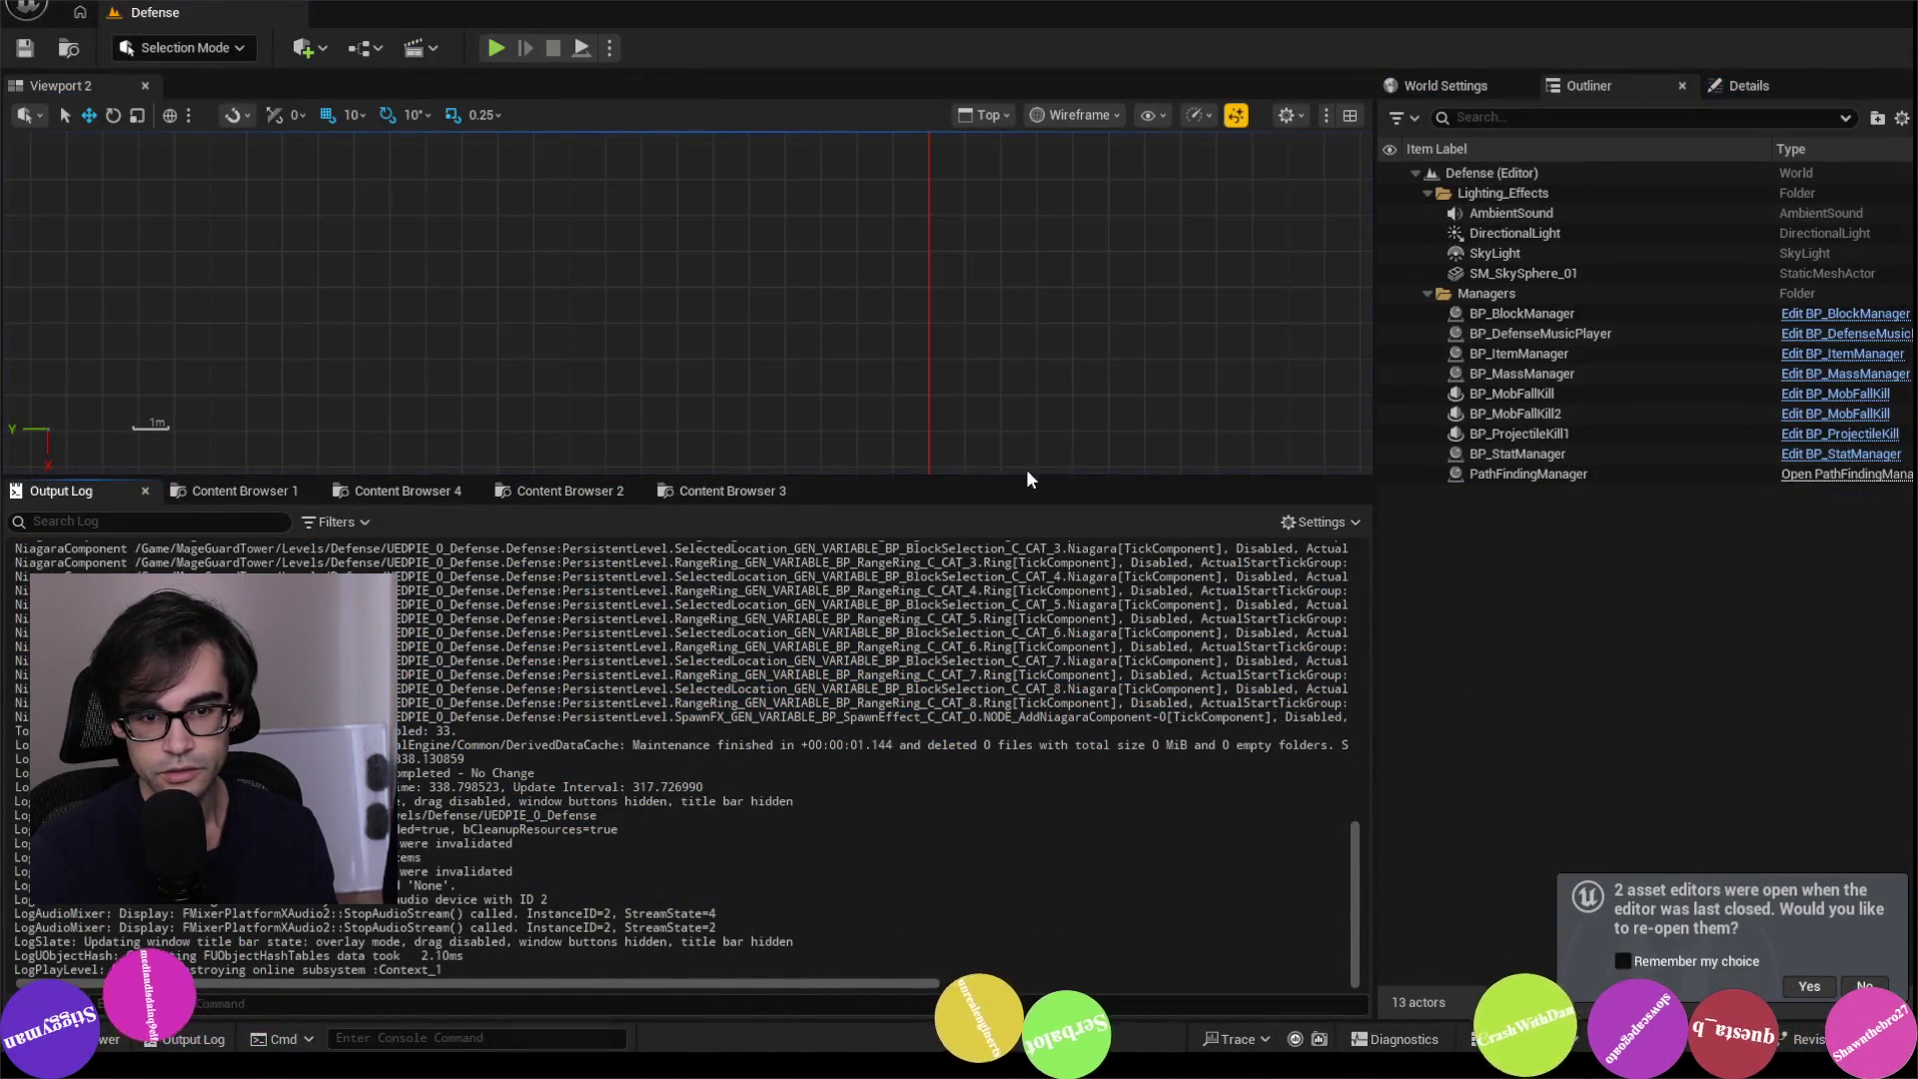
pyautogui.hotkey('alt', 'Tab')
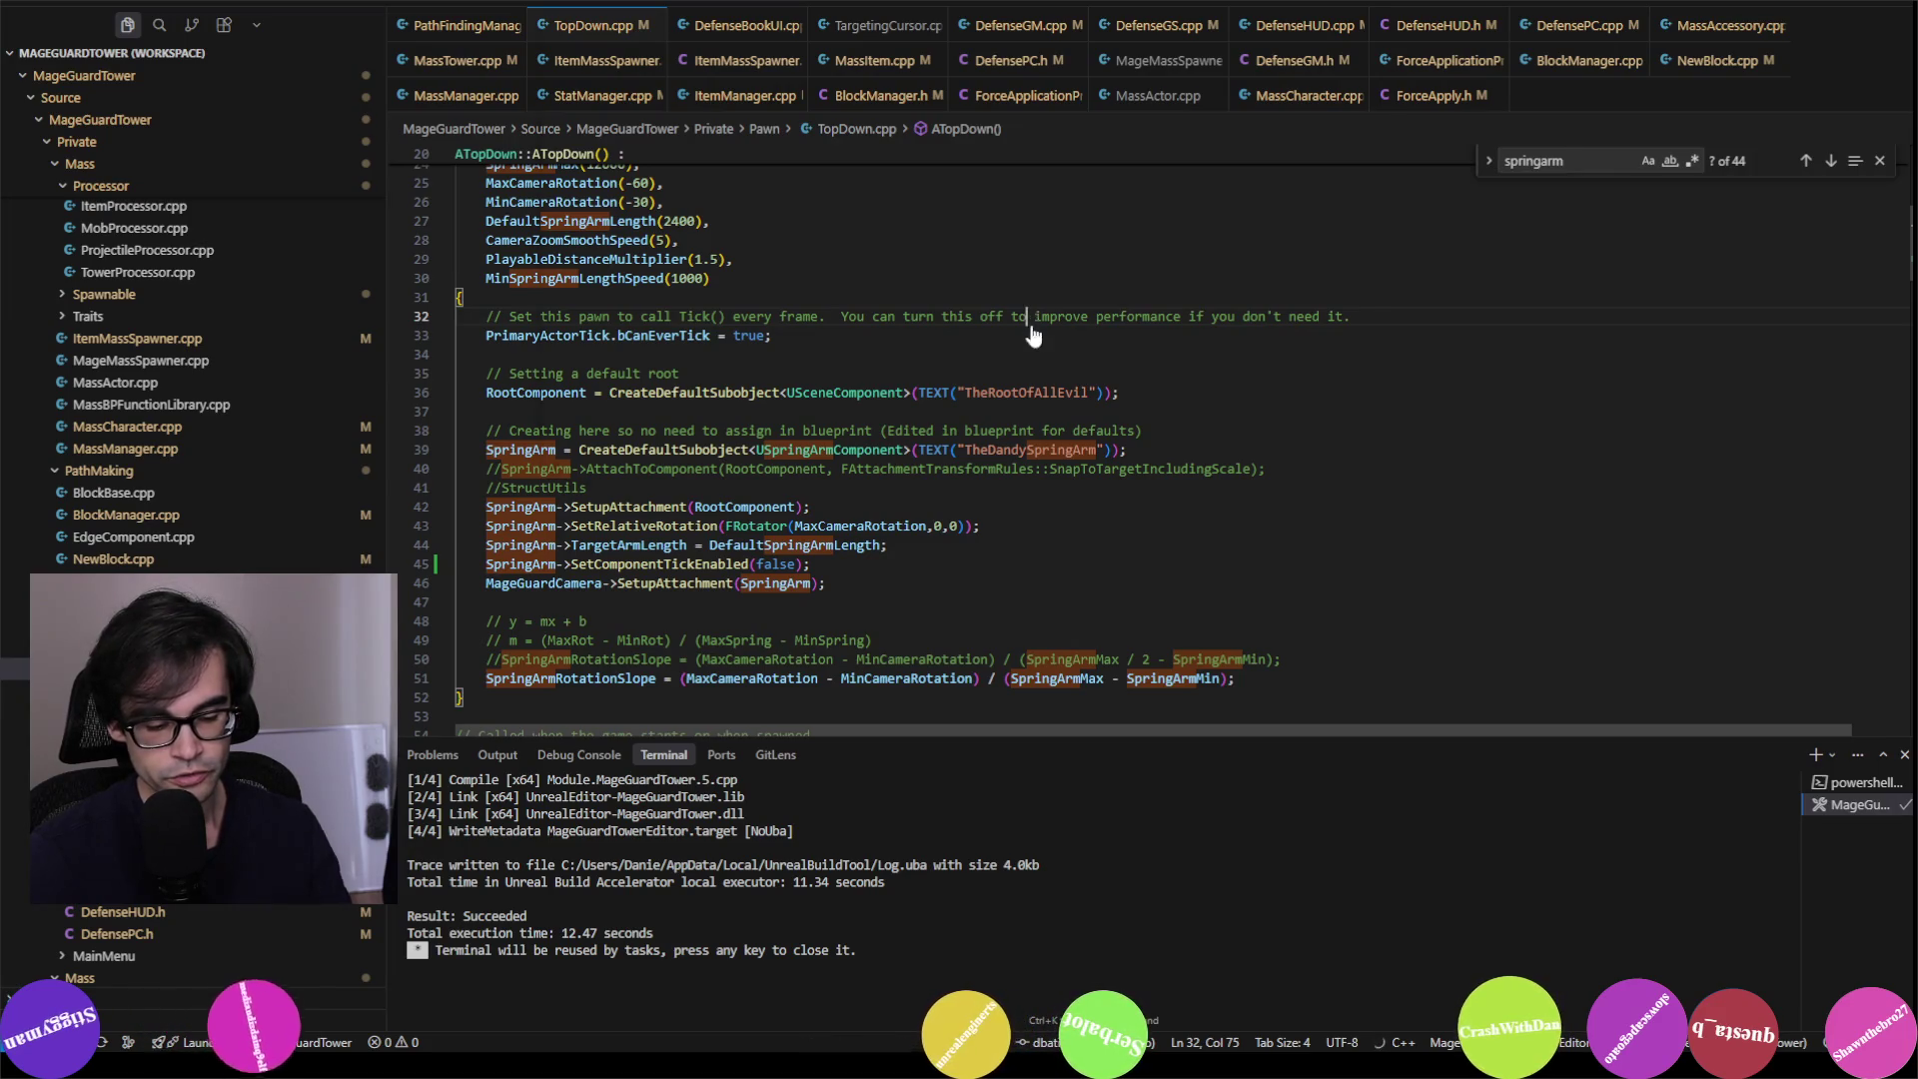
# Step: Build MageGuardTowerEditor with the tick change (succeeds in 23.45 s), then bring up the MageGuardTower_5_5 folder
pyautogui.hotkey('ctrl', 'shift', 'b')
pyautogui.click(1070, 53)
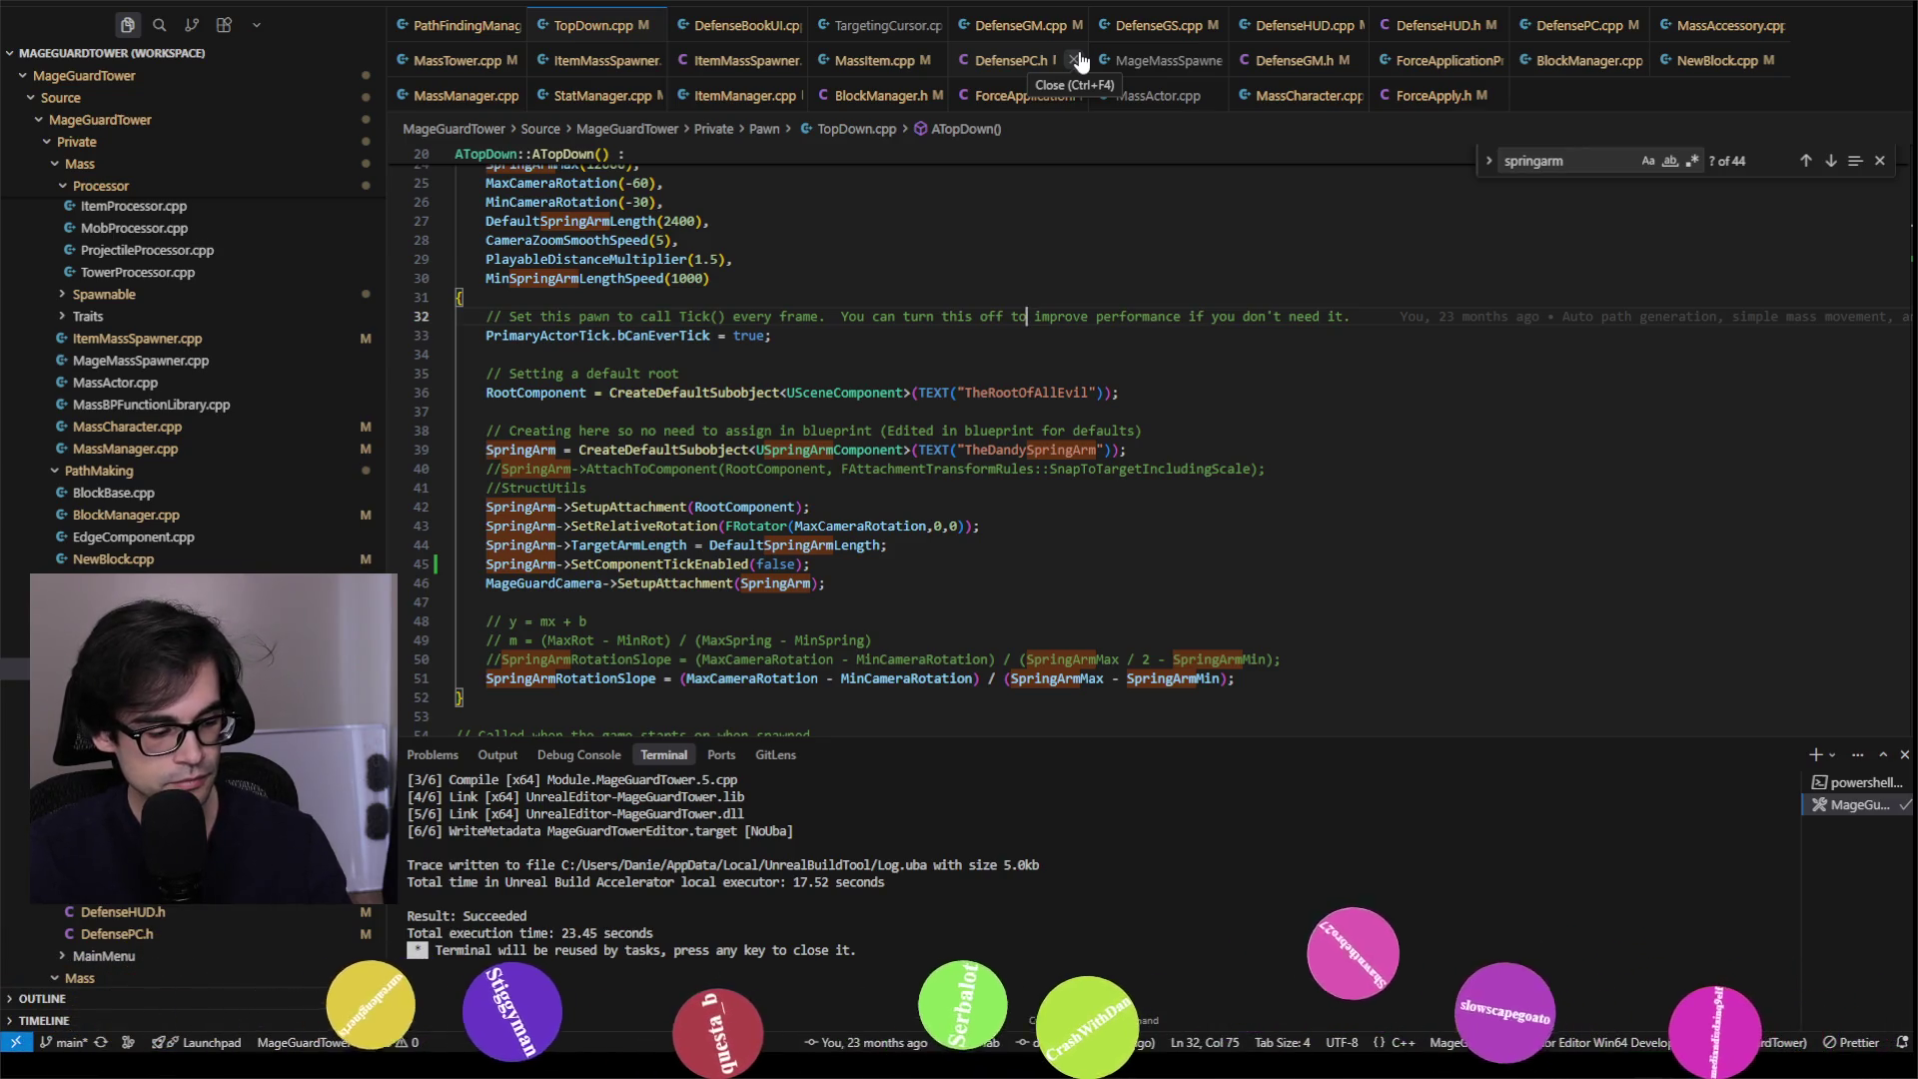
pyautogui.hotkey('alt', 'Tab')
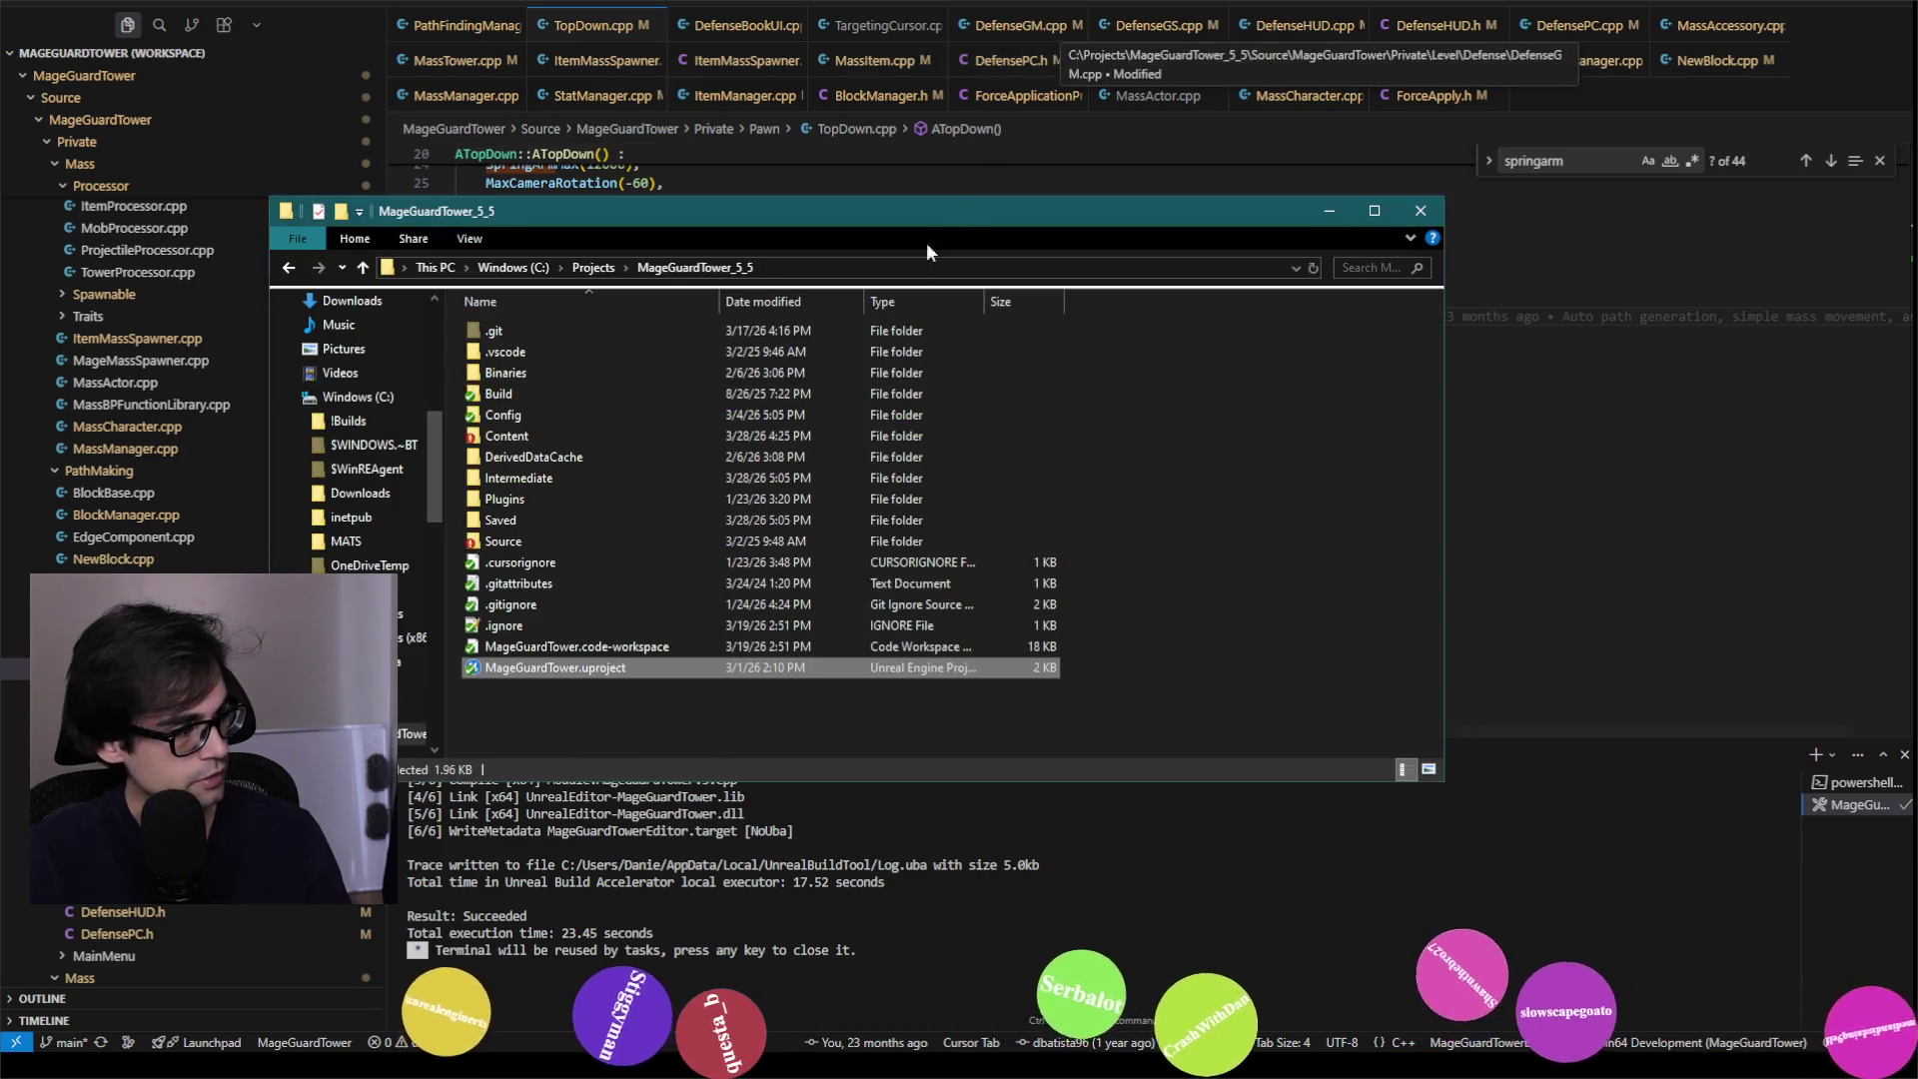
# Step: Minimize the MageGuardTower_5_5 folder window while the project launches
pyautogui.click(1331, 212)
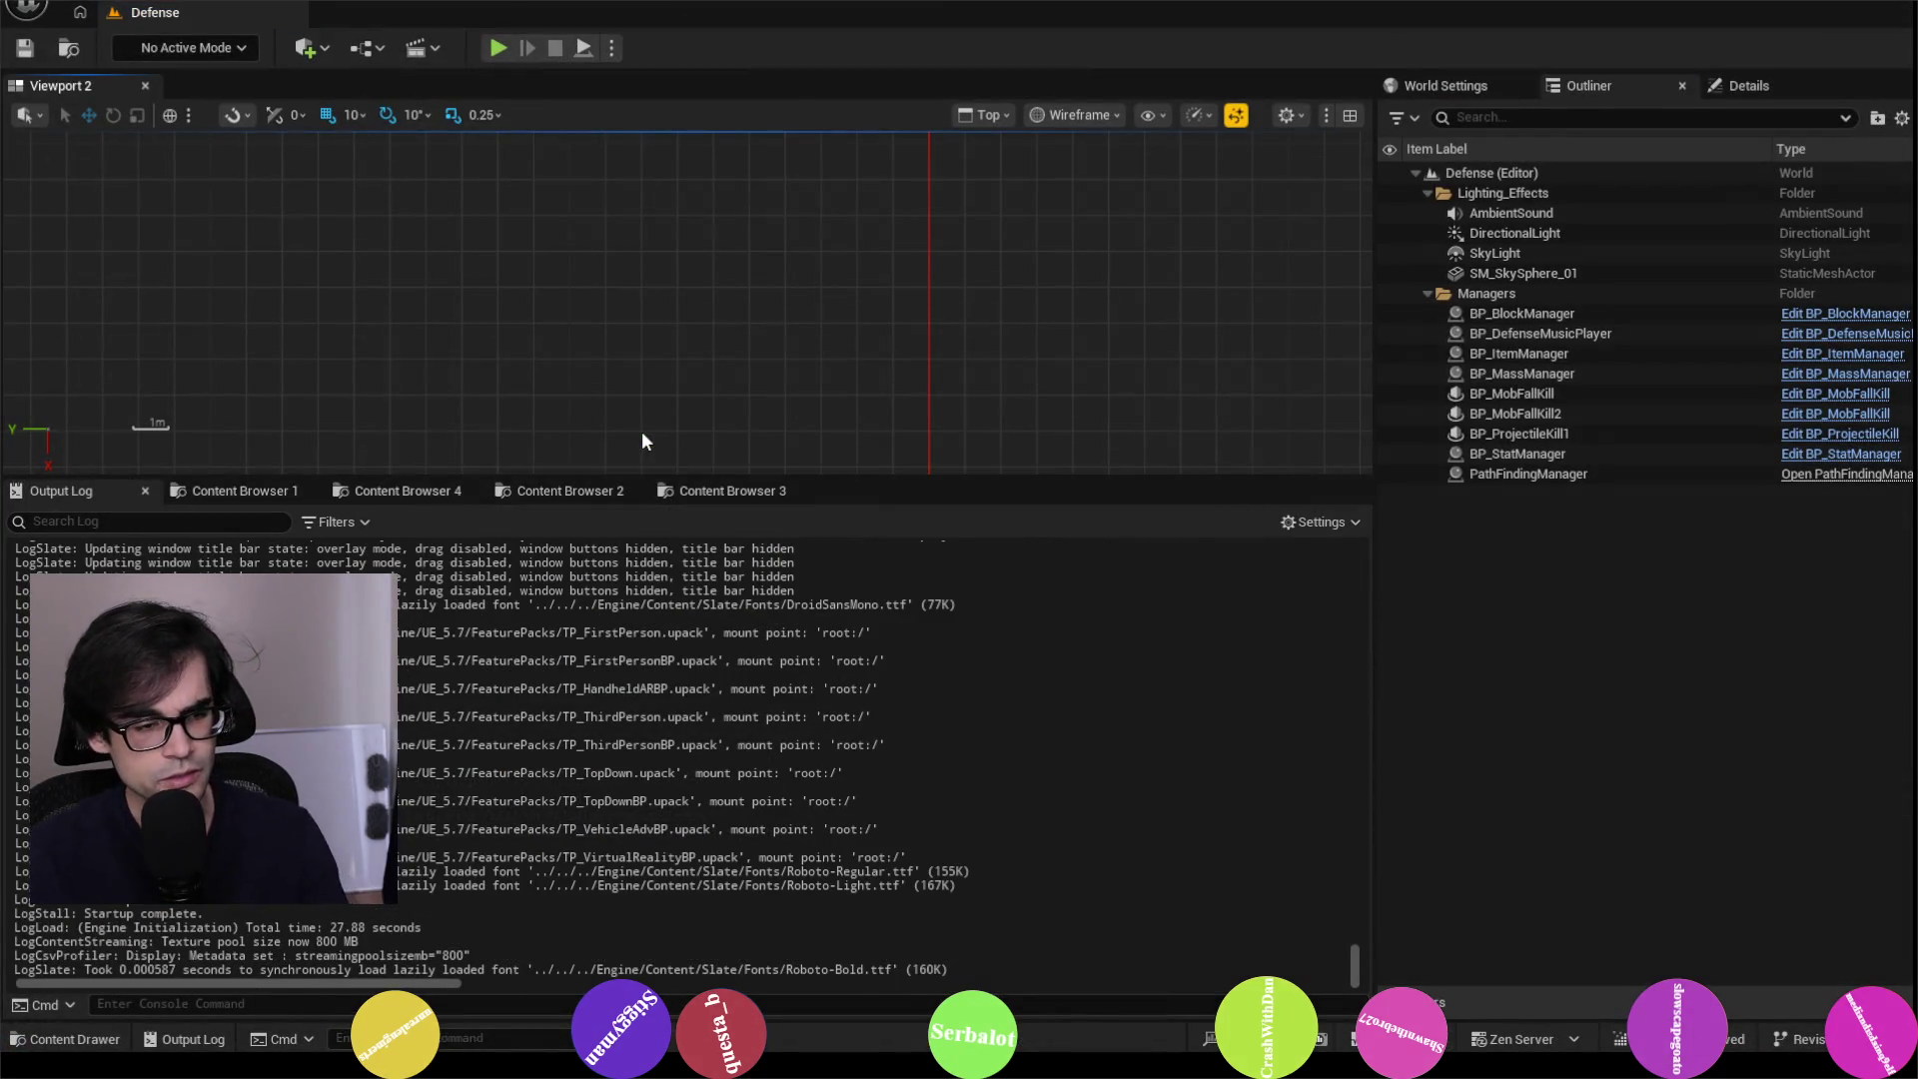
# Step: Show the ItemSystem folder's 5 assets, including DT_ItemInfo, in Content Browser 1
pyautogui.click(237, 493)
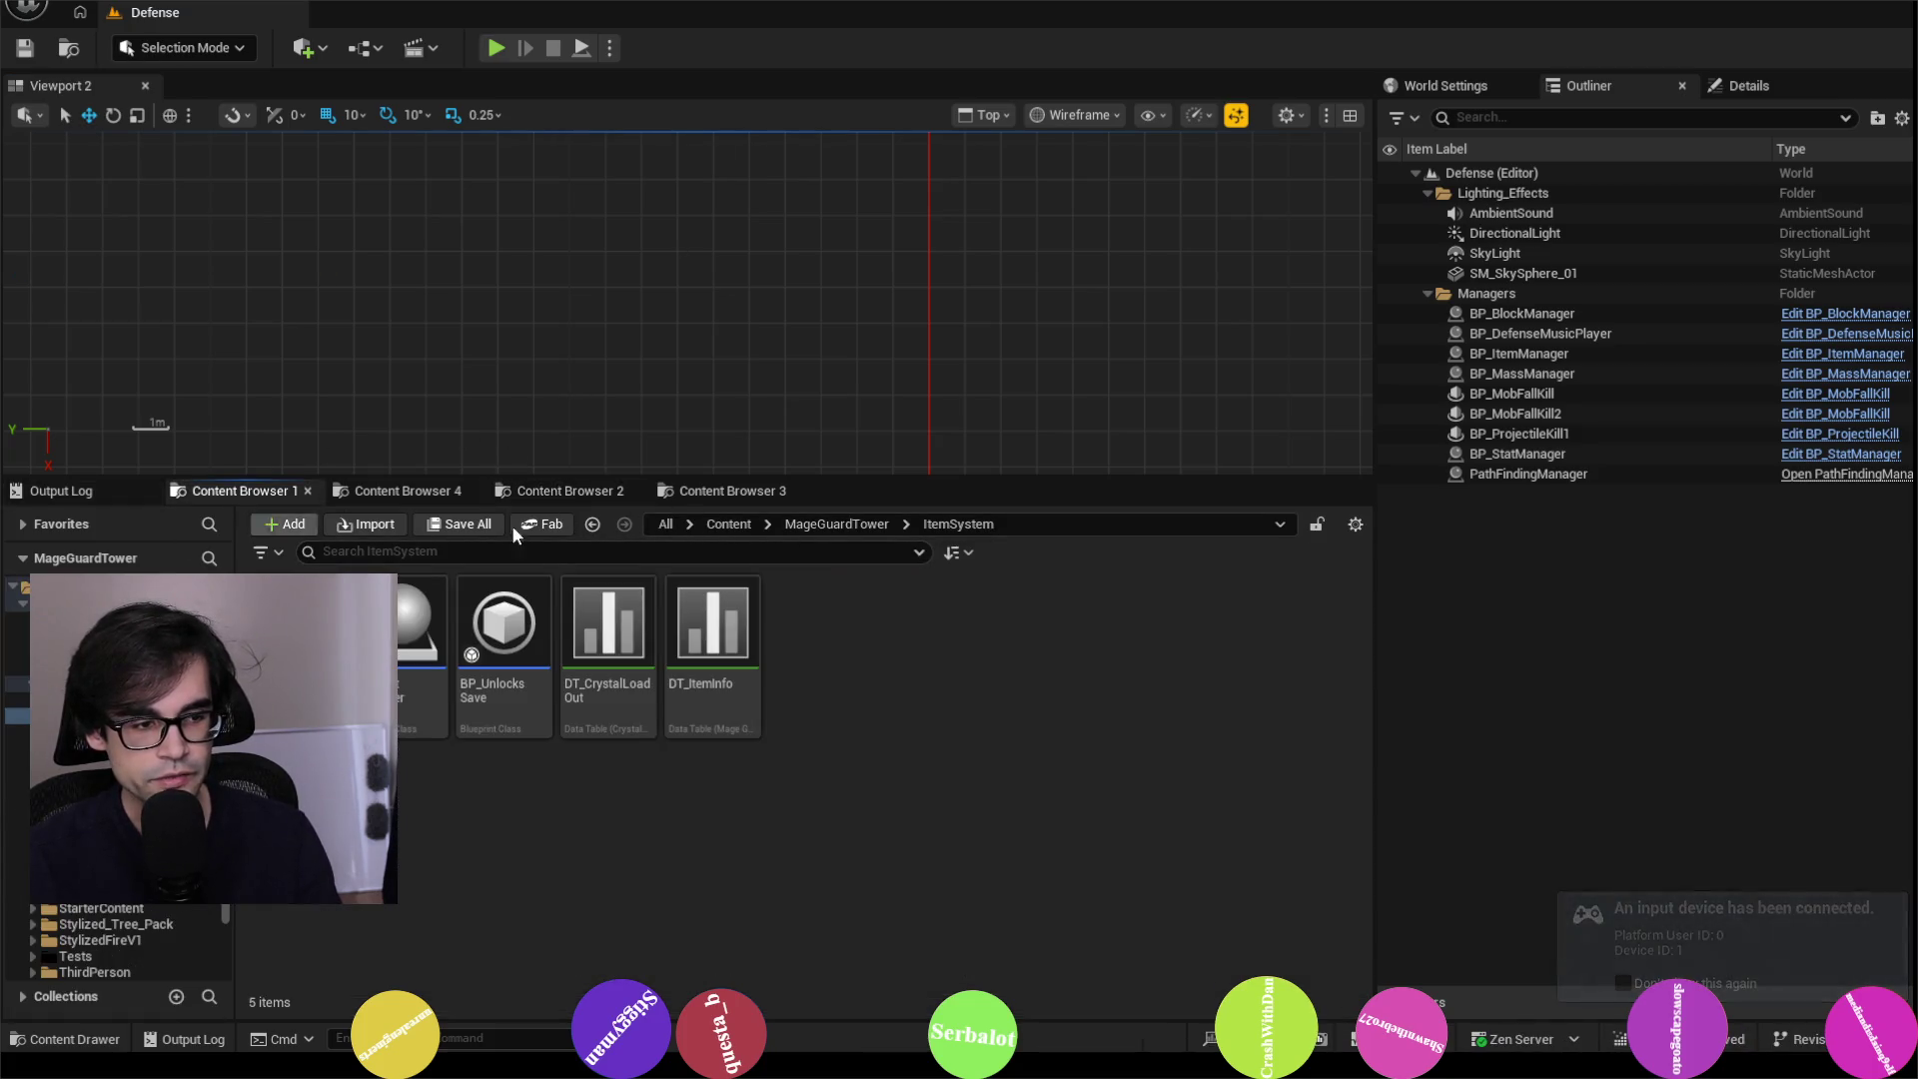
# Step: Create a new Material asset named NewMaterial in ItemSystem and open it in the material editor
pyautogui.rightClick(889, 641)
pyautogui.write('ma')
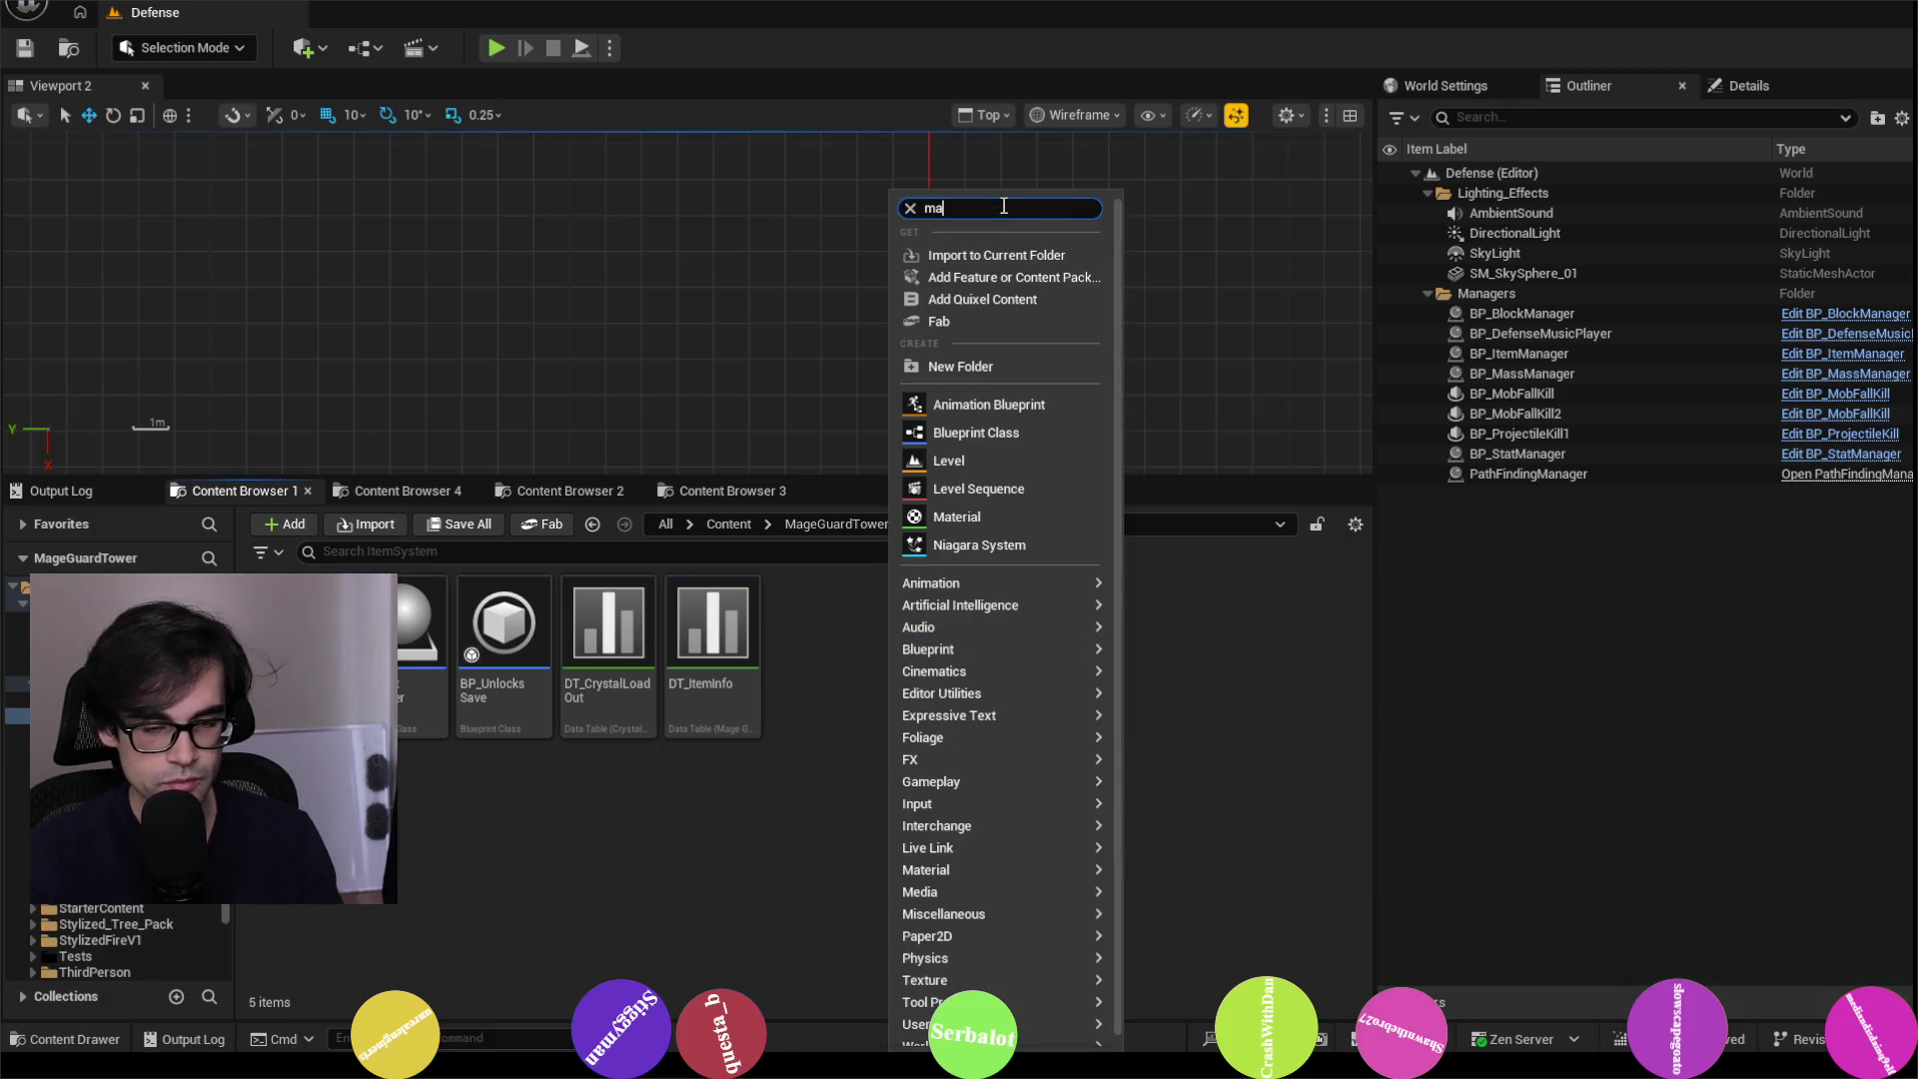
pyautogui.write('teri')
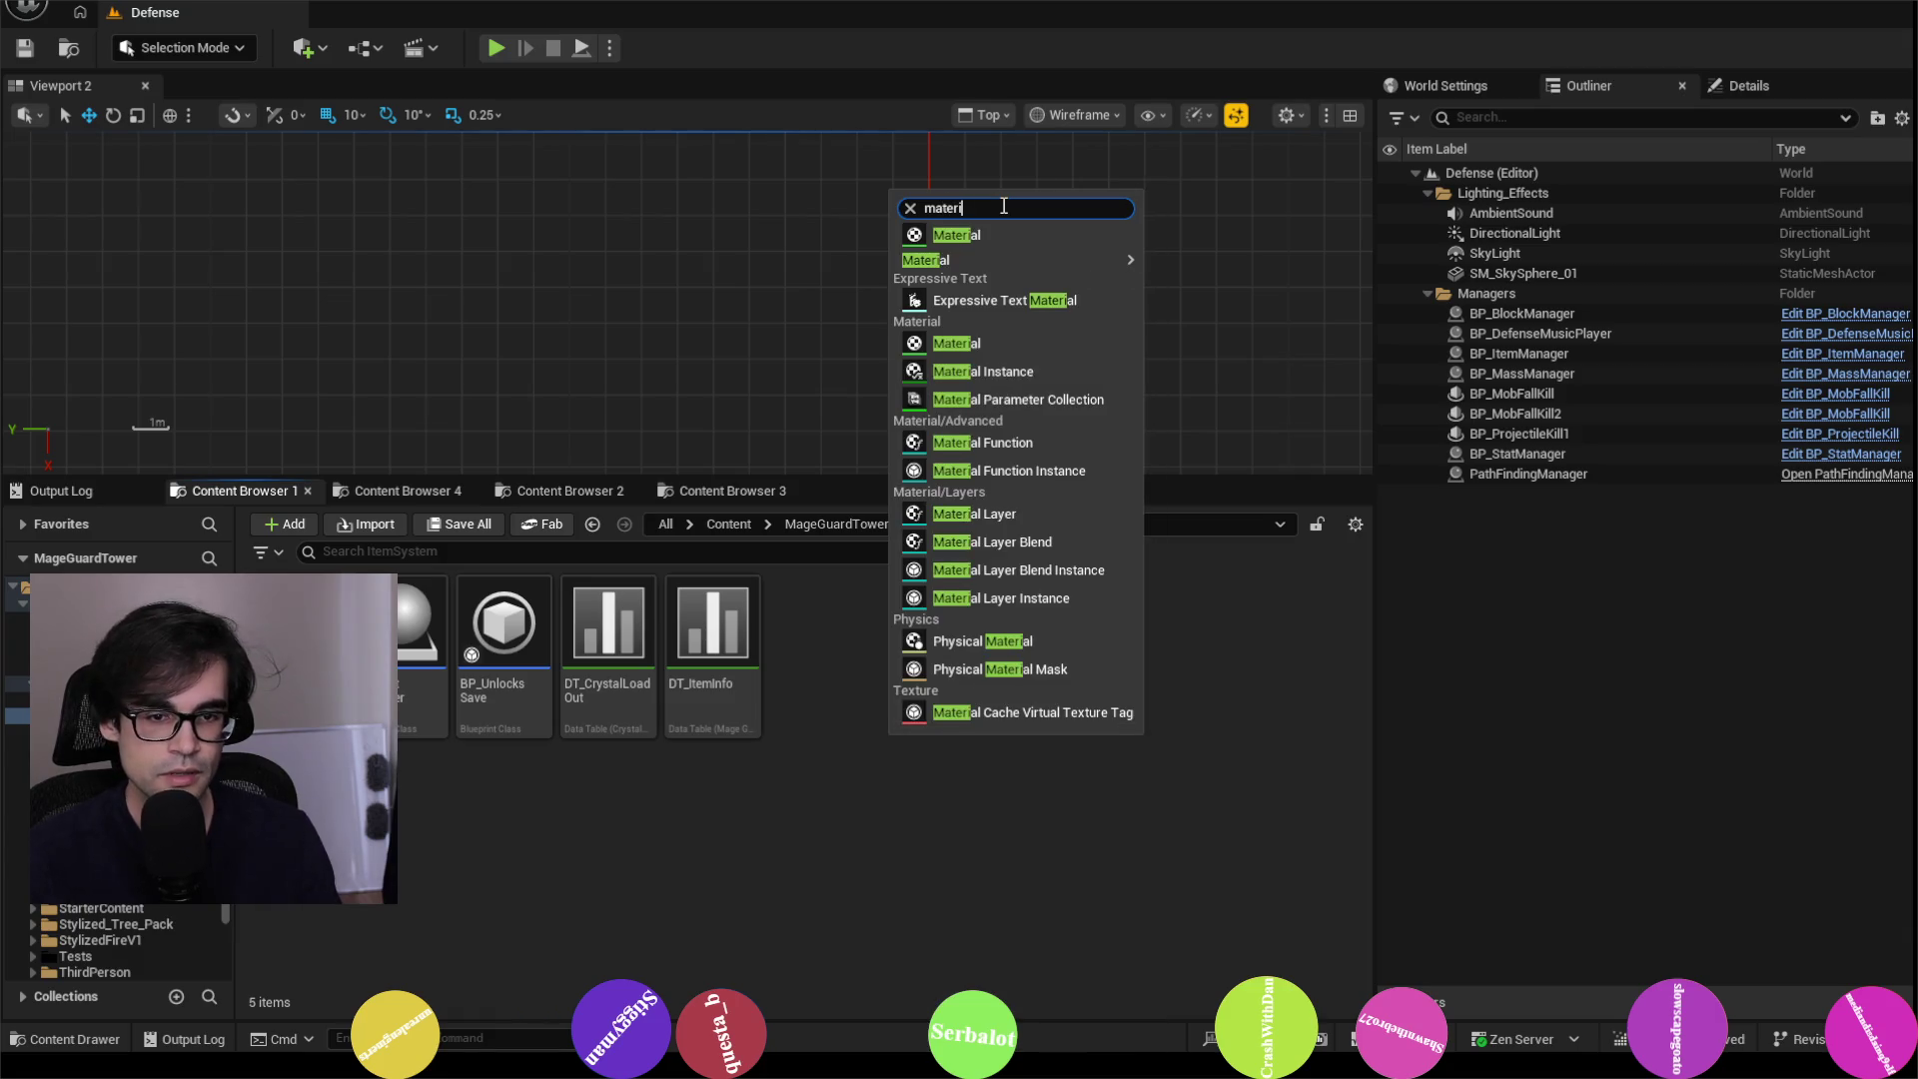
pyautogui.click(981, 235)
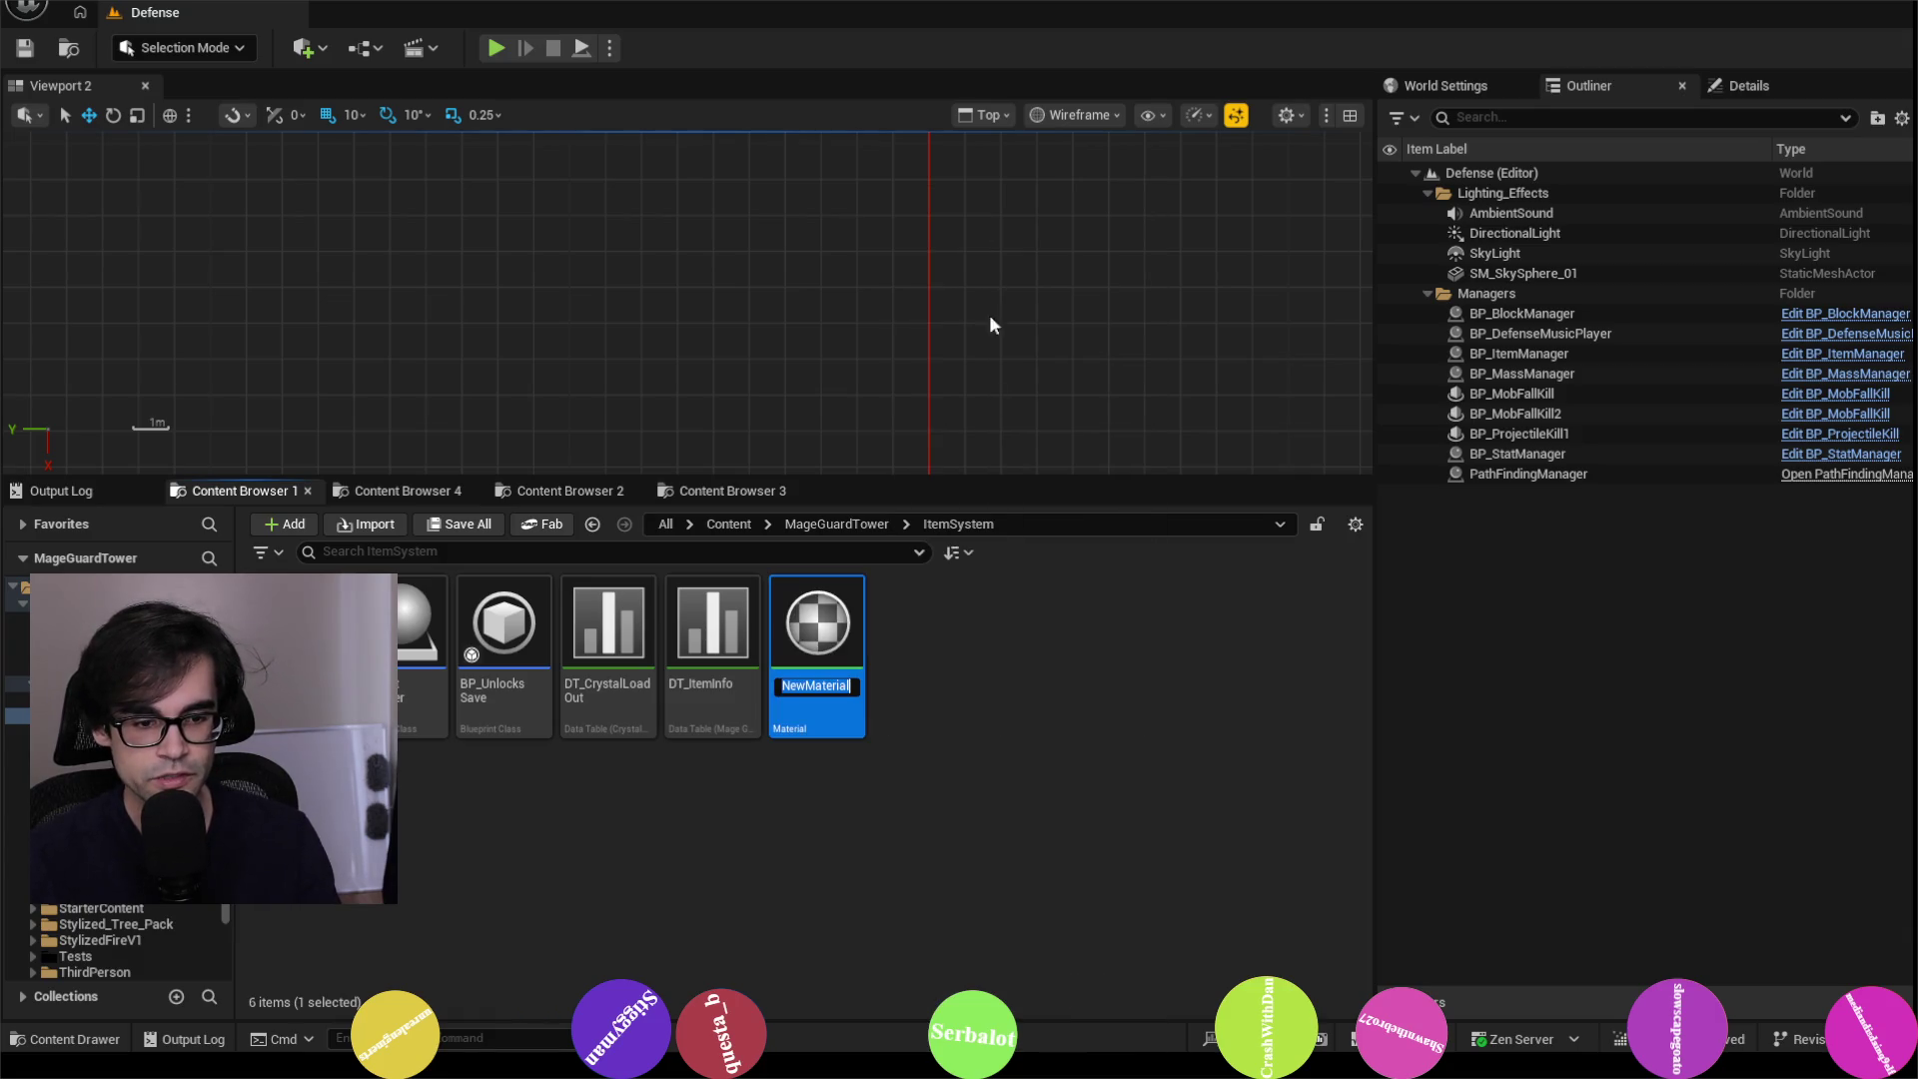
pyautogui.doubleClick(829, 630)
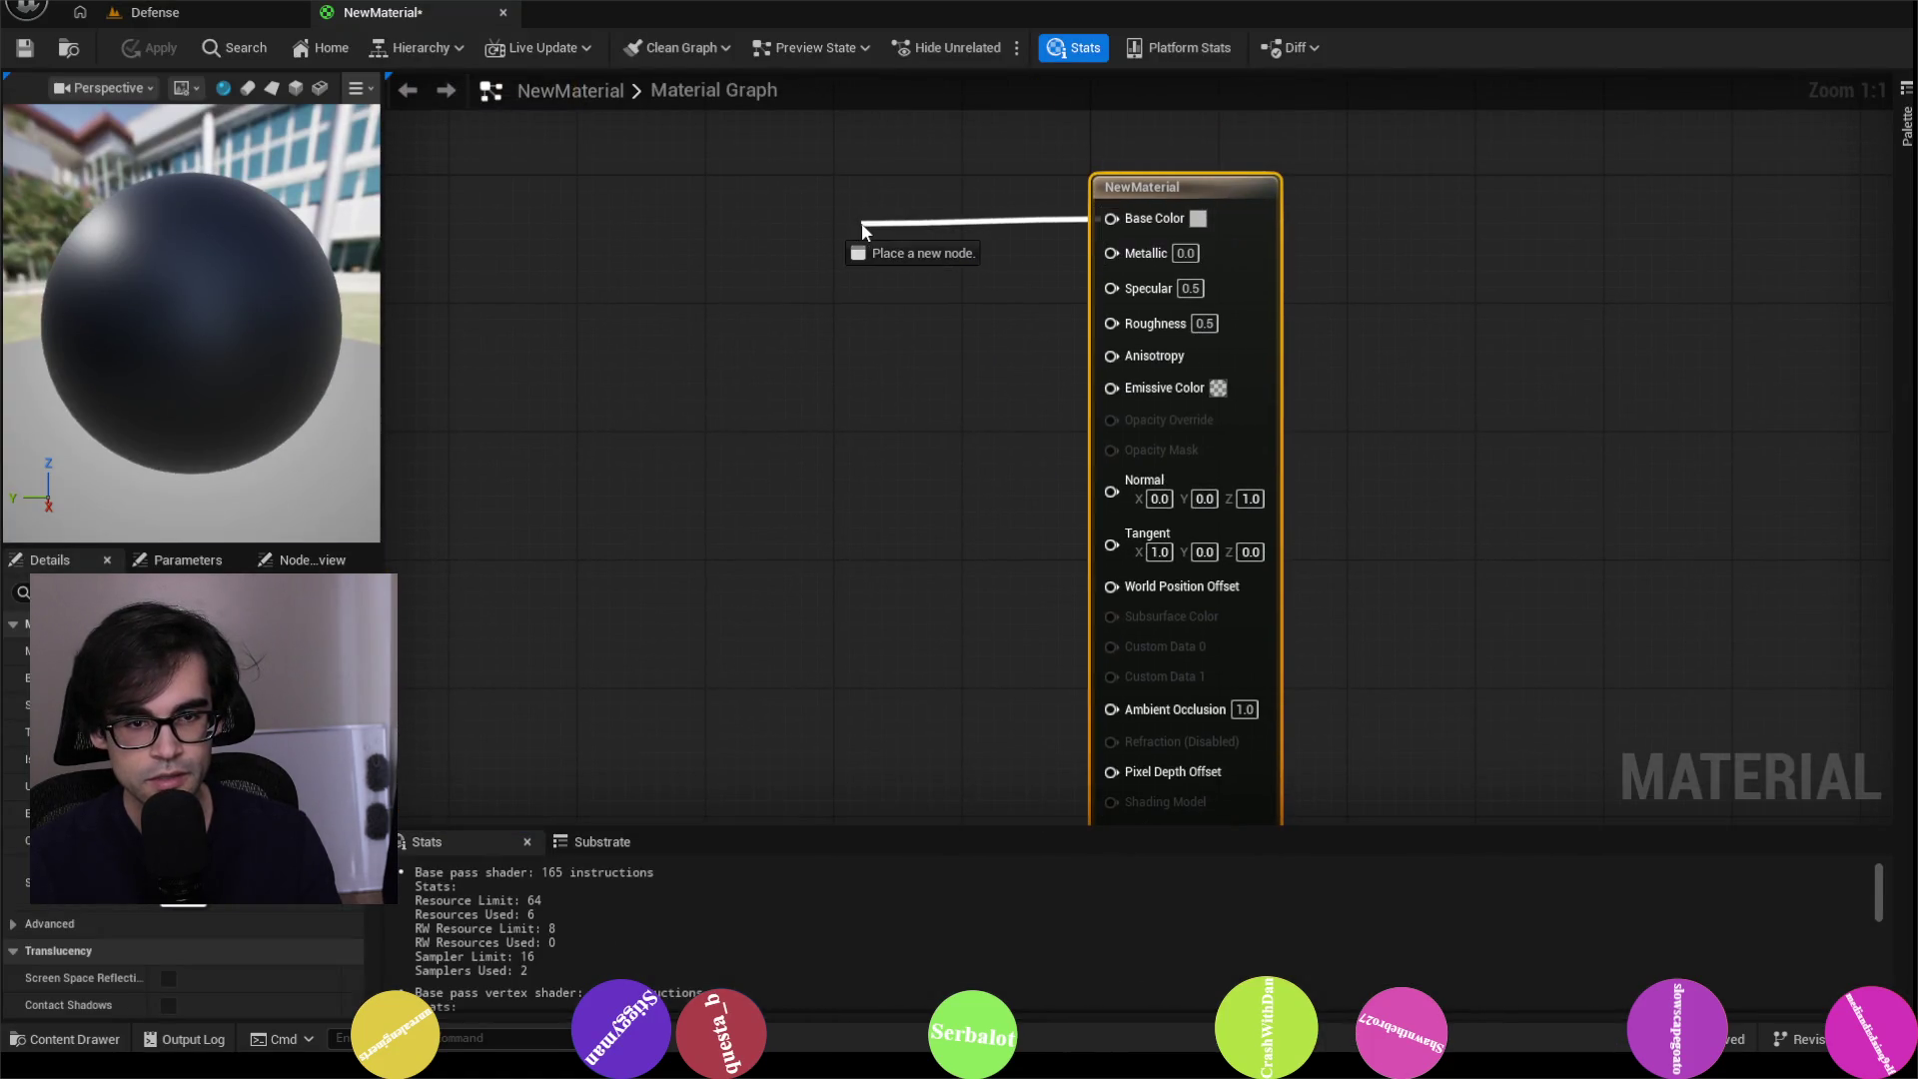
# Step: Add a Constant4Vector node wired into NewMaterial's Base Color
pyautogui.moveTo(717, 284); pyautogui.dragTo(717, 284)
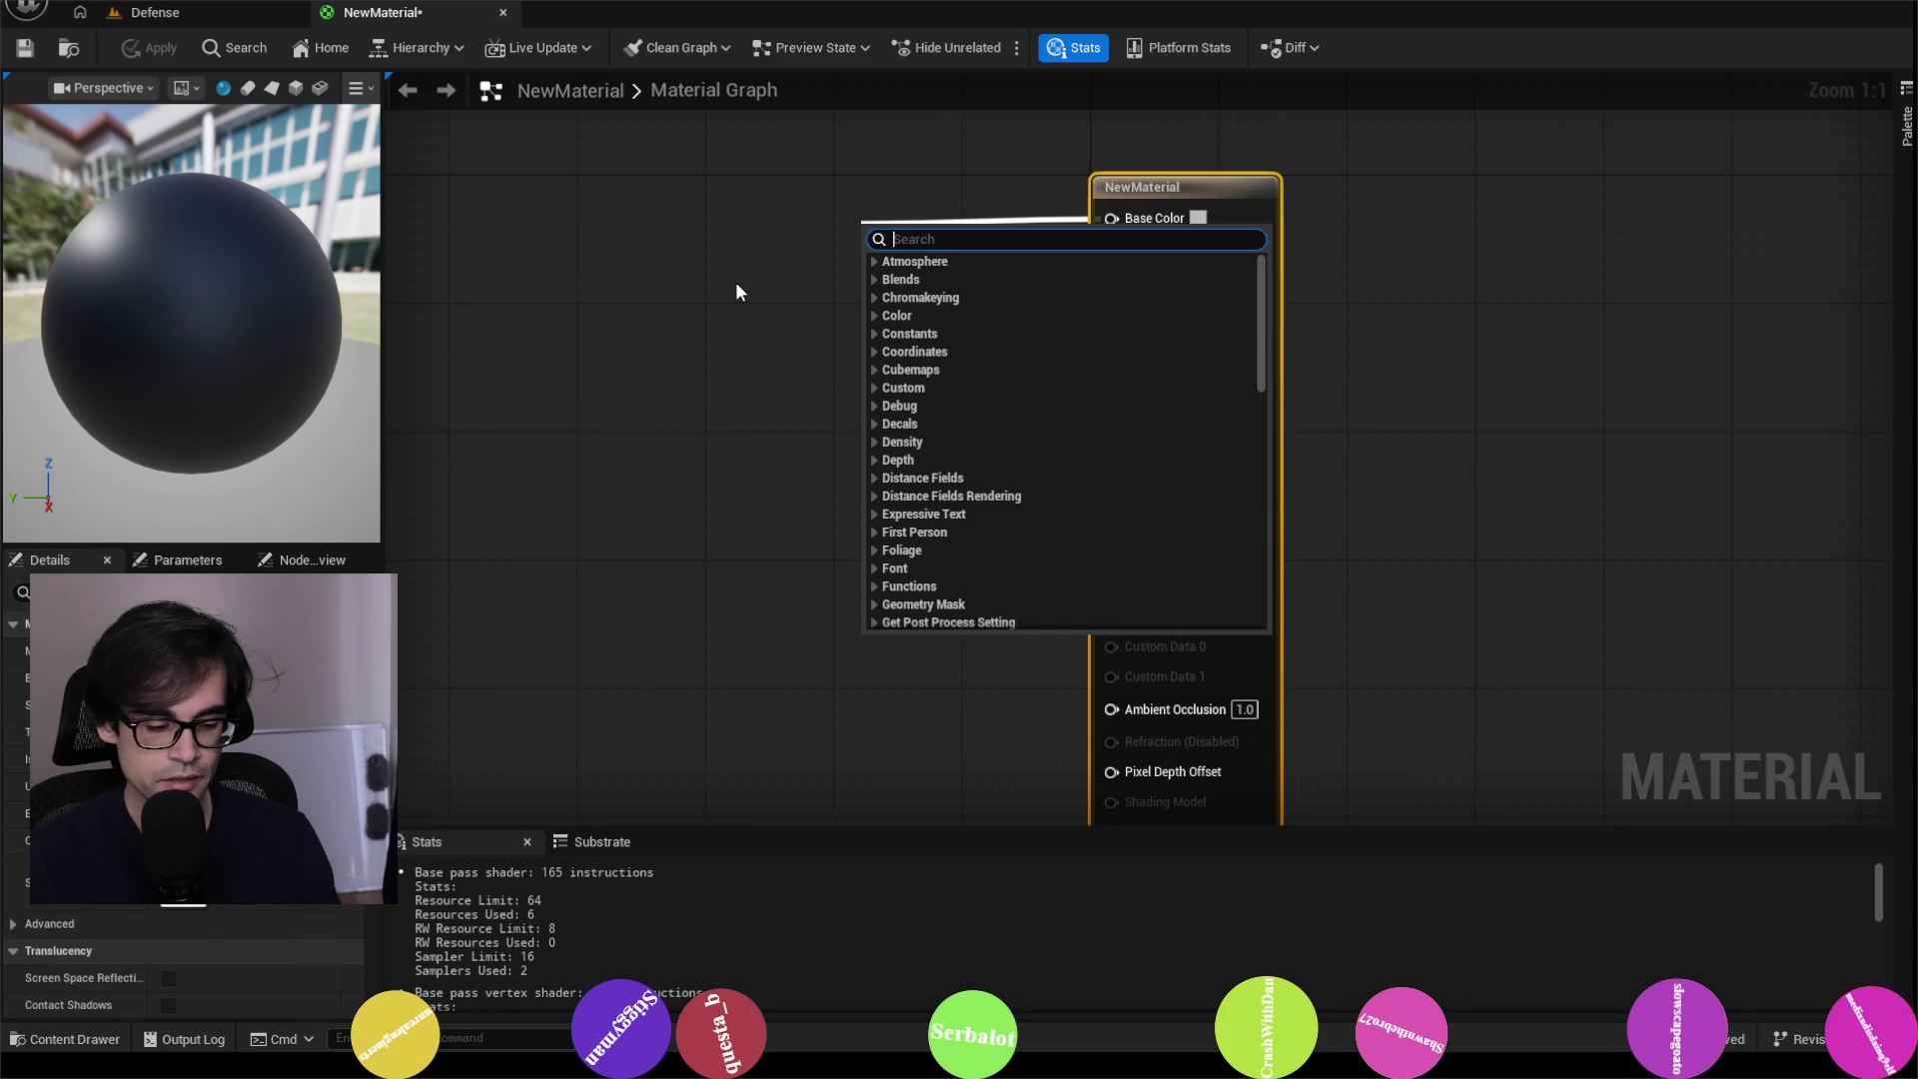
pyautogui.write('vector')
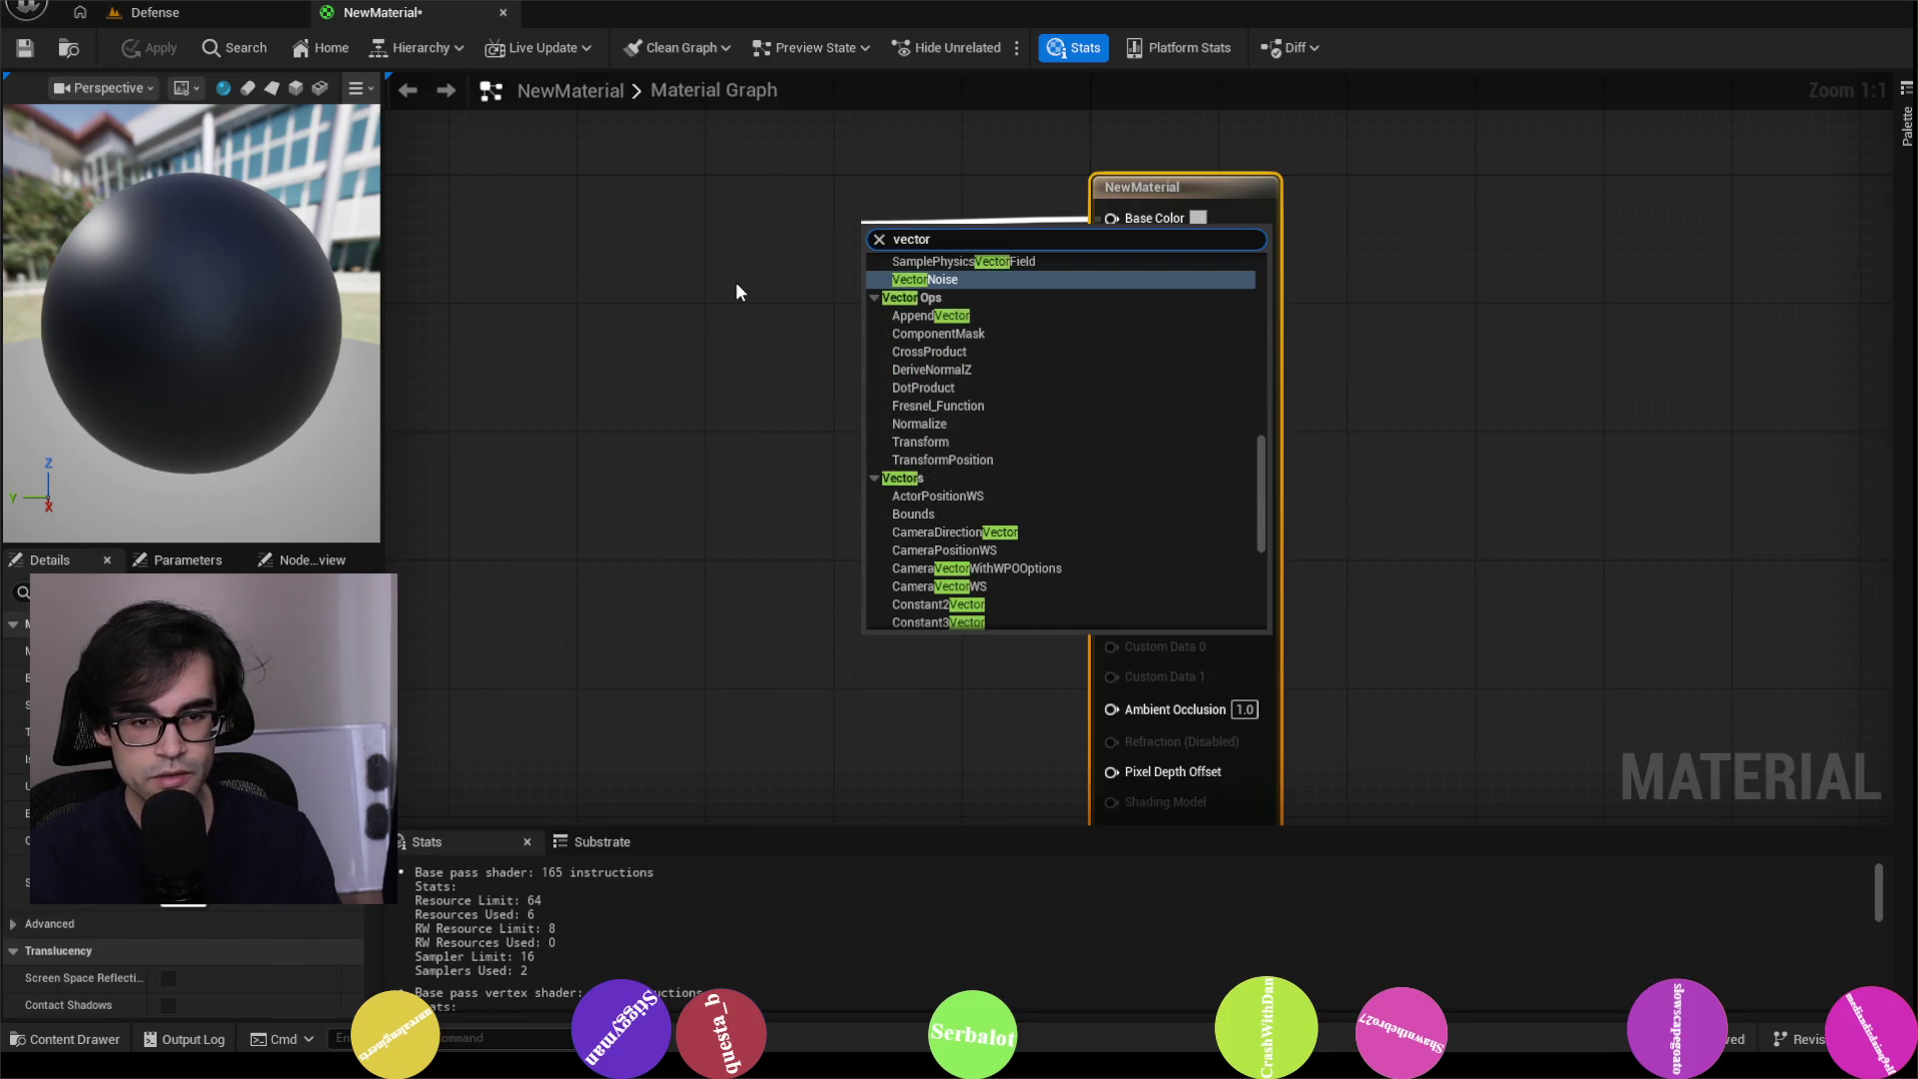
pyautogui.write('4')
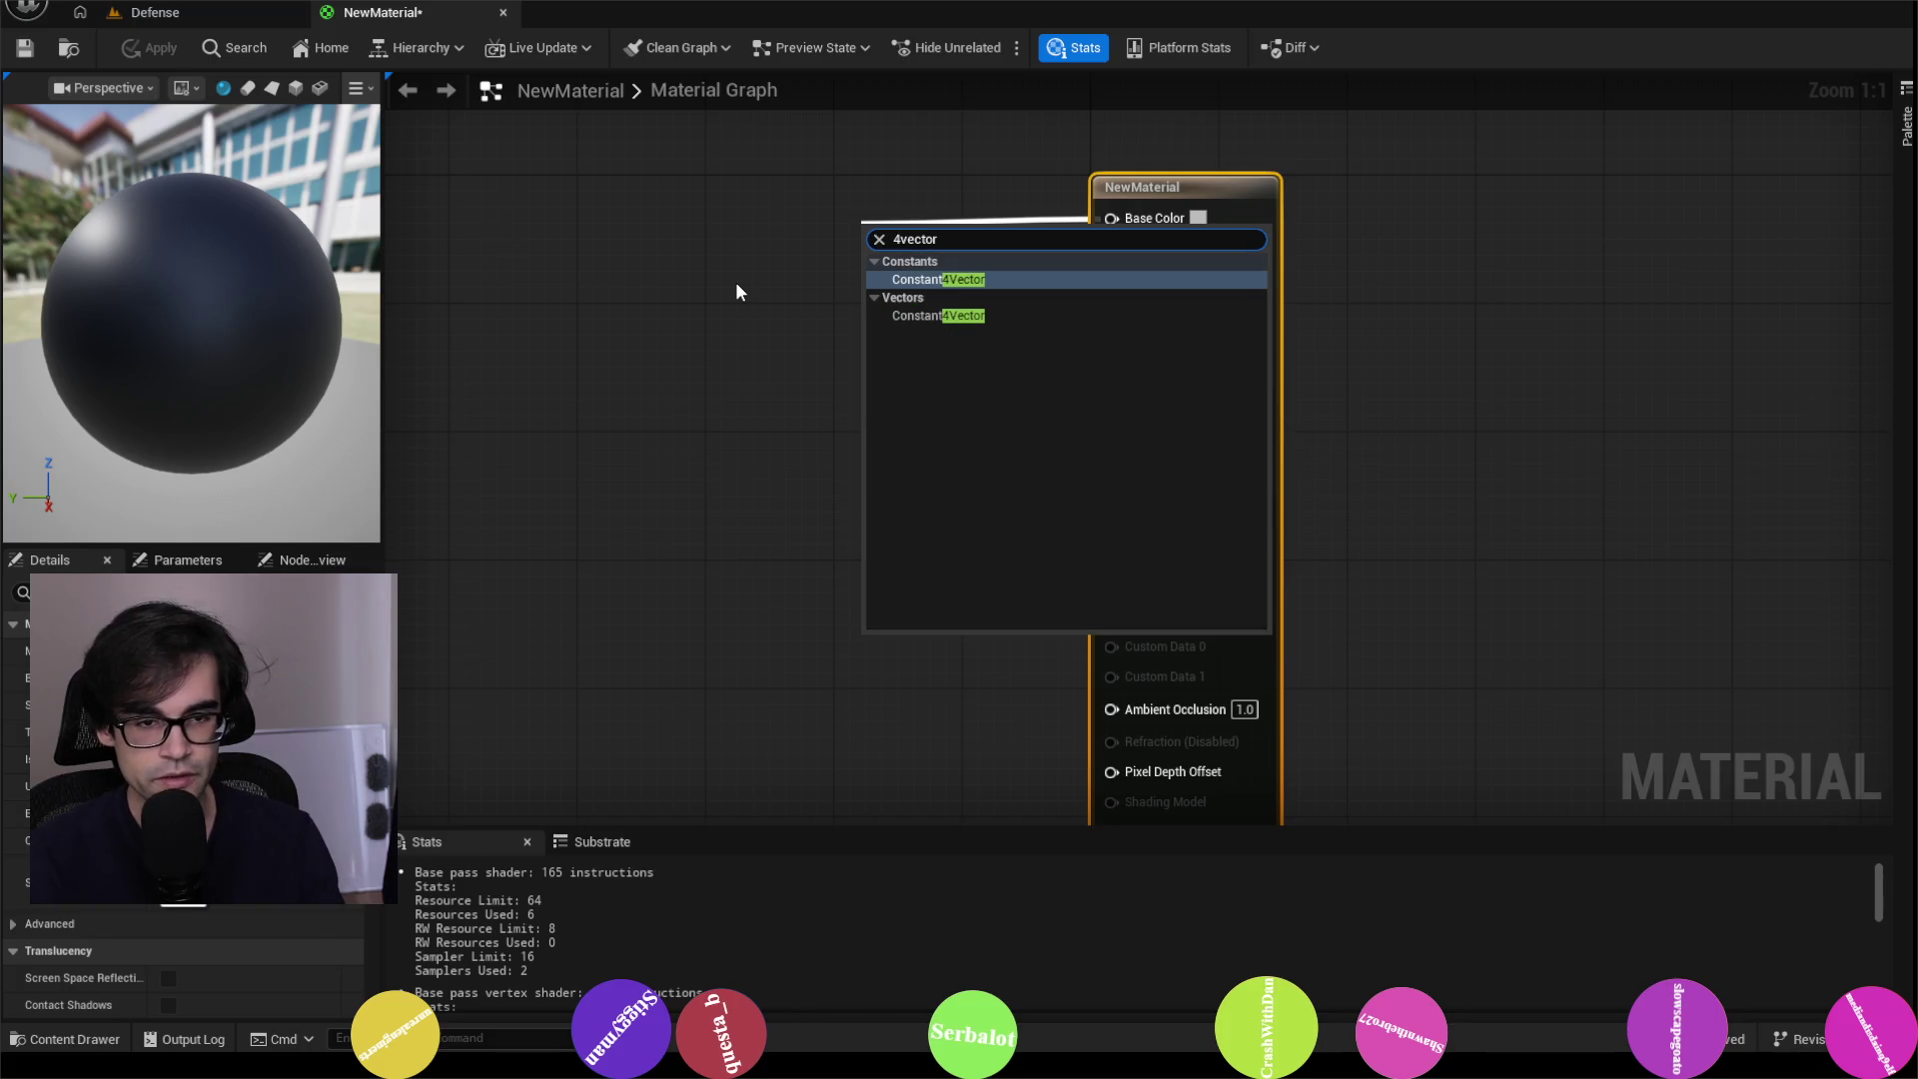
pyautogui.press('Return')
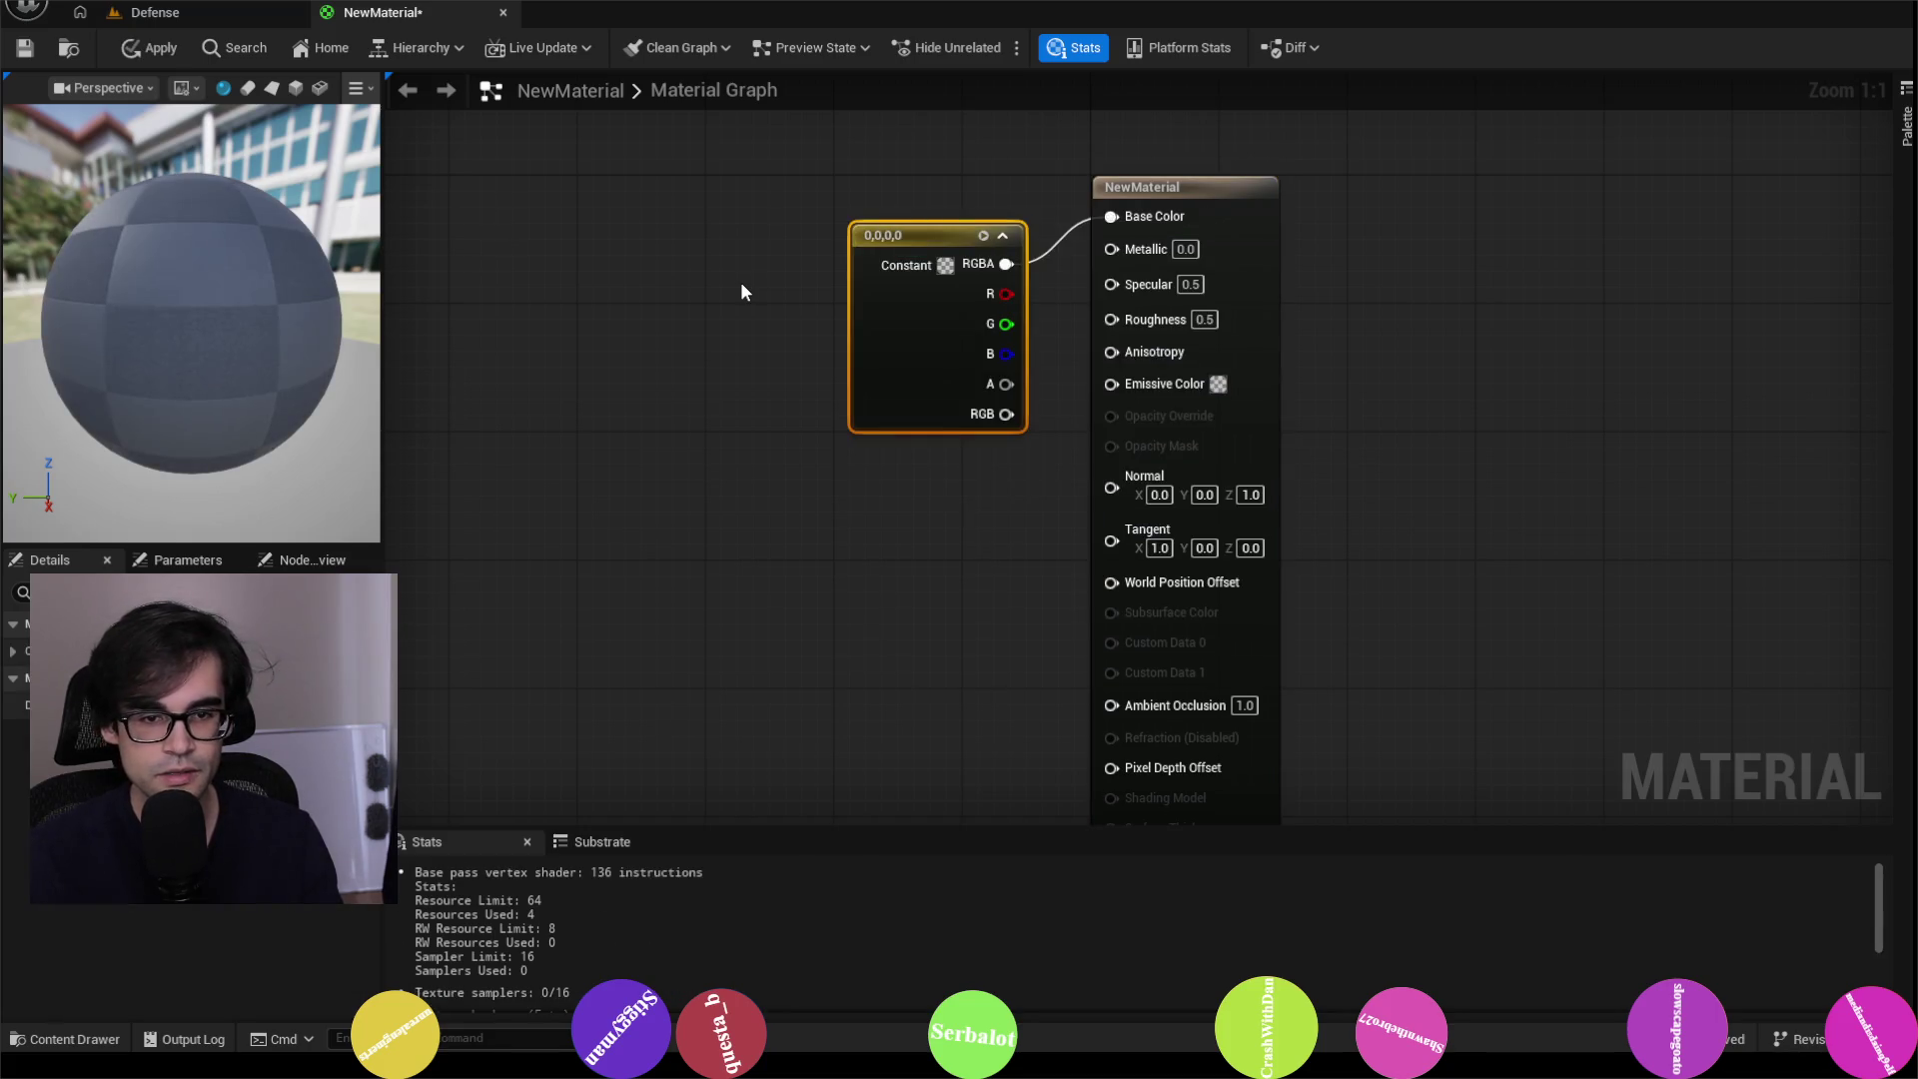
pyautogui.moveTo(899, 299); pyautogui.dragTo(791, 282)
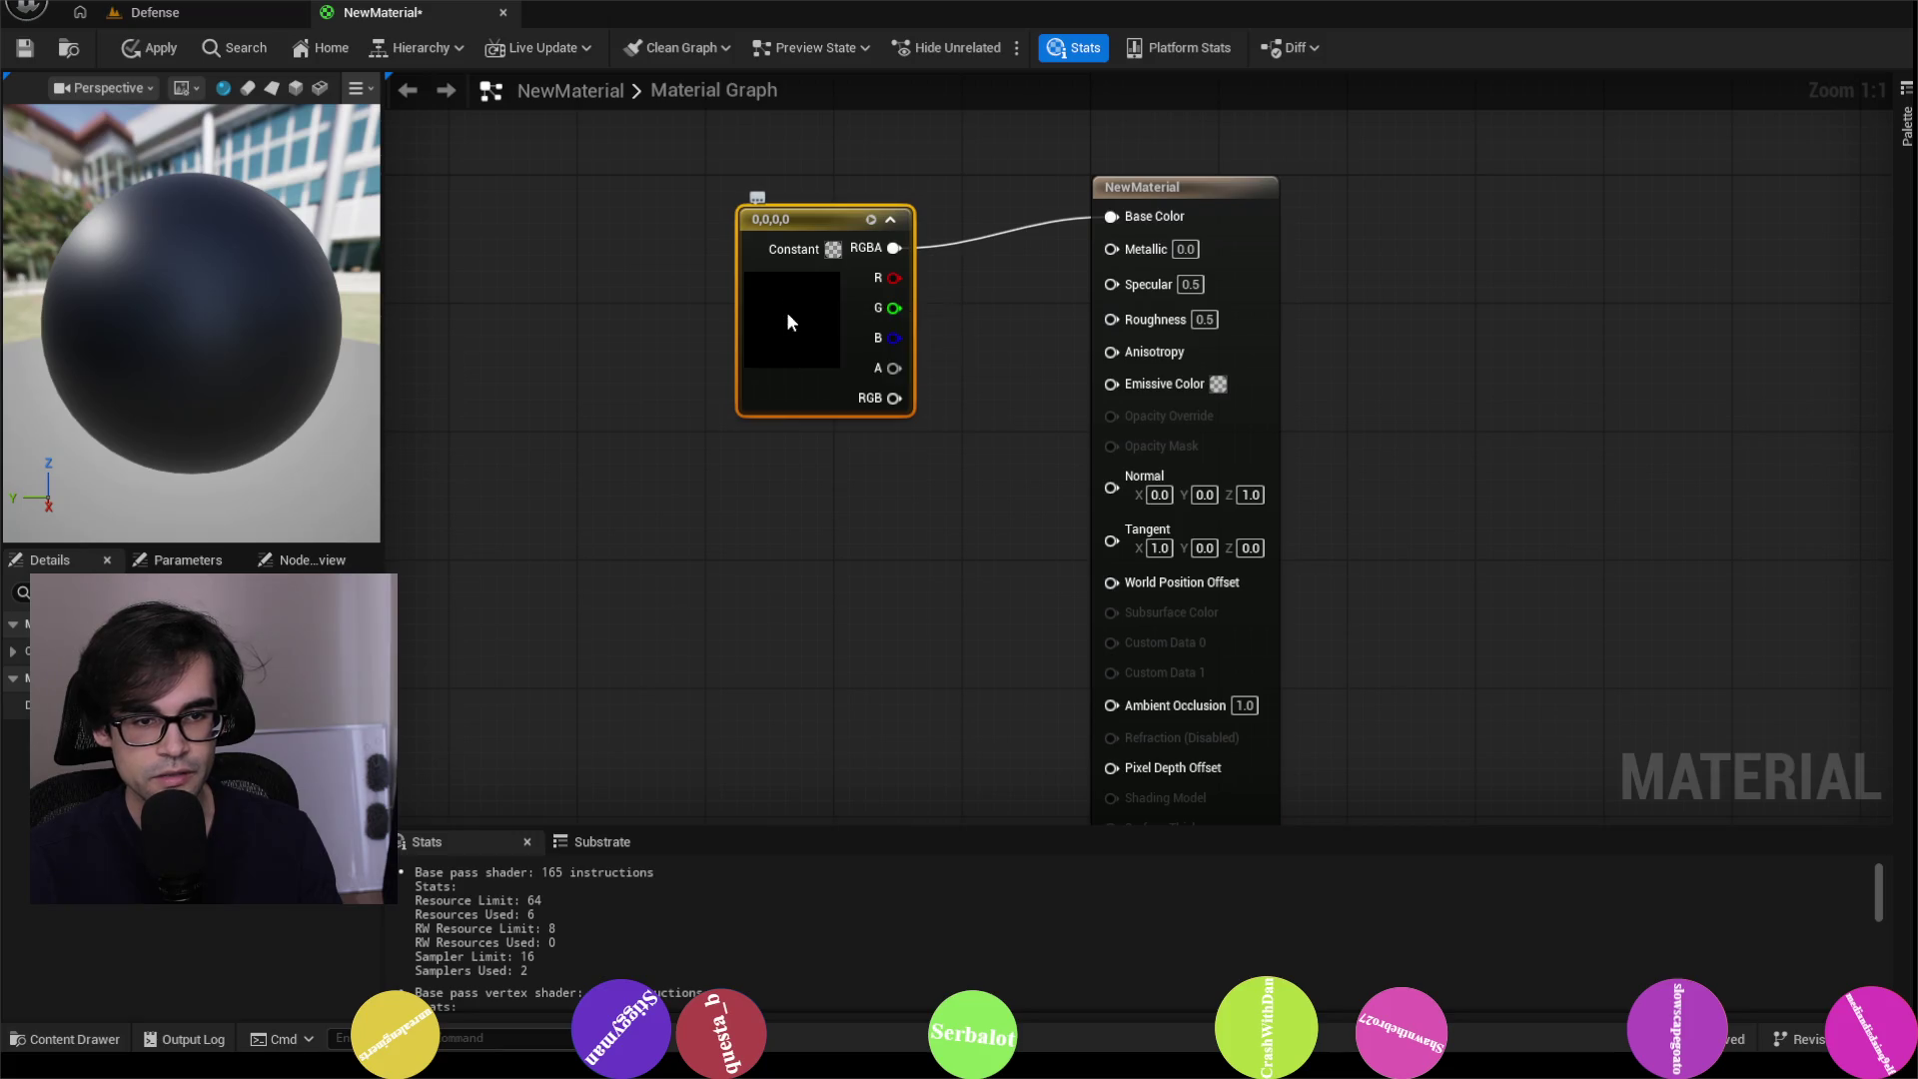
# Step: Set the constant's colour to yellow-orange FFC300 and close the material editor
pyautogui.doubleClick(789, 321)
pyautogui.moveTo(906, 464)
pyautogui.mouseDown()
pyautogui.moveTo(969, 385)
pyautogui.moveTo(914, 469)
pyautogui.moveTo(990, 517)
pyautogui.mouseUp()
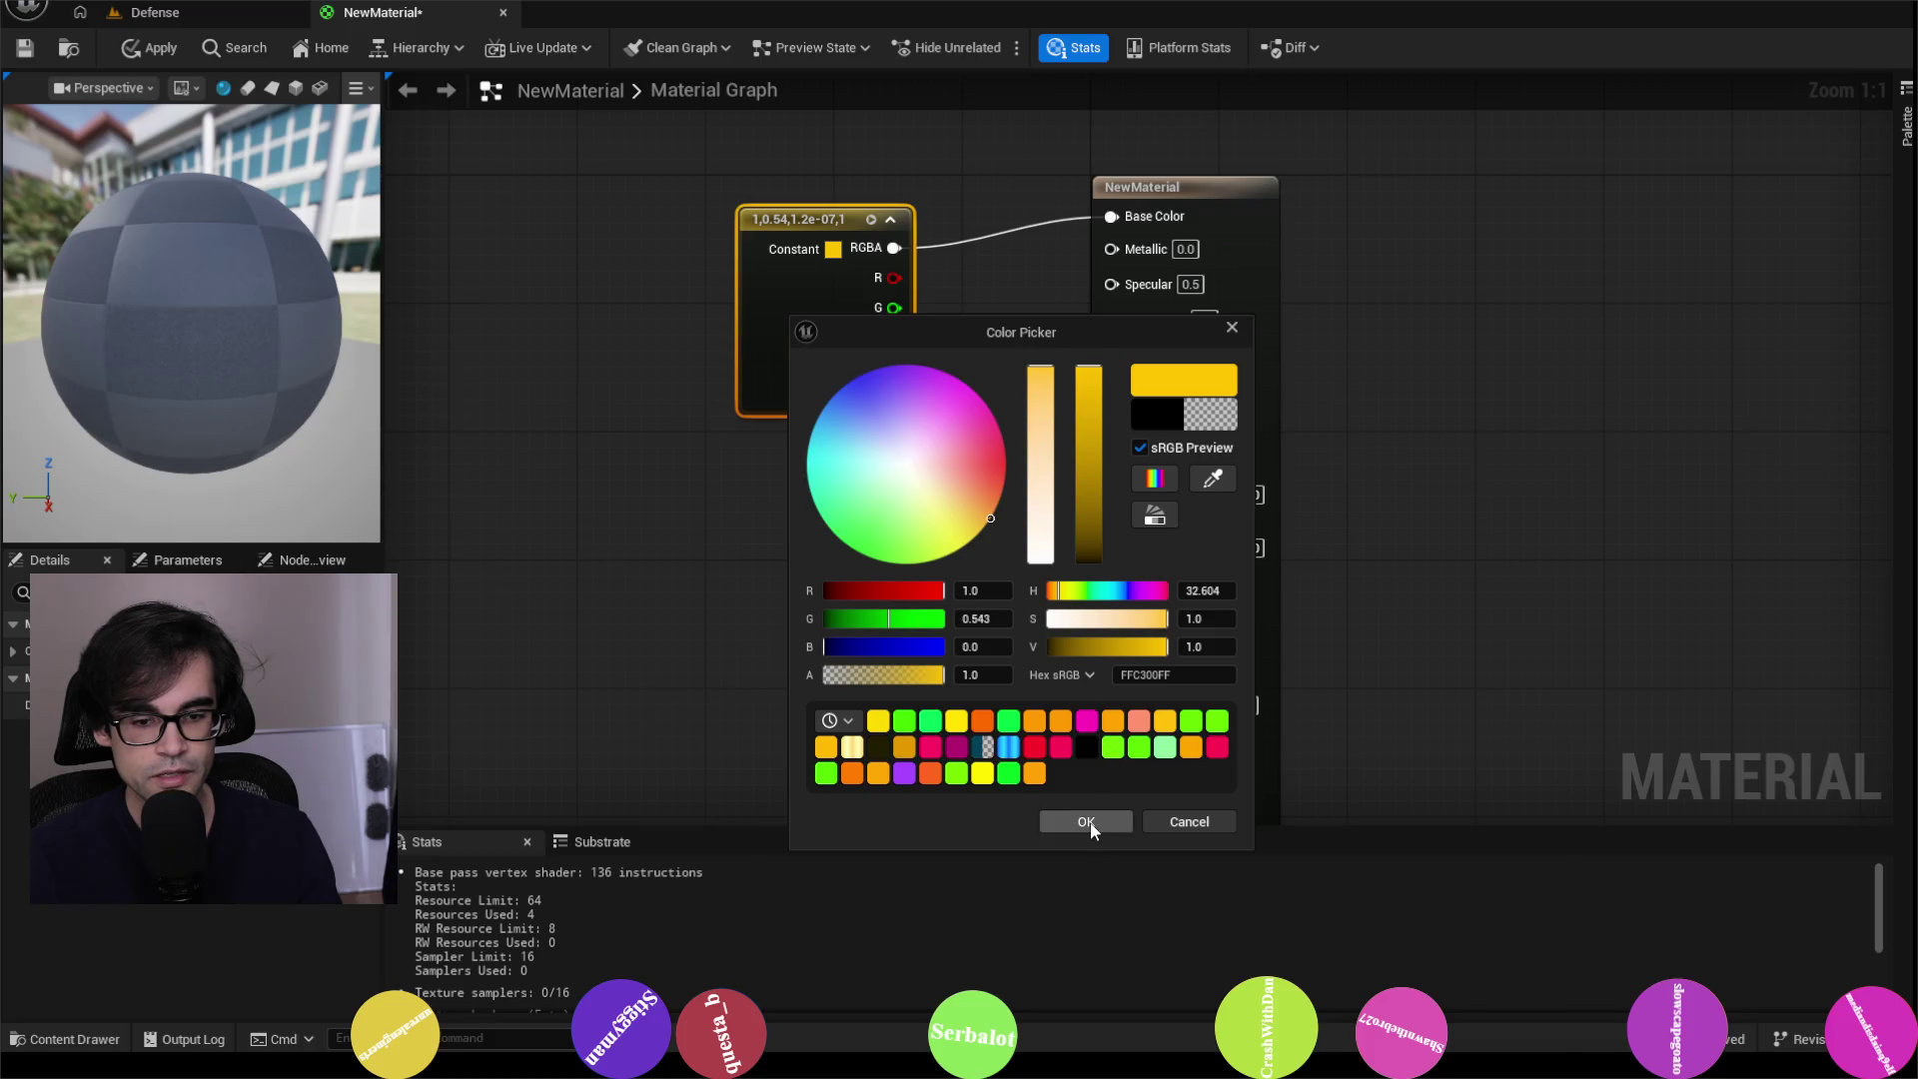
pyautogui.click(1086, 821)
pyautogui.moveTo(250, 300)
pyautogui.mouseDown()
pyautogui.moveTo(255, 240)
pyautogui.moveTo(257, 289)
pyautogui.moveTo(258, 266)
pyautogui.mouseUp()
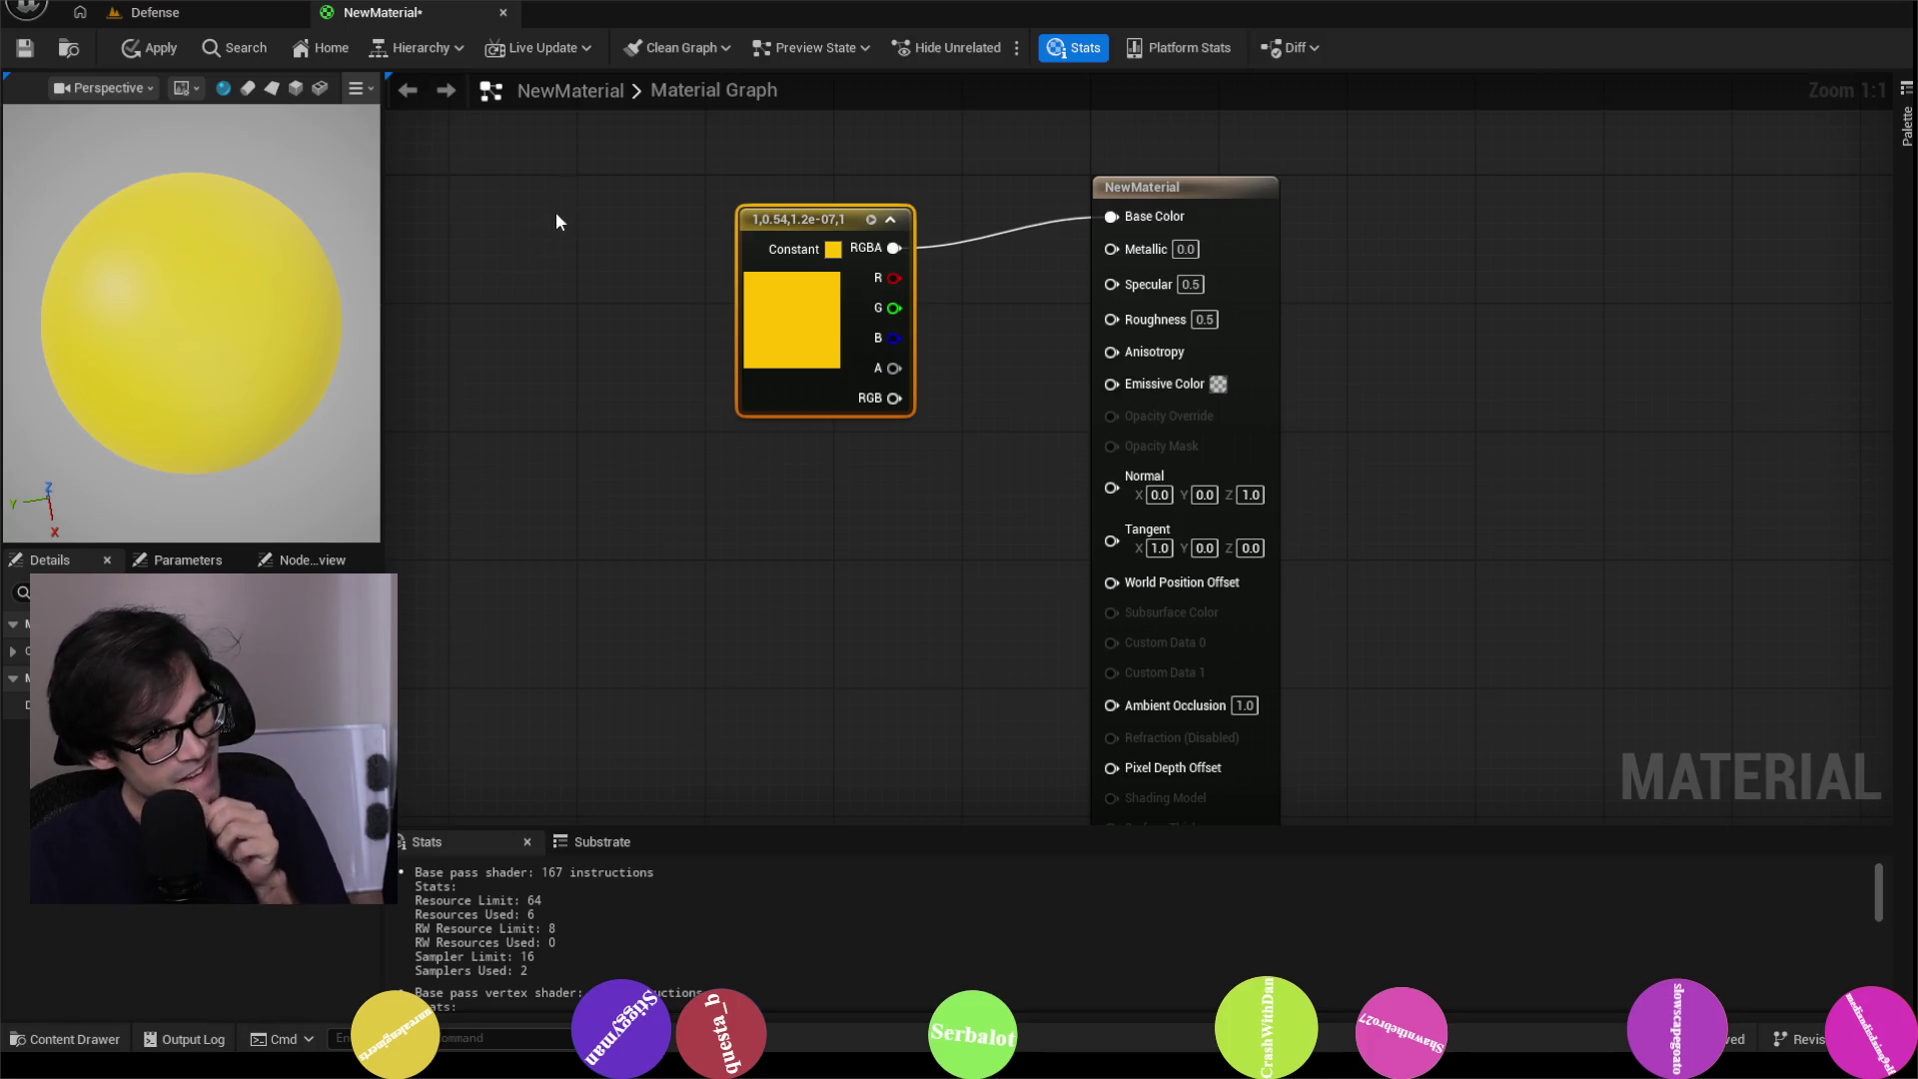
pyautogui.click(504, 13)
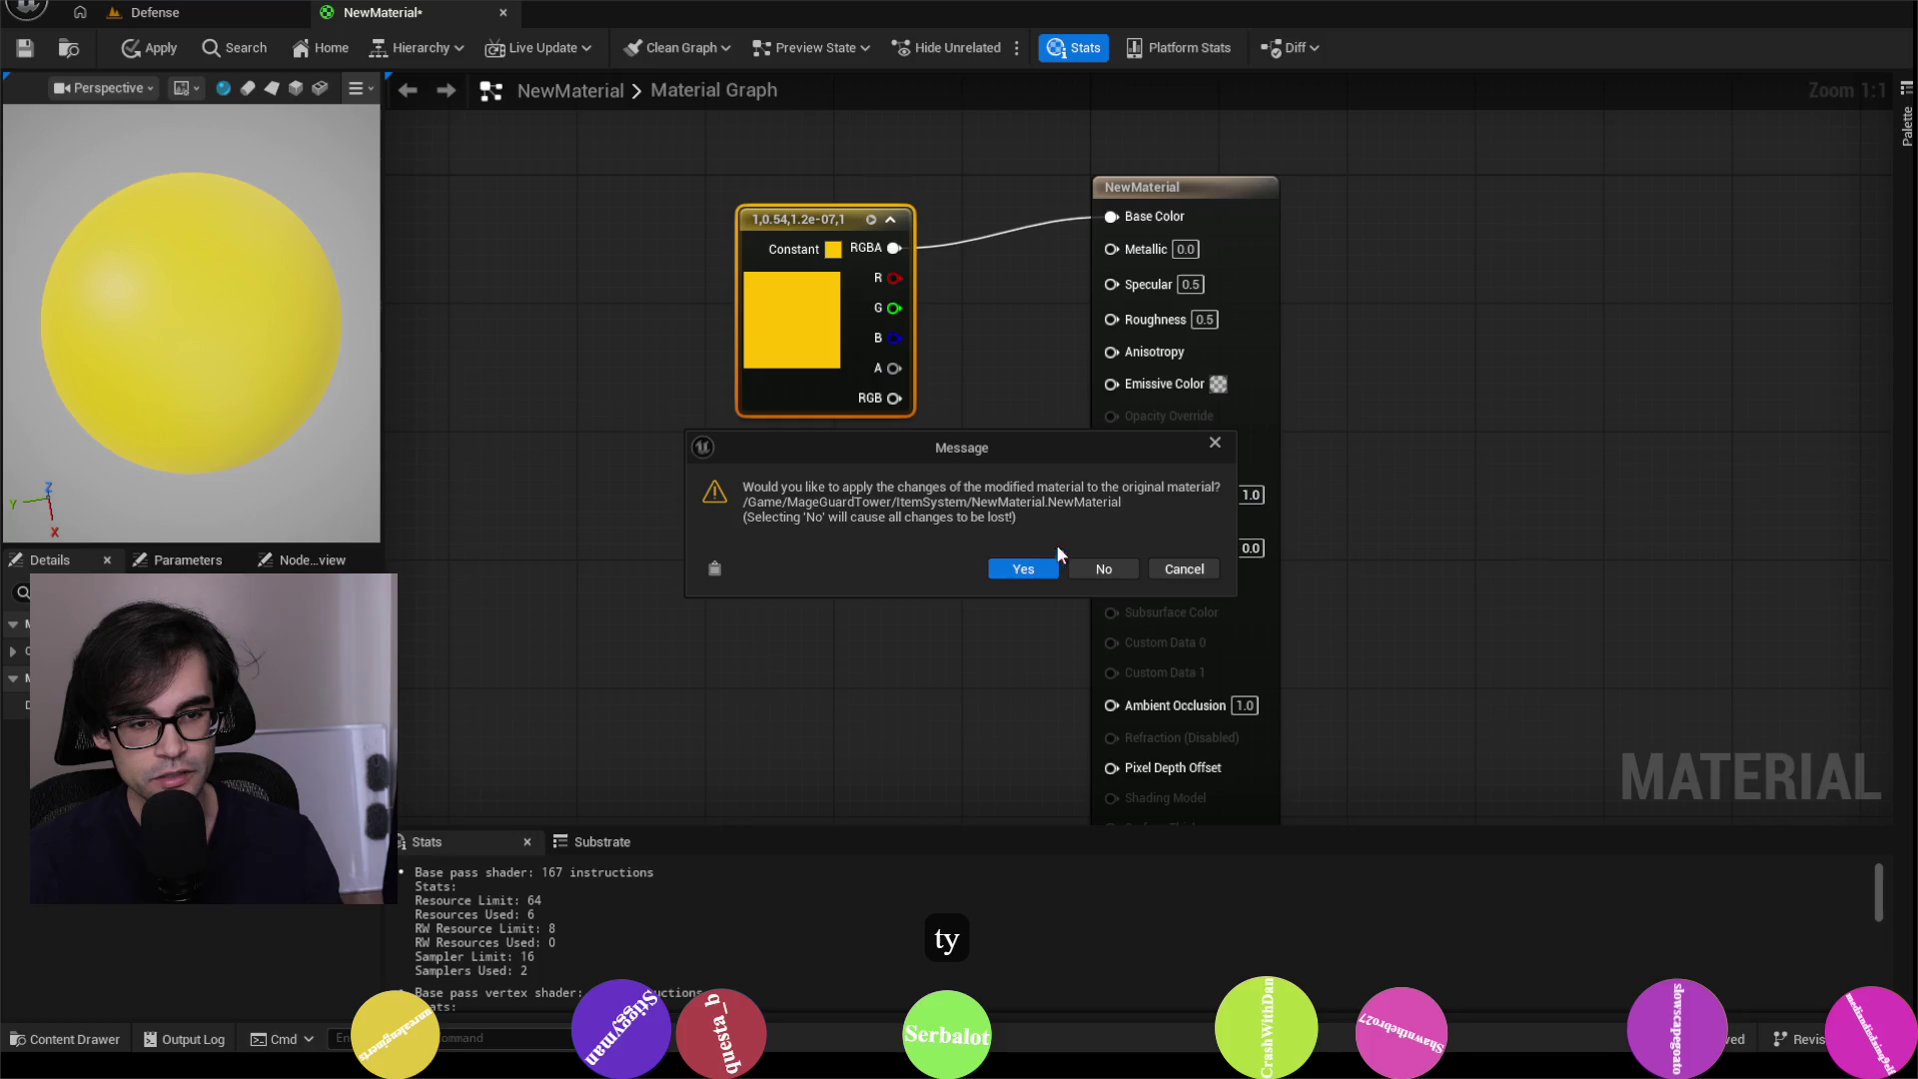
# Step: Apply the material changes, delete NewMaterial from ItemSystem, and show the Output Log
pyautogui.click(1097, 569)
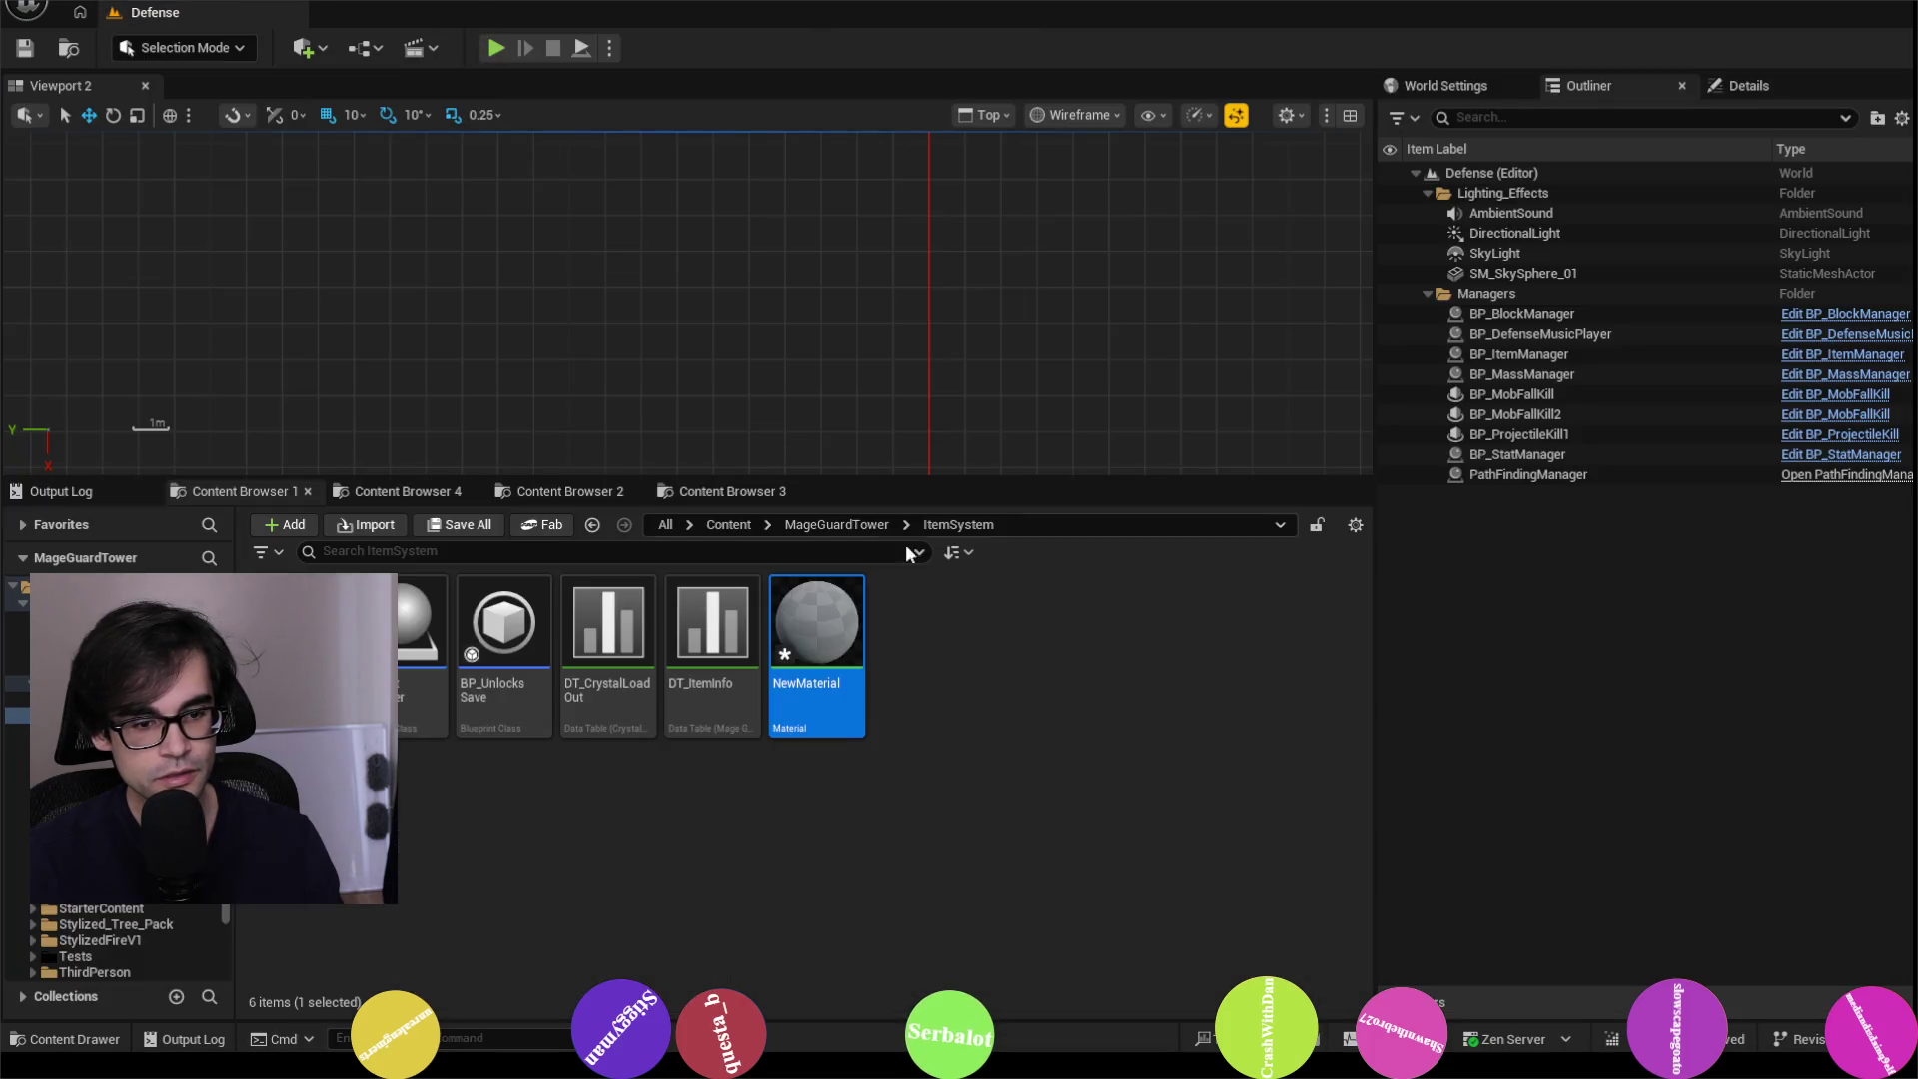
pyautogui.rightClick(821, 639)
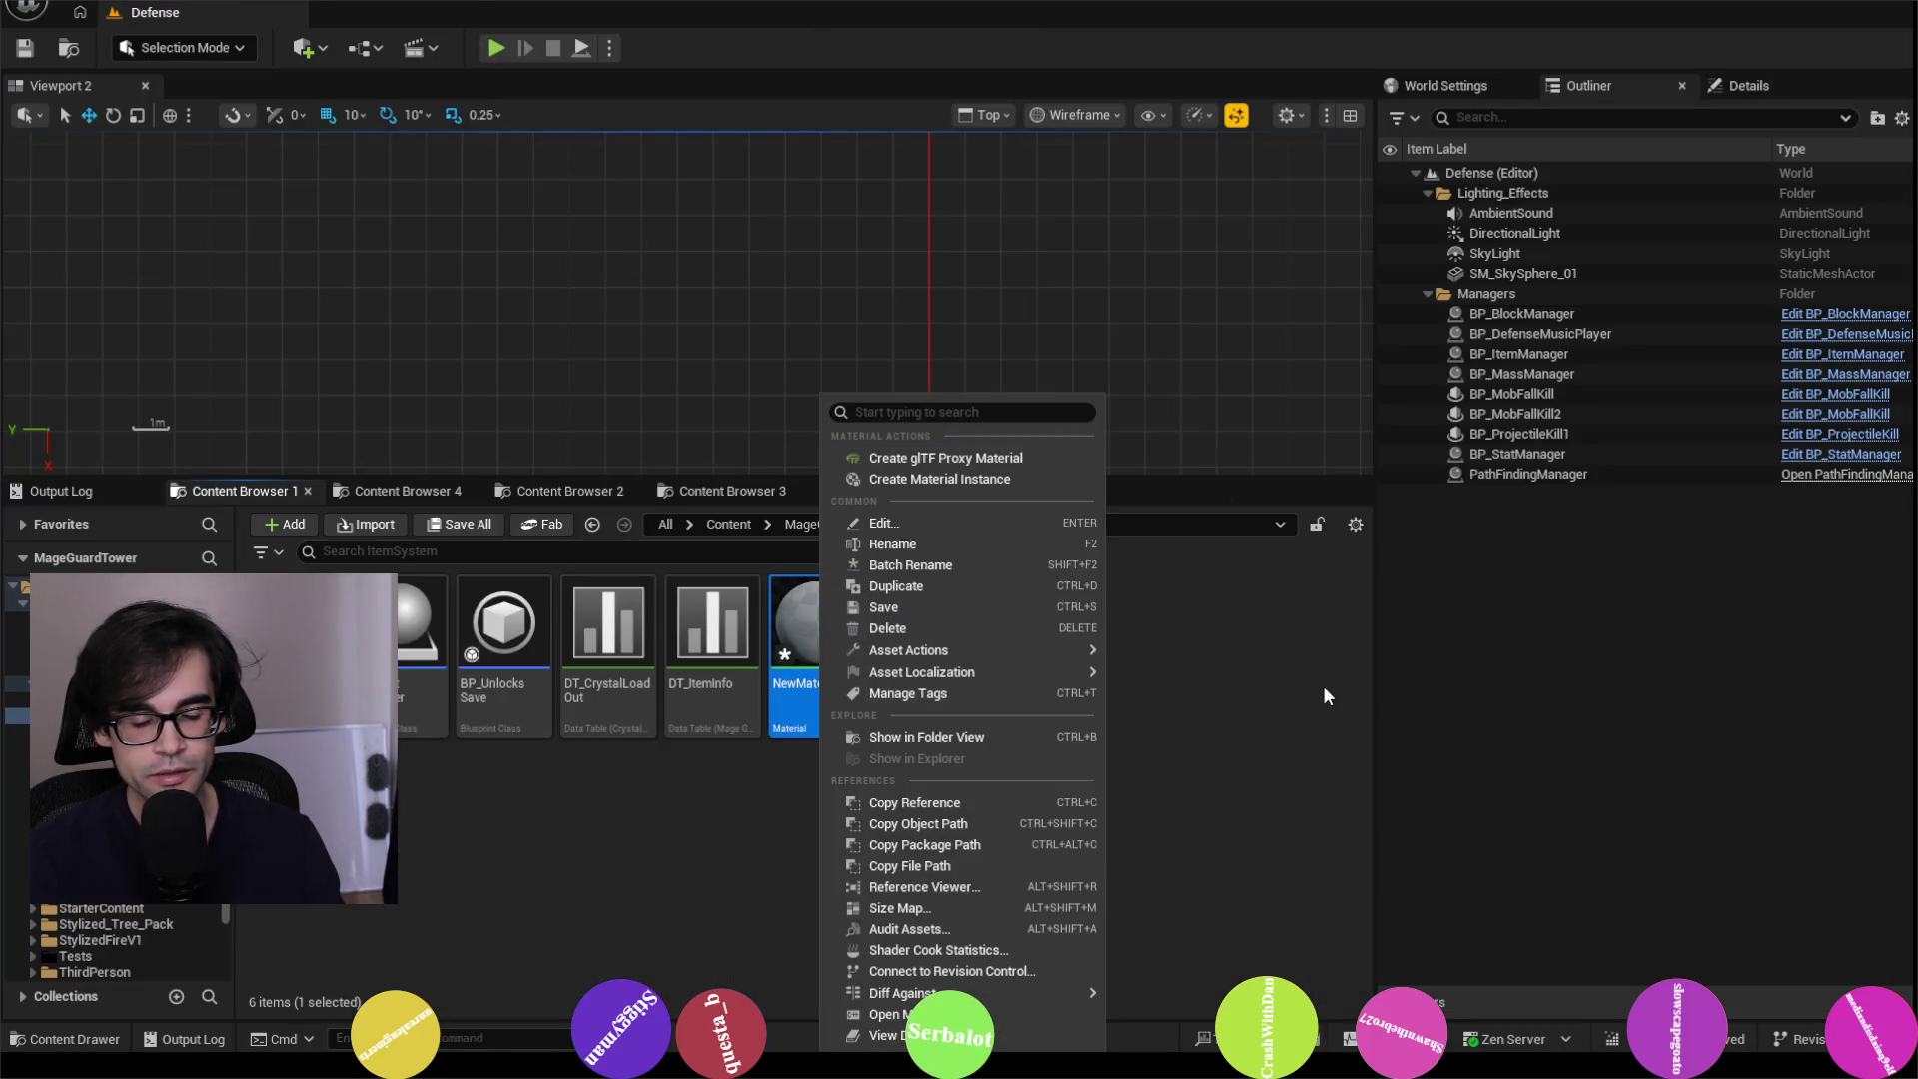
pyautogui.click(1257, 781)
pyautogui.rightClick(835, 639)
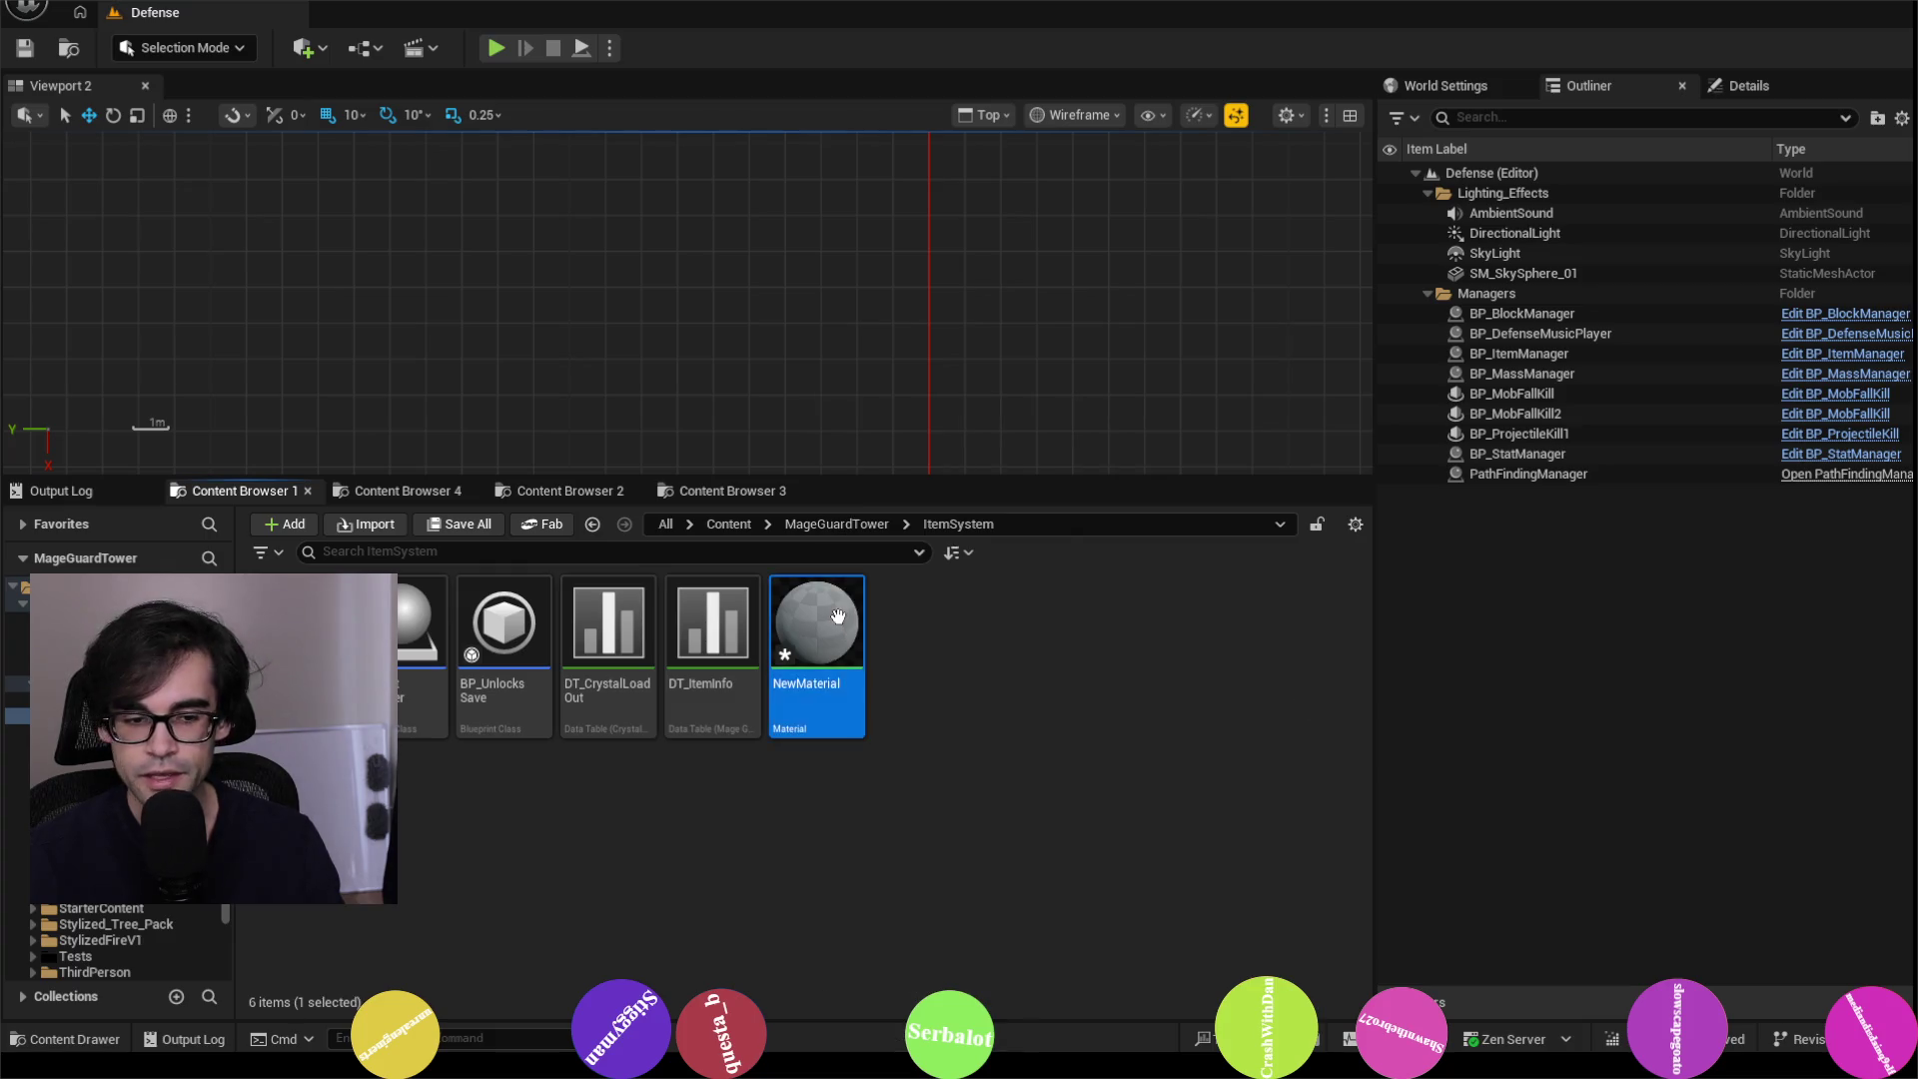
pyautogui.click(994, 629)
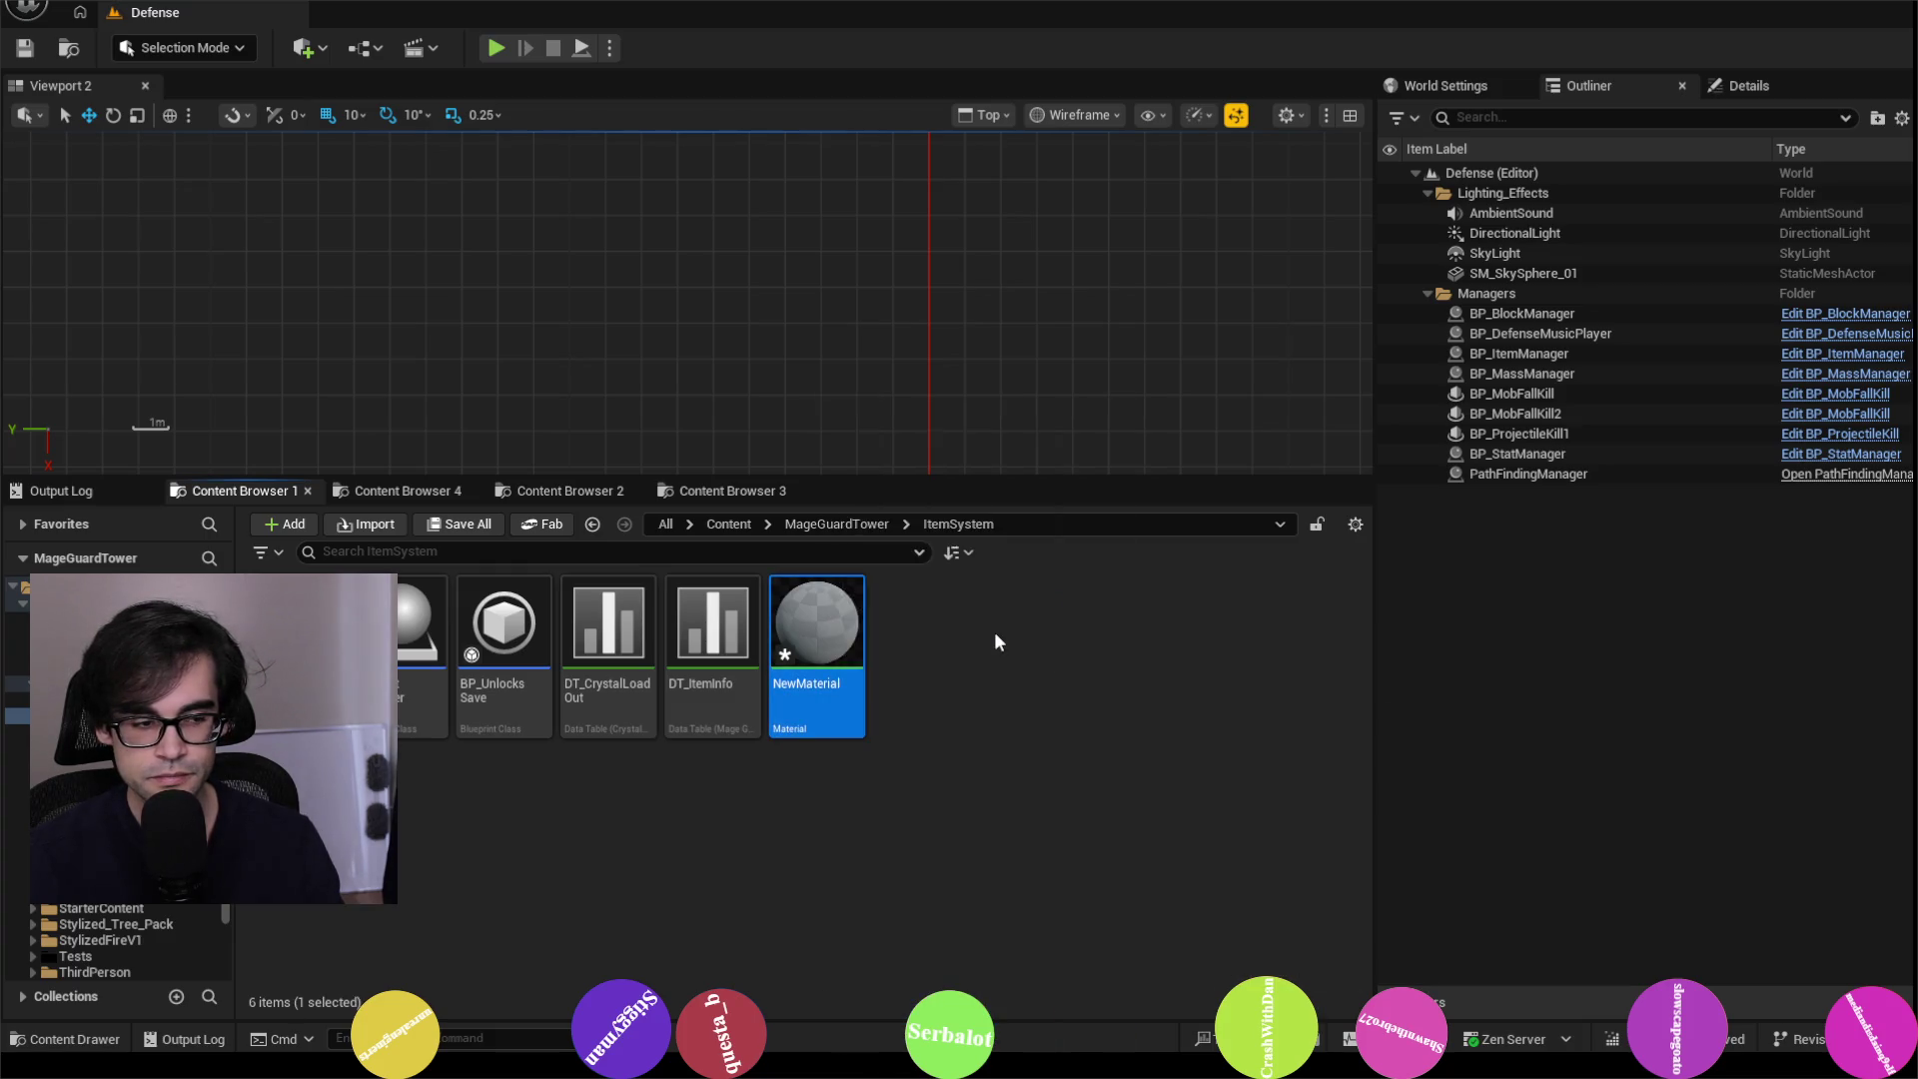
pyautogui.click(867, 849)
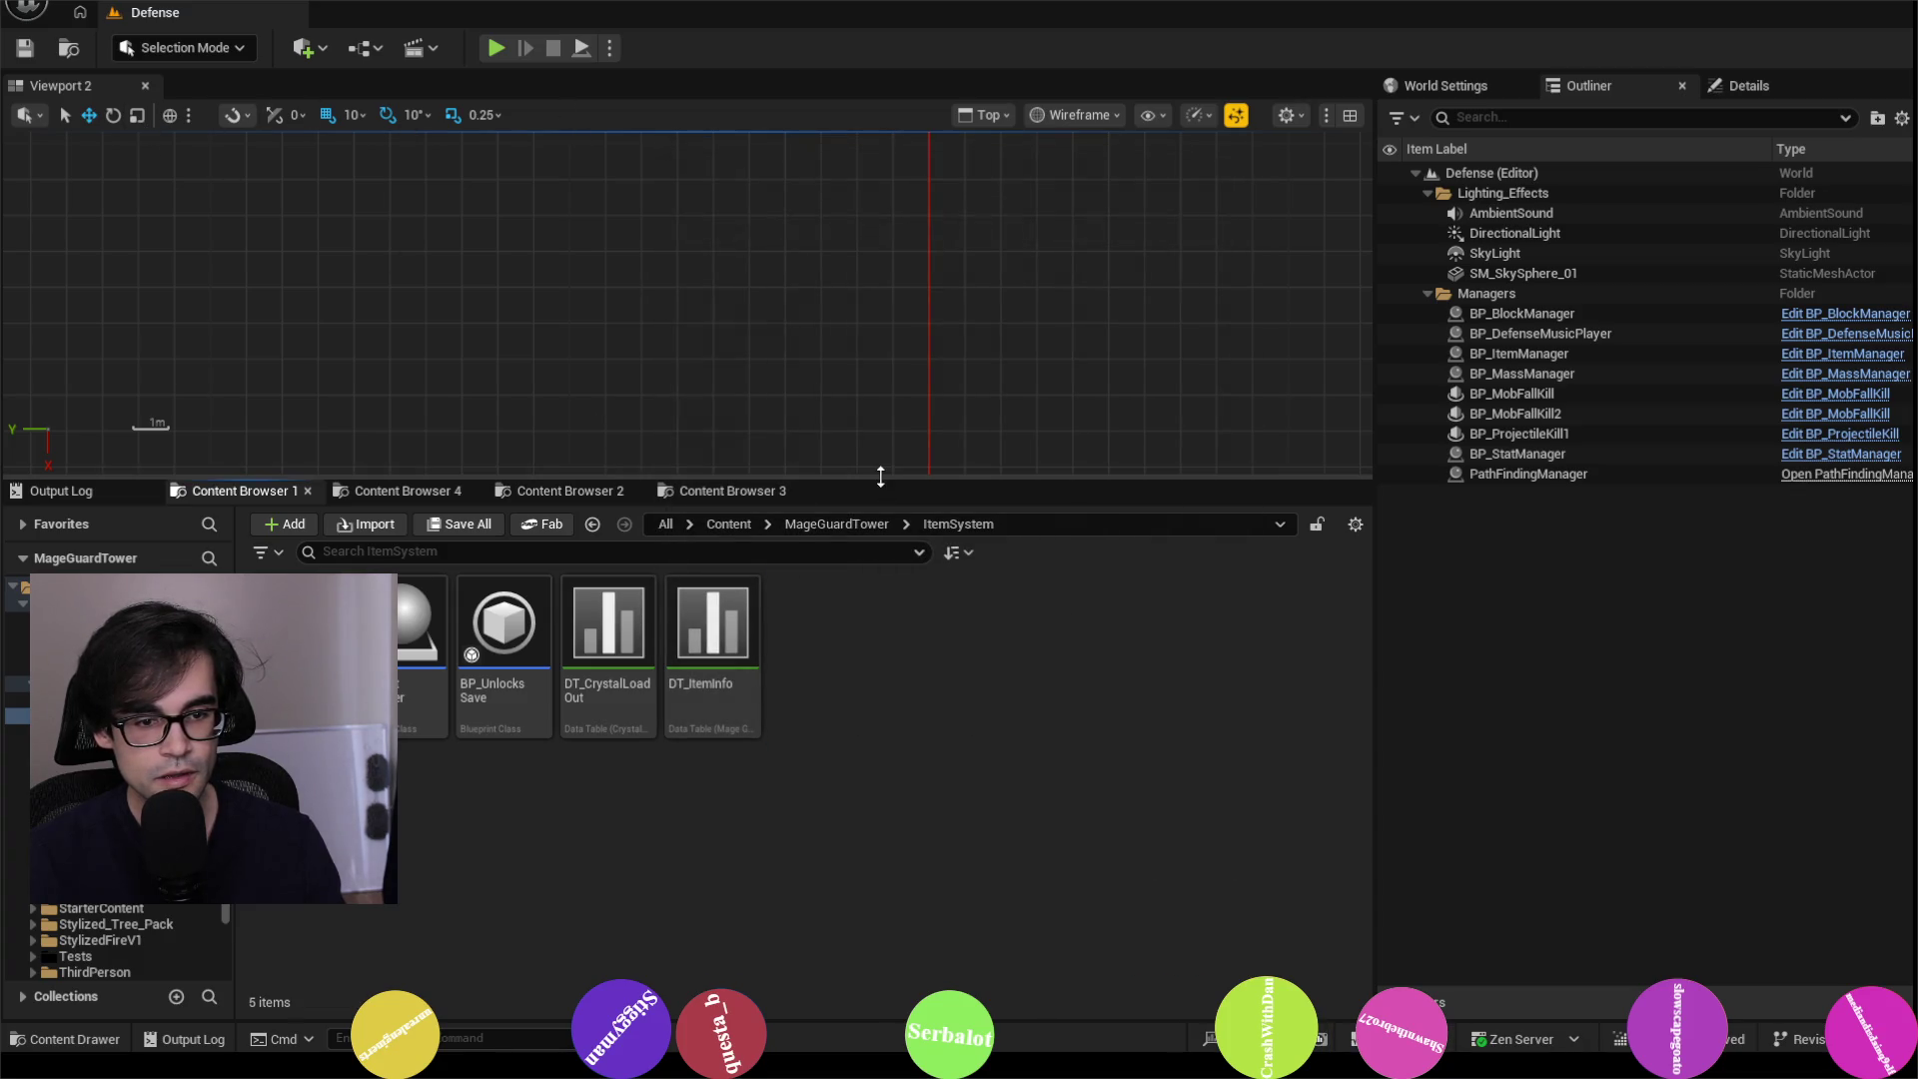
pyautogui.click(110, 492)
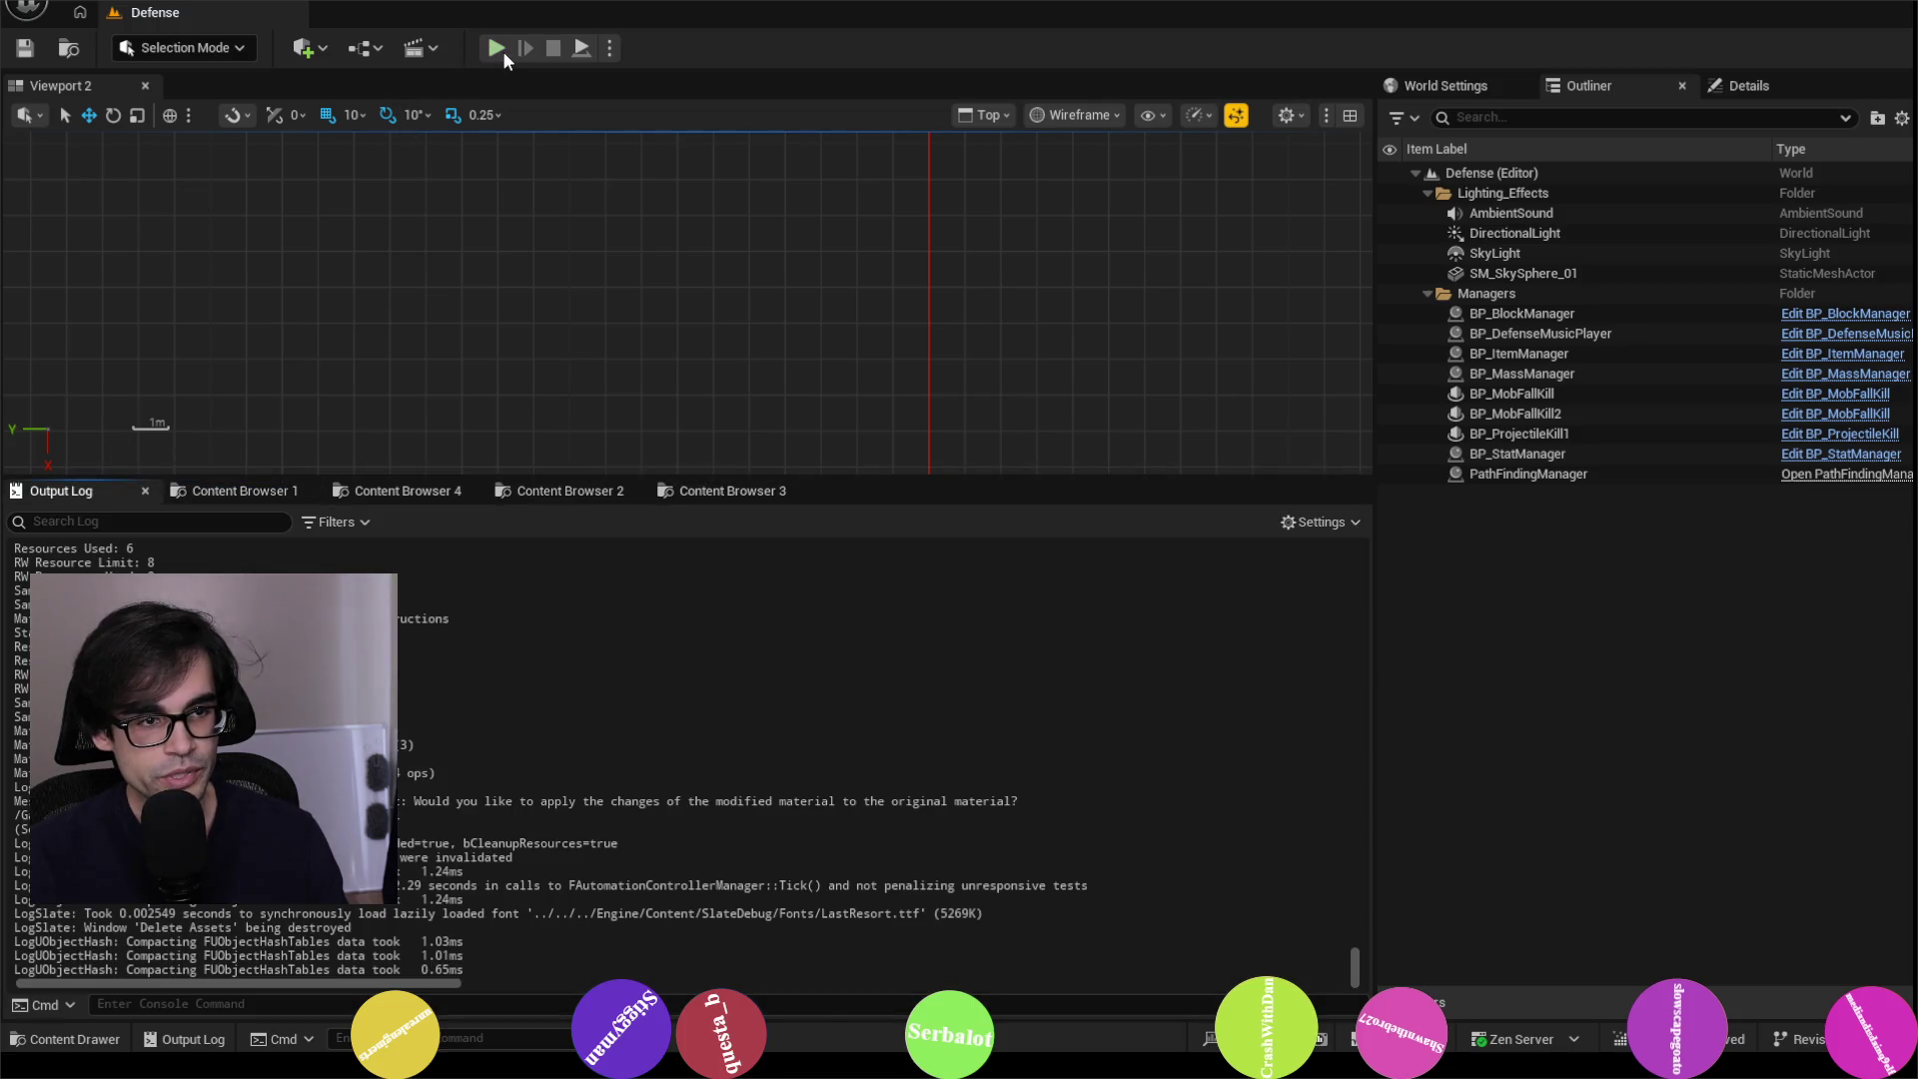
# Step: Enlarge the viewport, start Play-In-Editor on the Defense level, and open the in-game console
pyautogui.moveTo(909, 474); pyautogui.dragTo(907, 717)
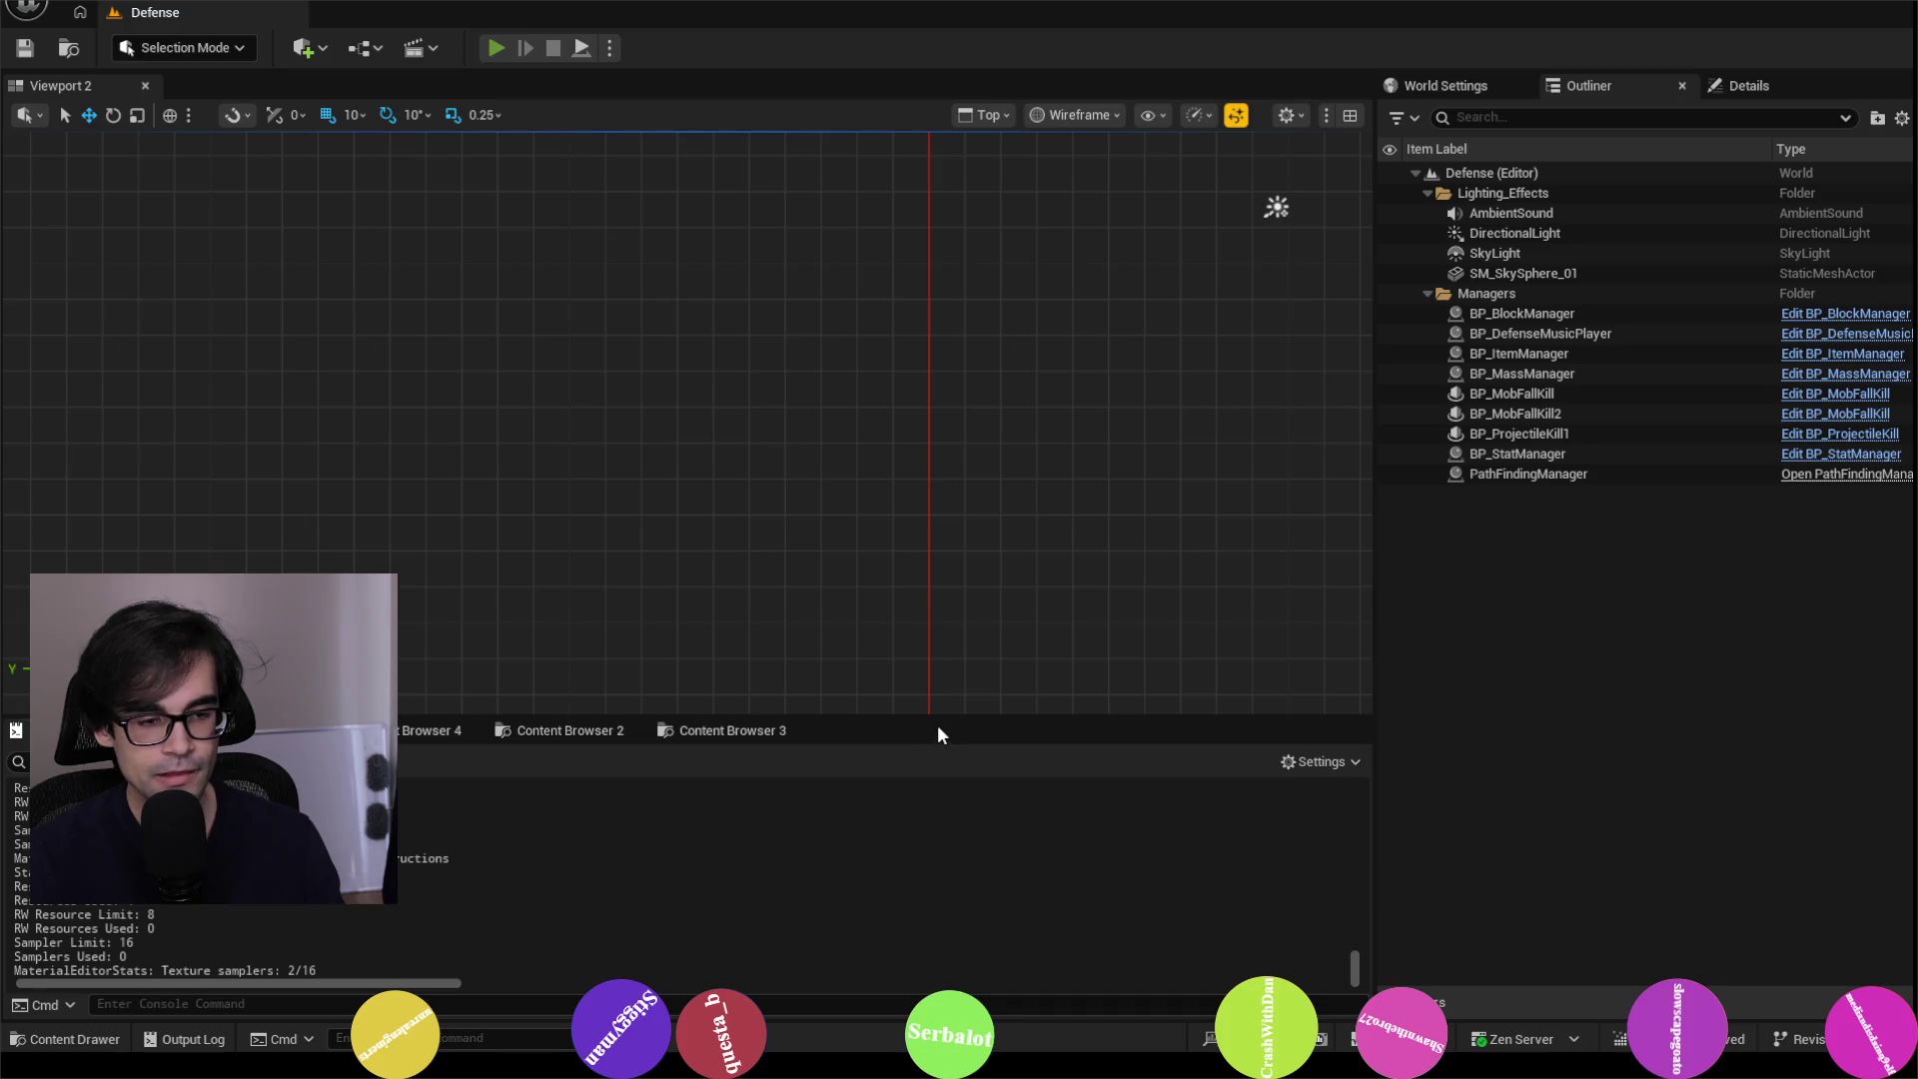
pyautogui.hotkey('alt', 'p')
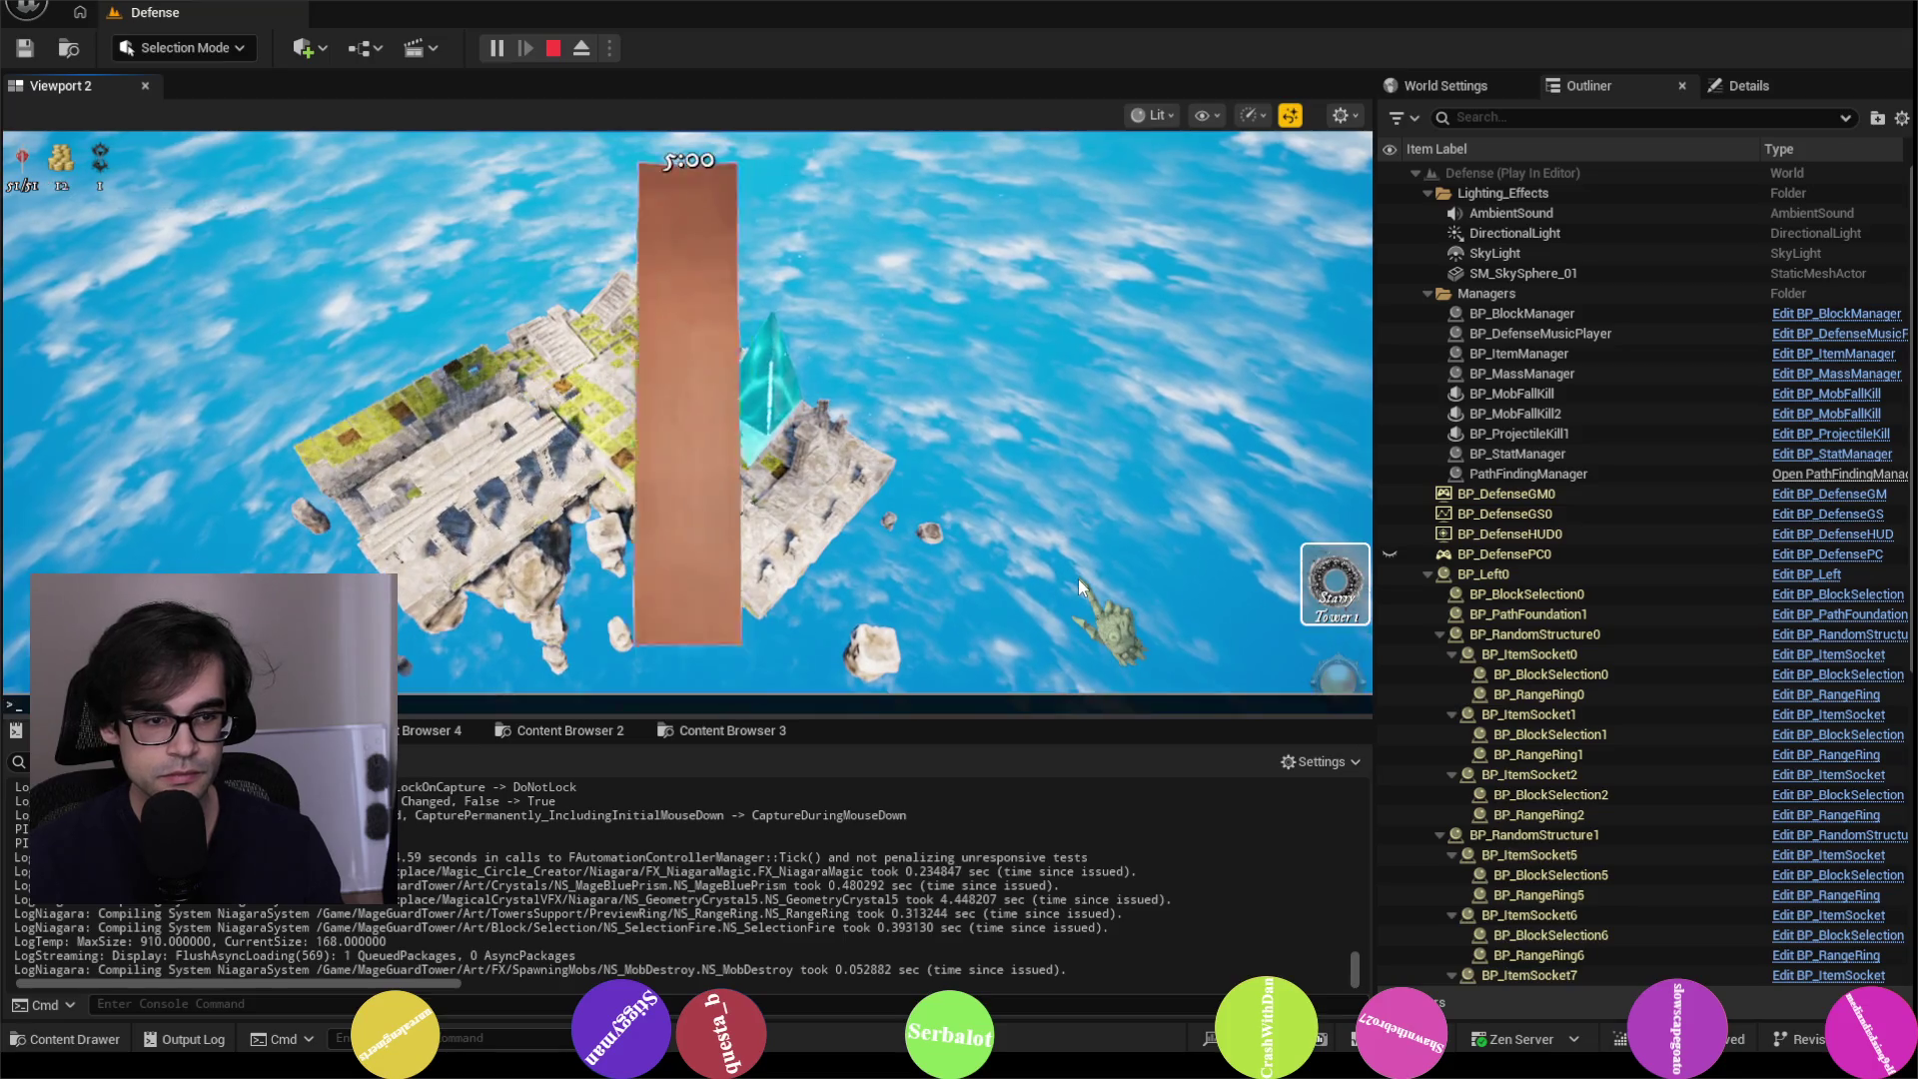
pyautogui.press('`')
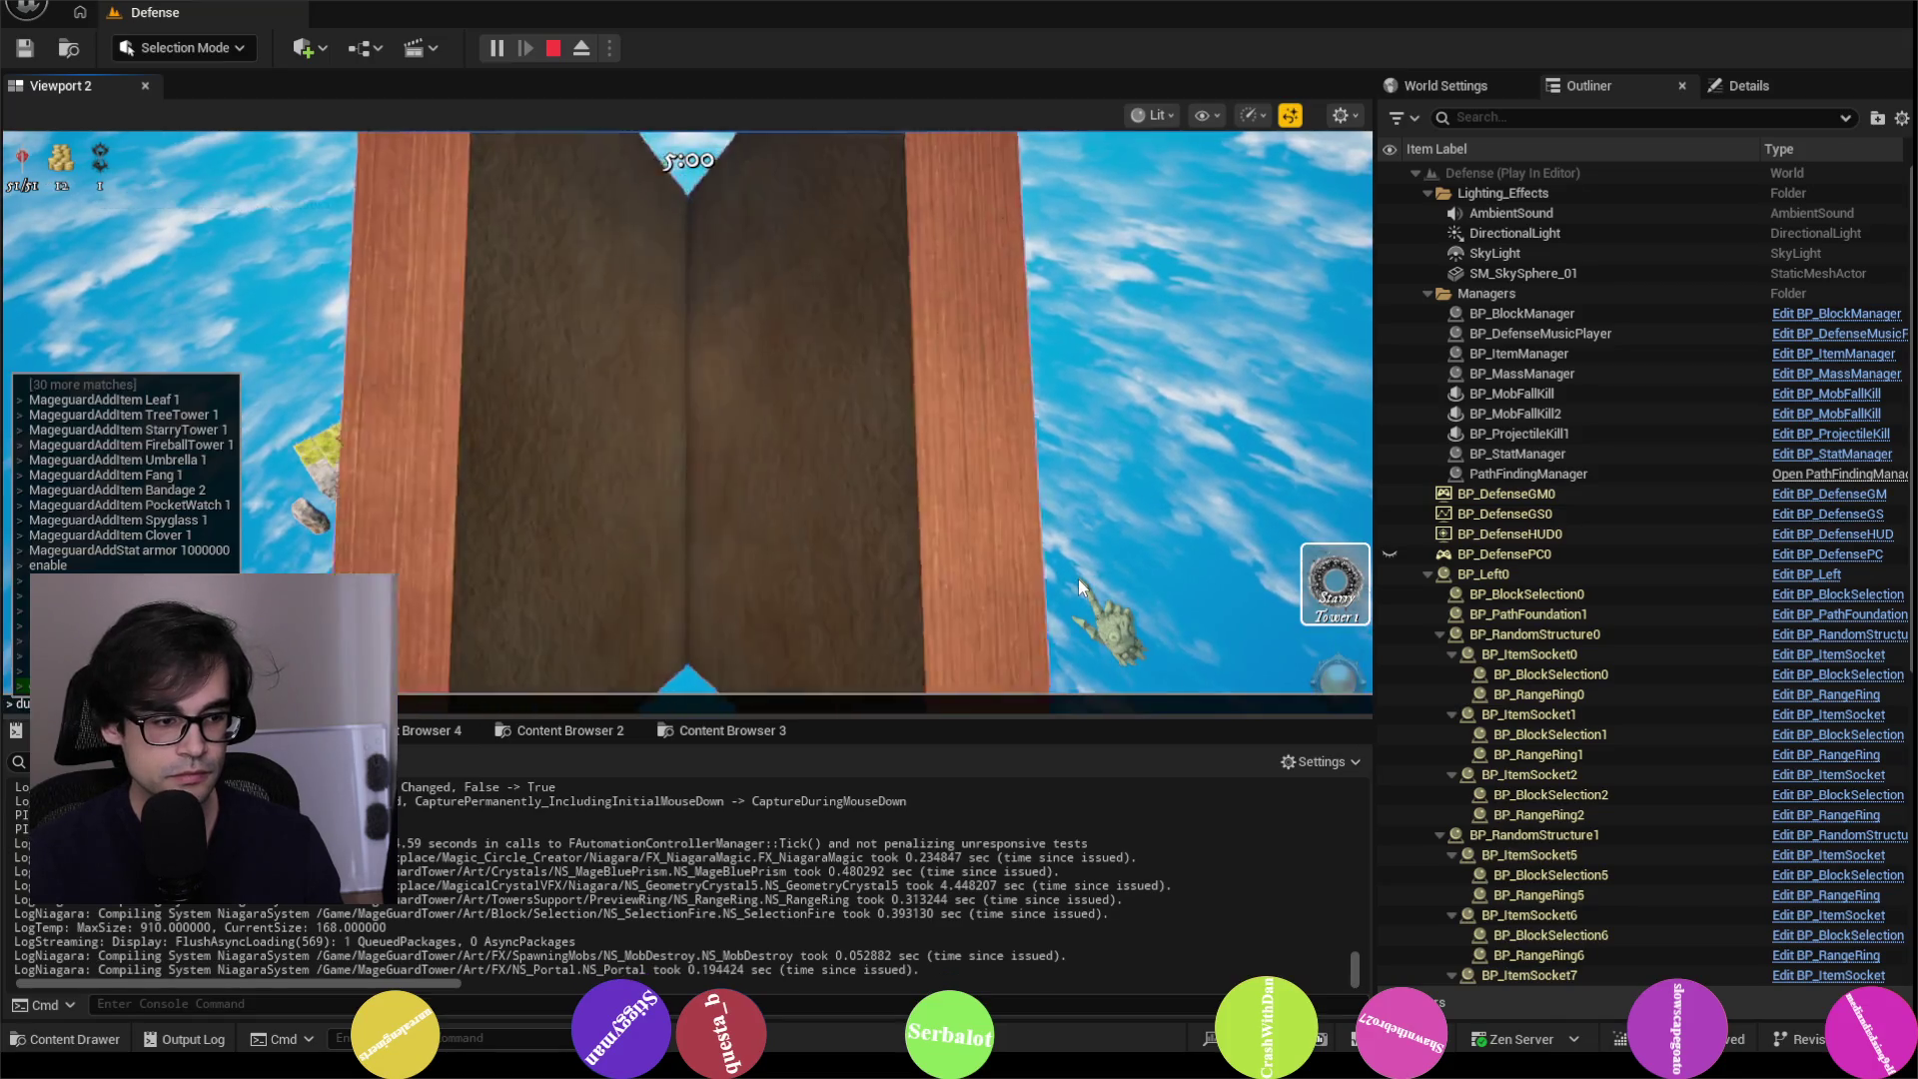
# Step: Run 'stat fps' and 'MageguardAddStat armor 10000000' in the in-game console
pyautogui.write('stat fps')
pyautogui.press('Return')
pyautogui.press('`')
pyautogui.write('MageguardAddStat armor 10000000')
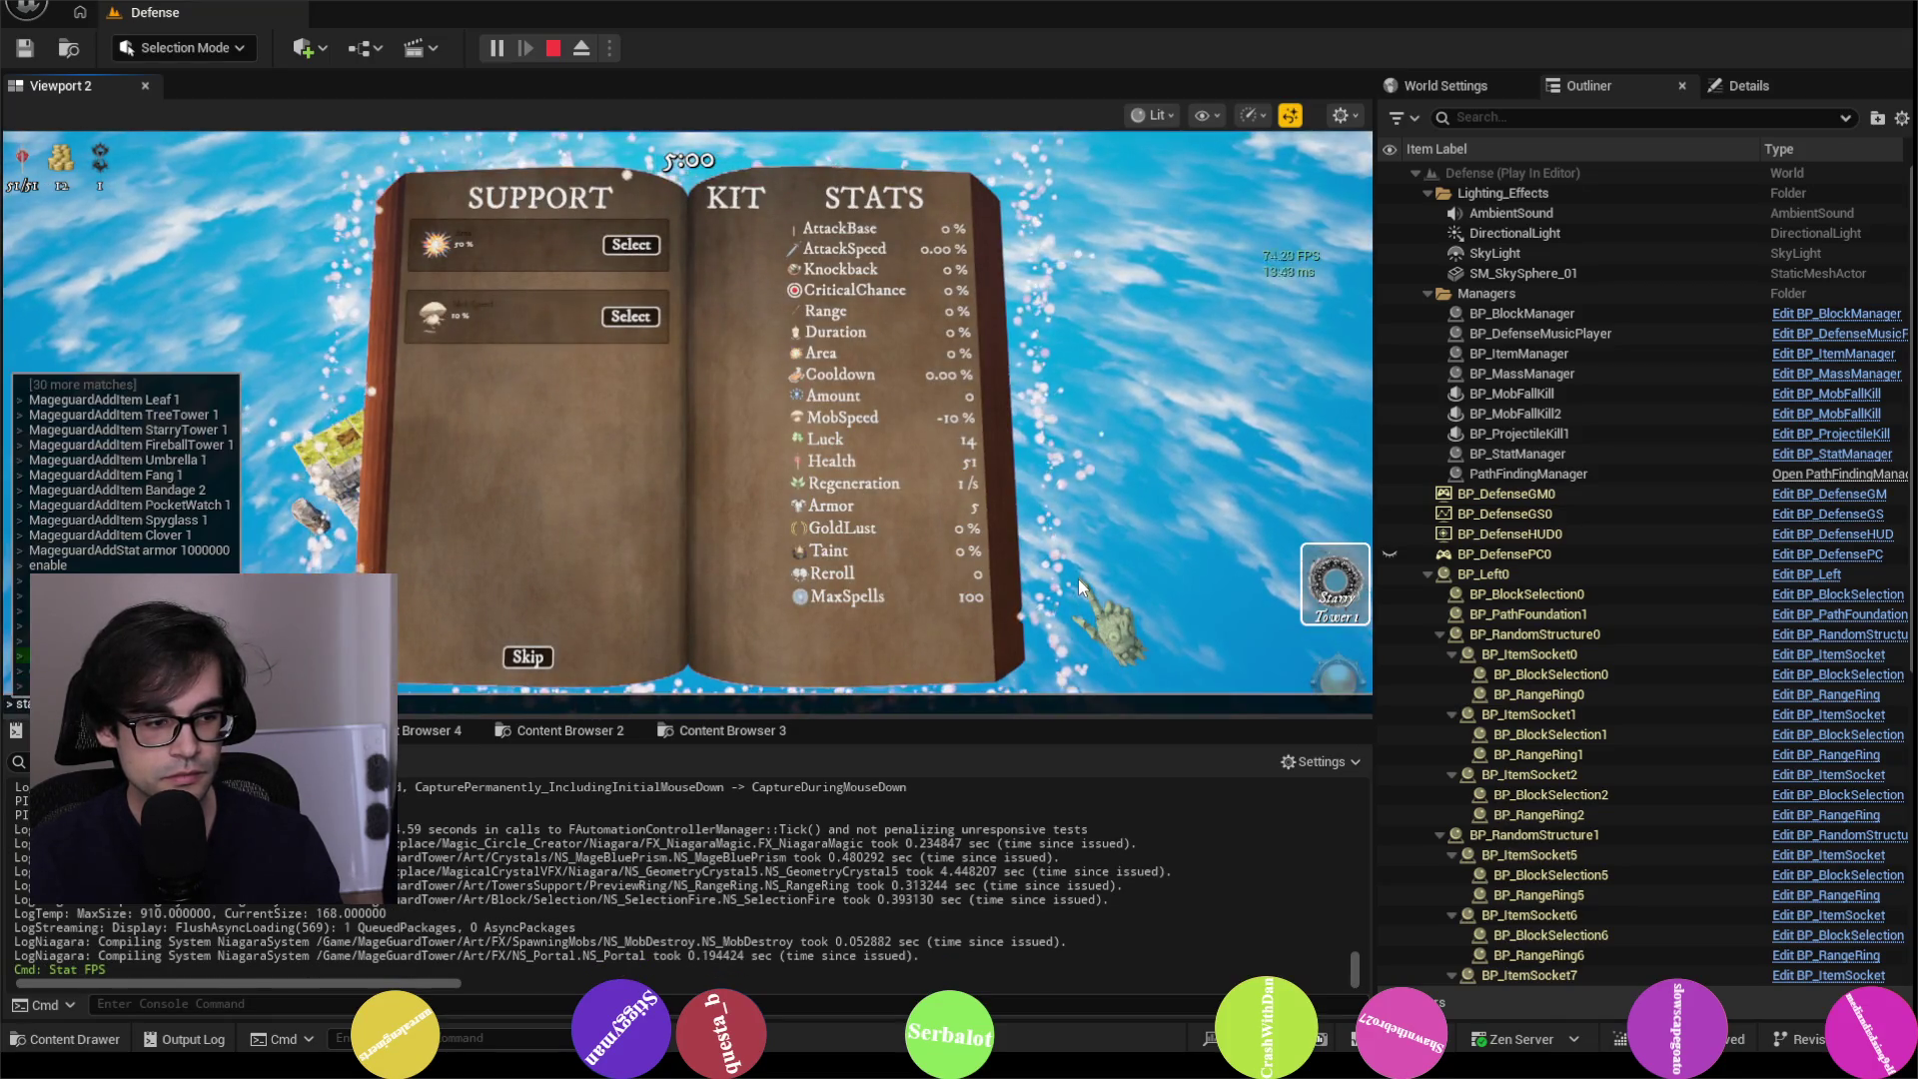
pyautogui.press('Return')
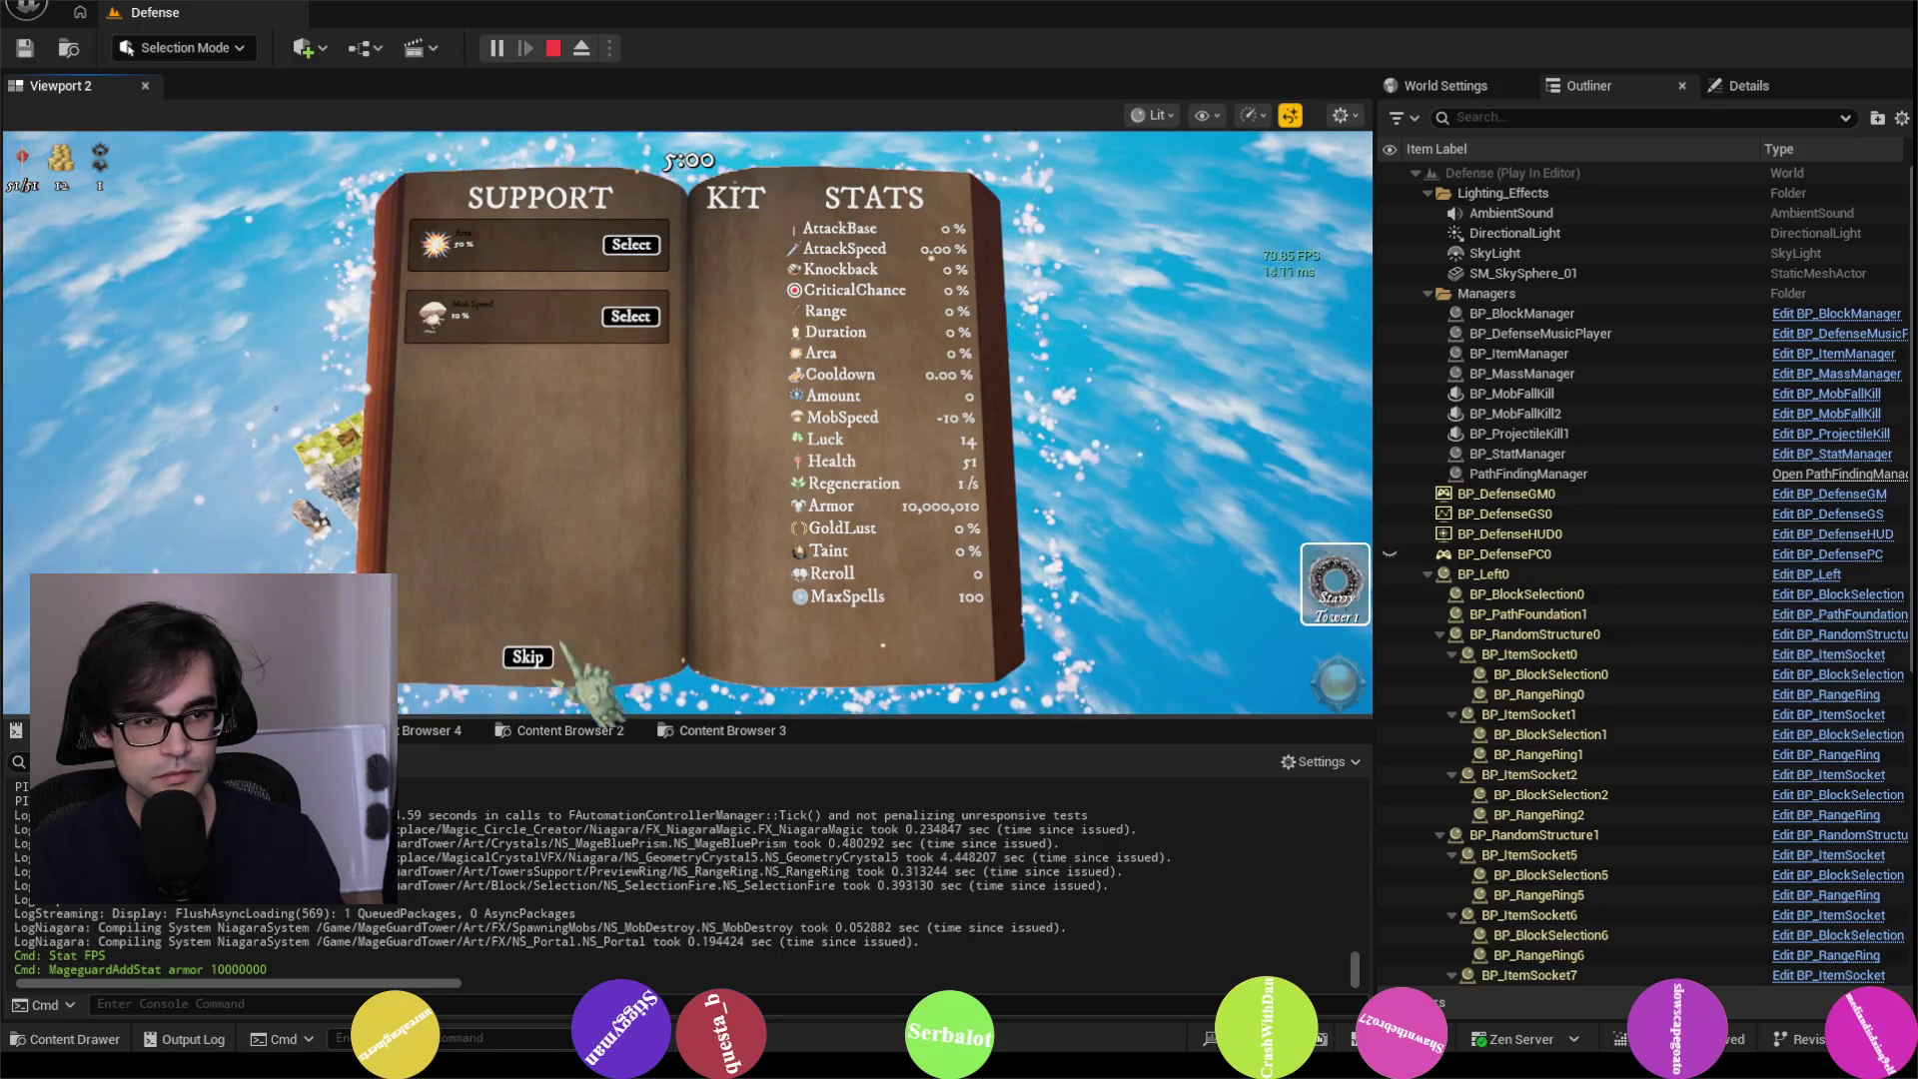
# Step: Skip the two book screens and return control to the game view
pyautogui.click(527, 656)
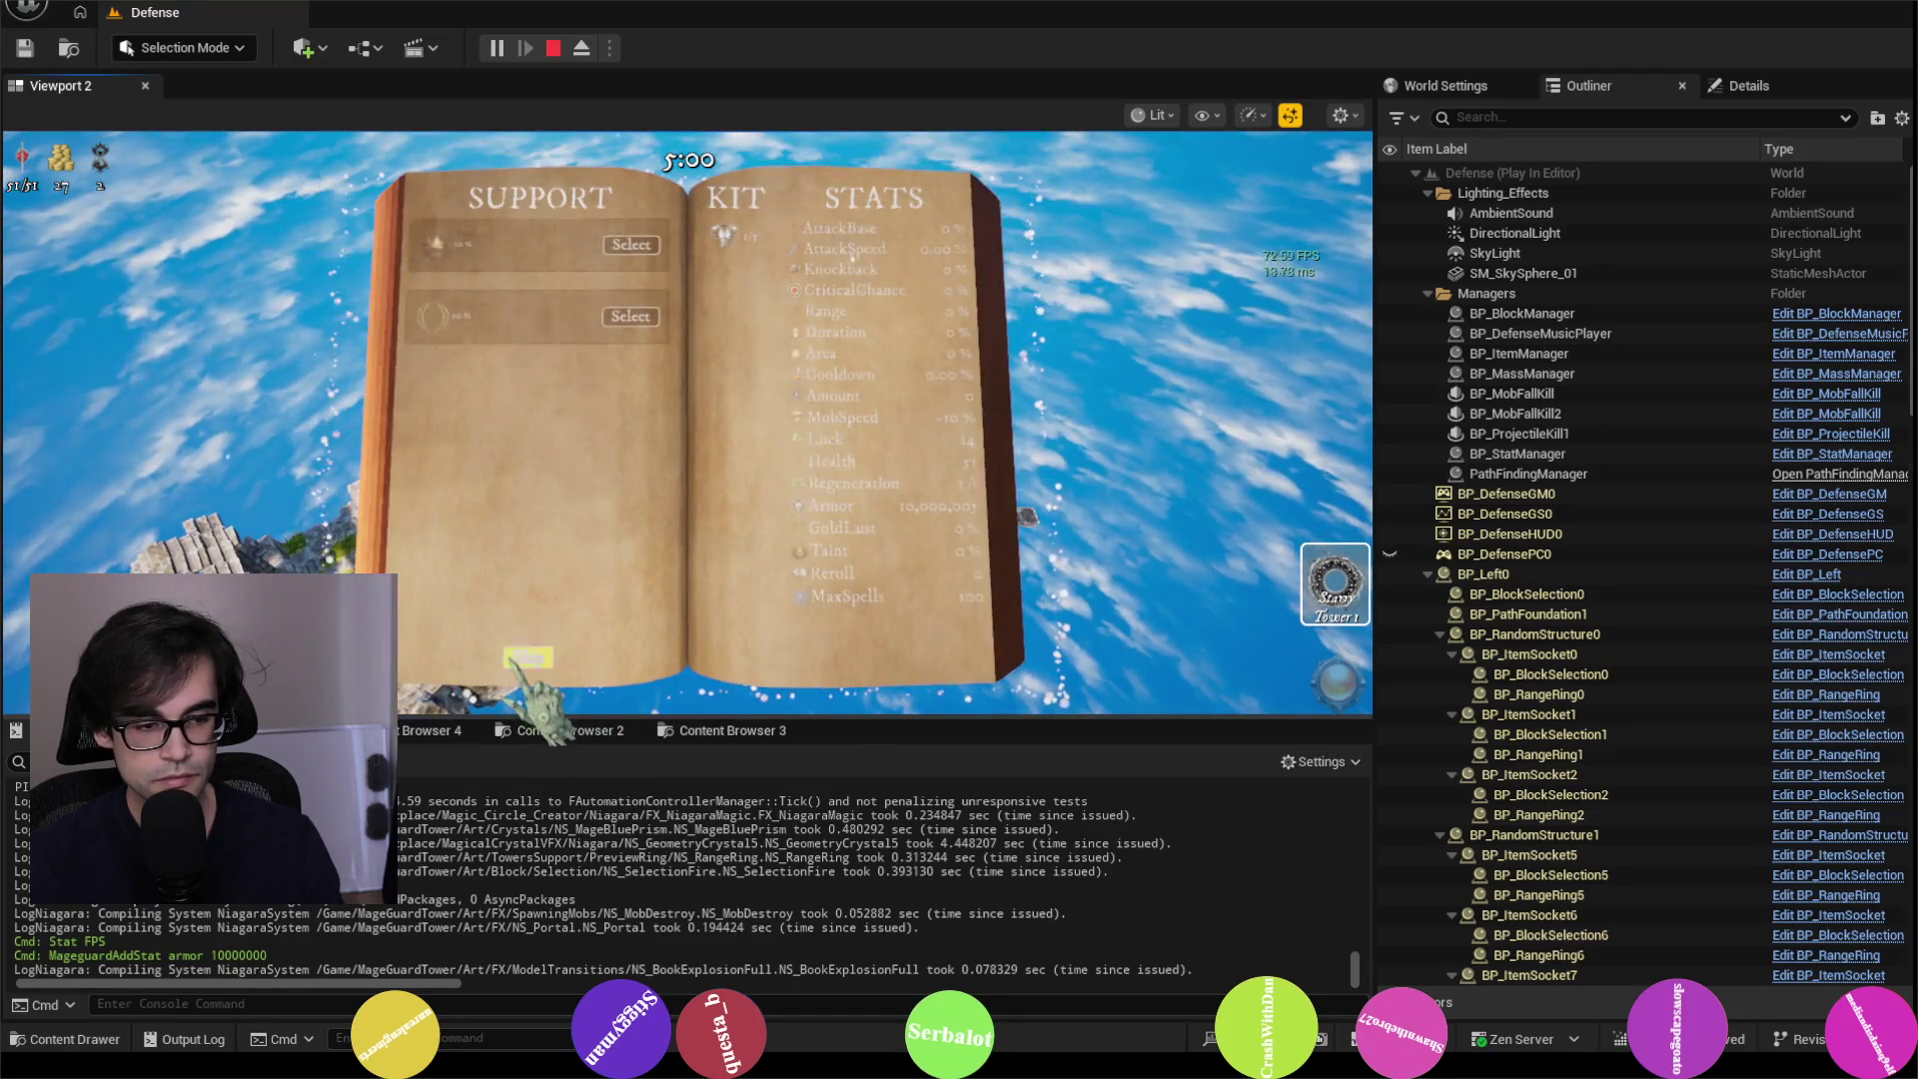
pyautogui.click(527, 671)
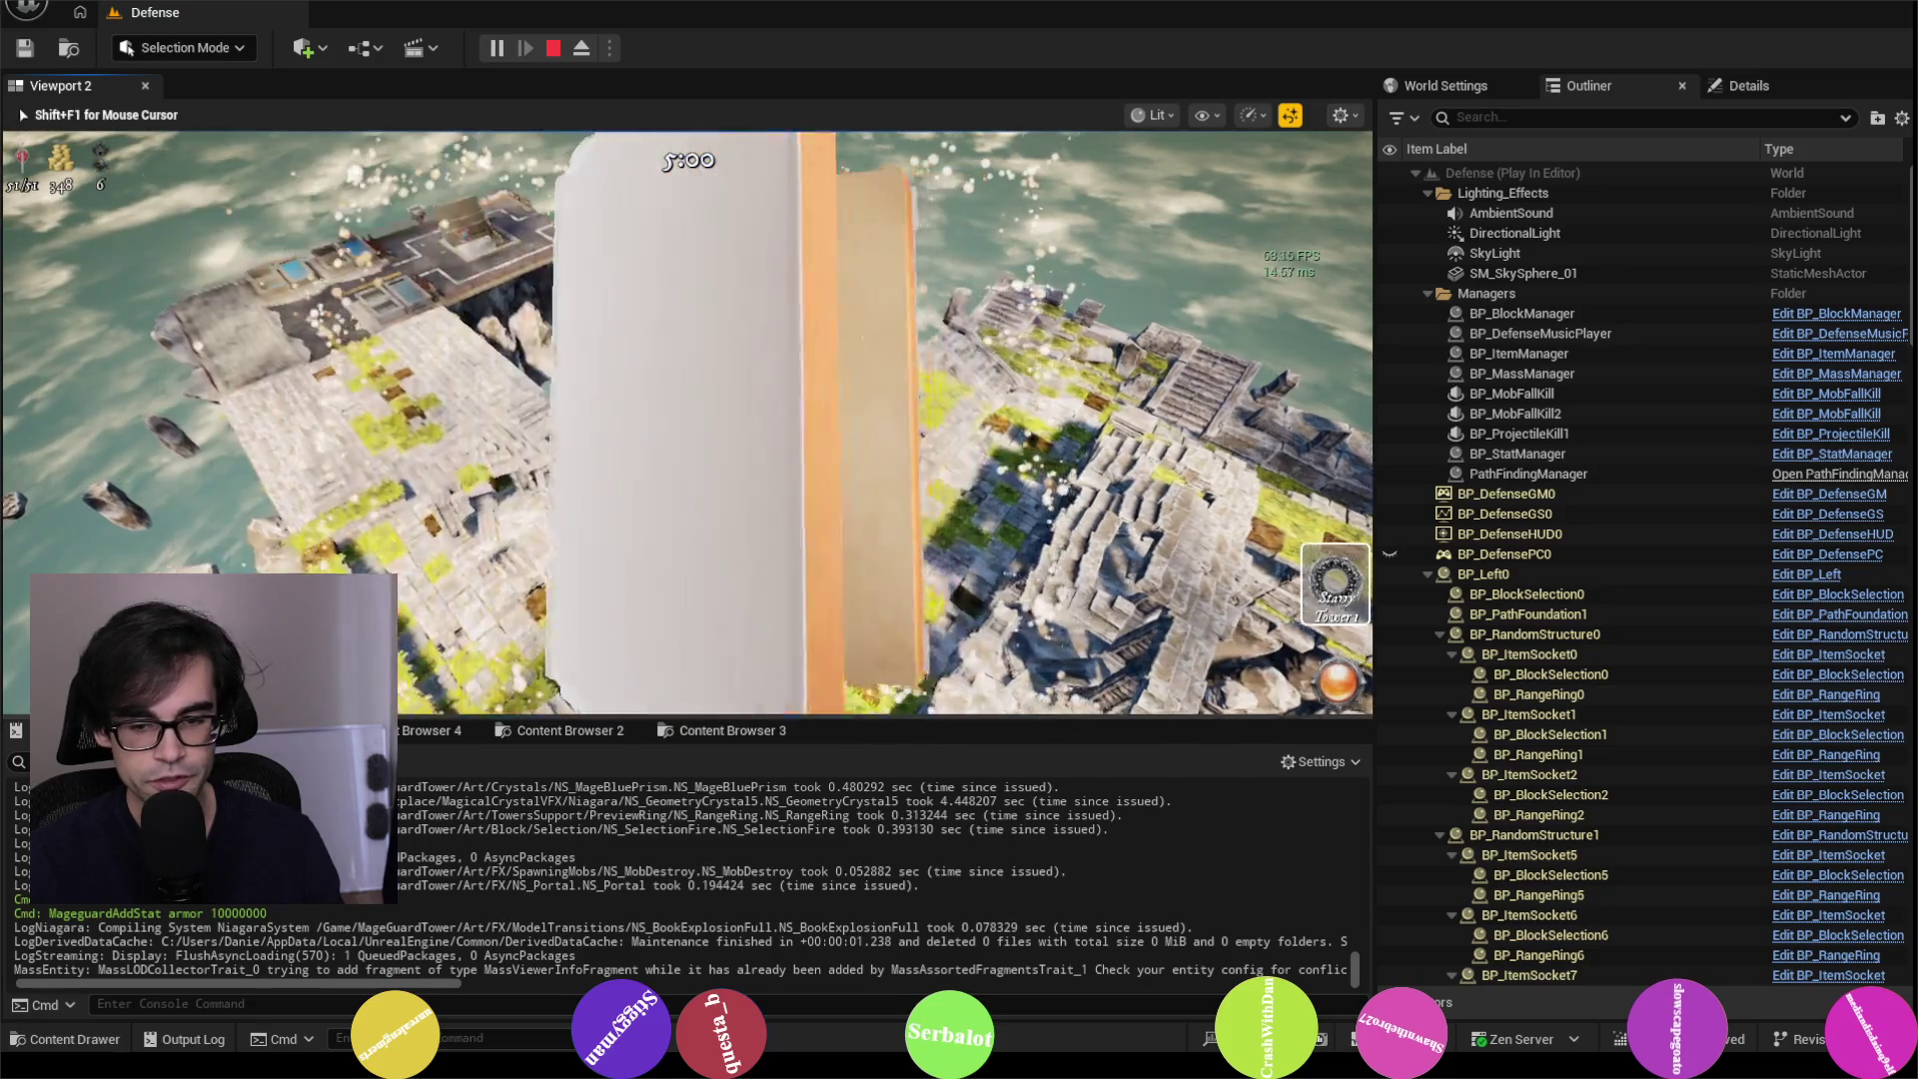
pyautogui.hotkey('shift', 'F1')
pyautogui.click(1348, 712)
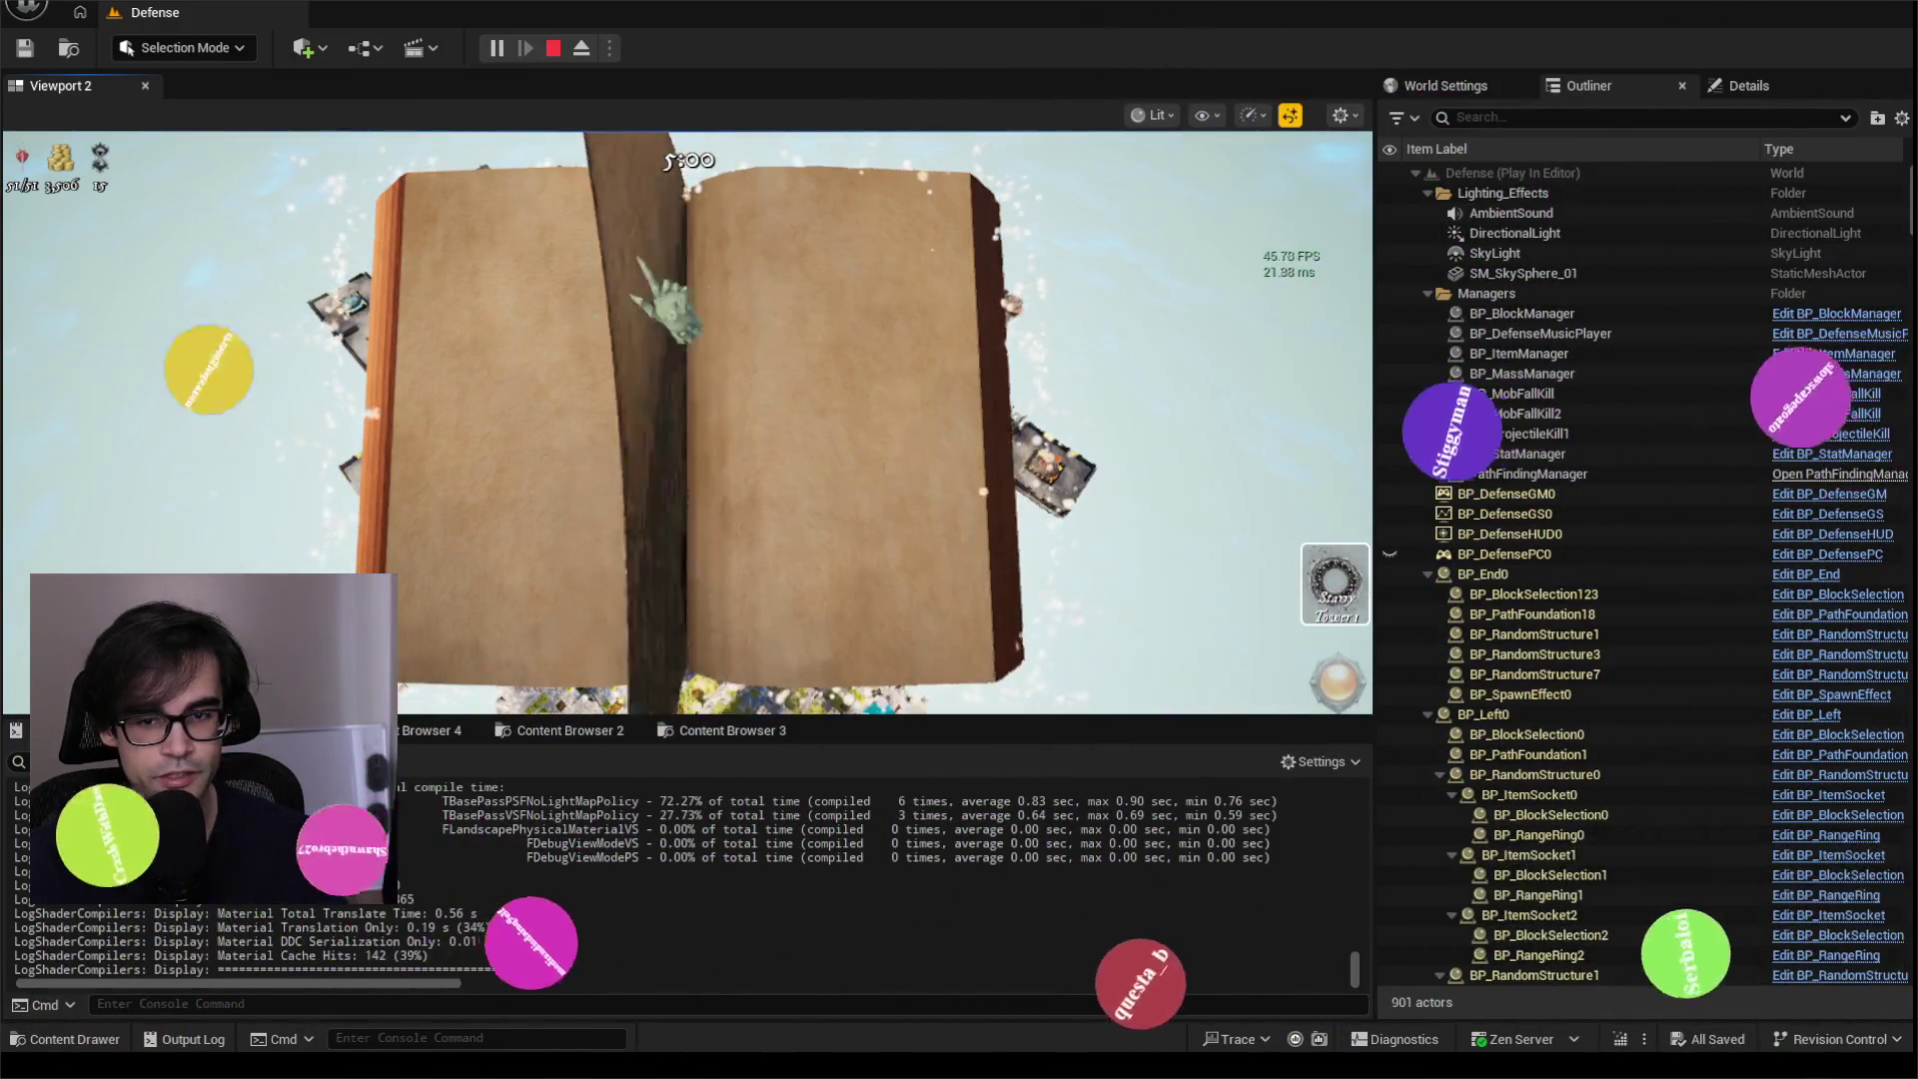
# Step: Play on until the next book screen, then close it to resume the game
pyautogui.click(859, 661)
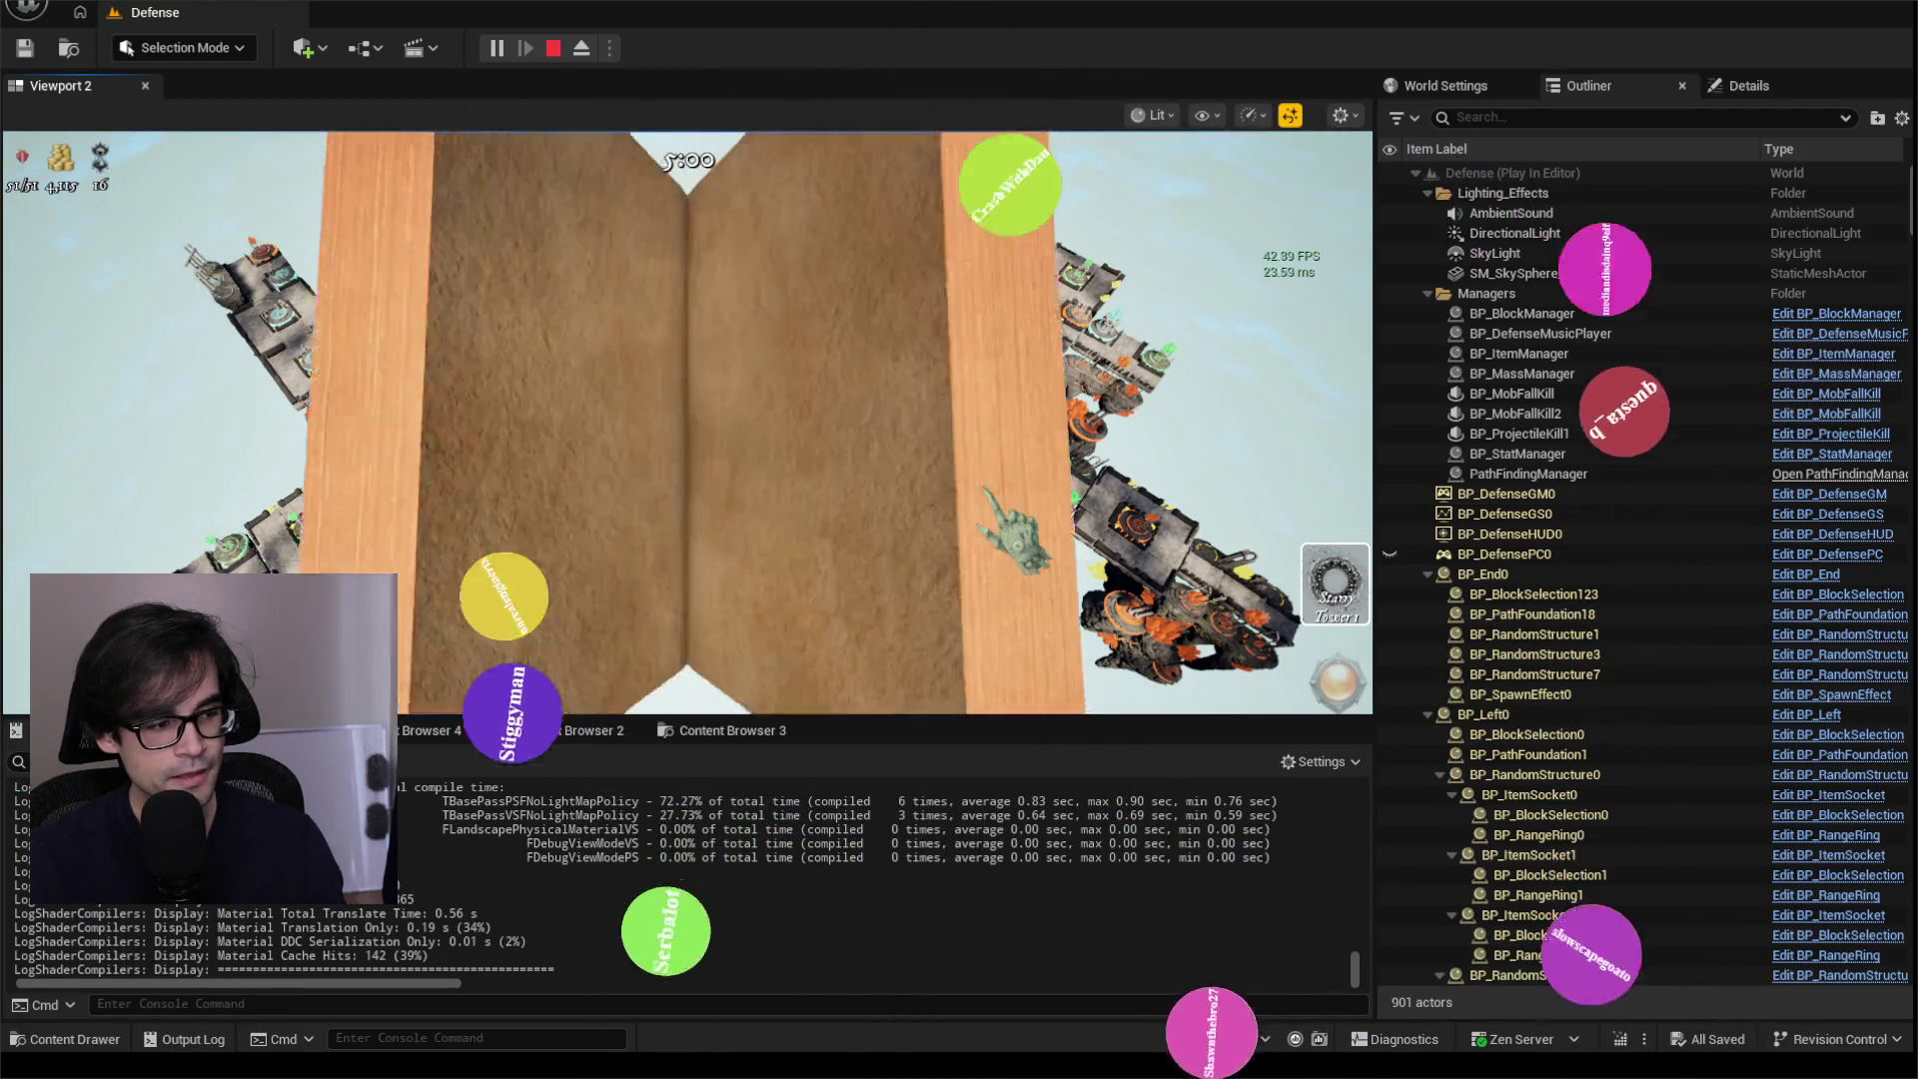
# Step: Skip the book and support selection screens and resume the Defense session at 1,823 actors
pyautogui.click(530, 657)
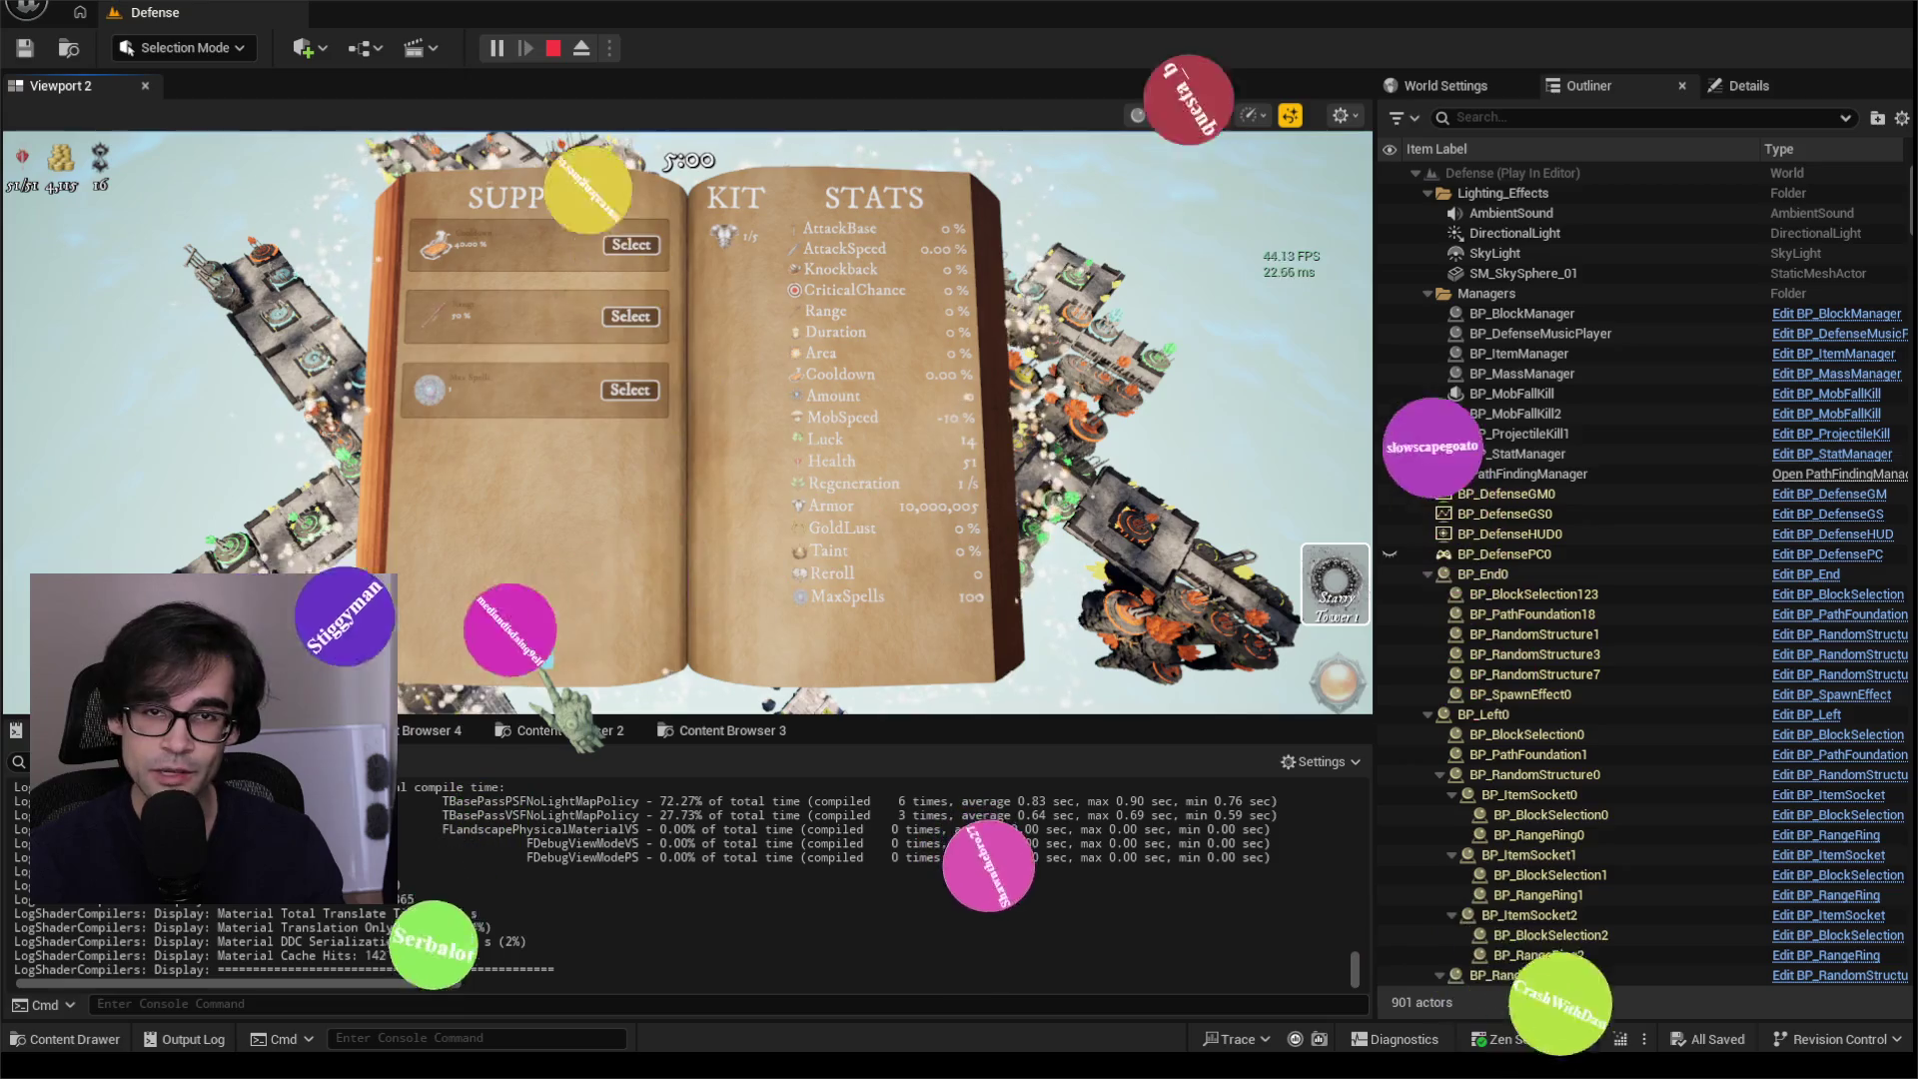
pyautogui.click(846, 658)
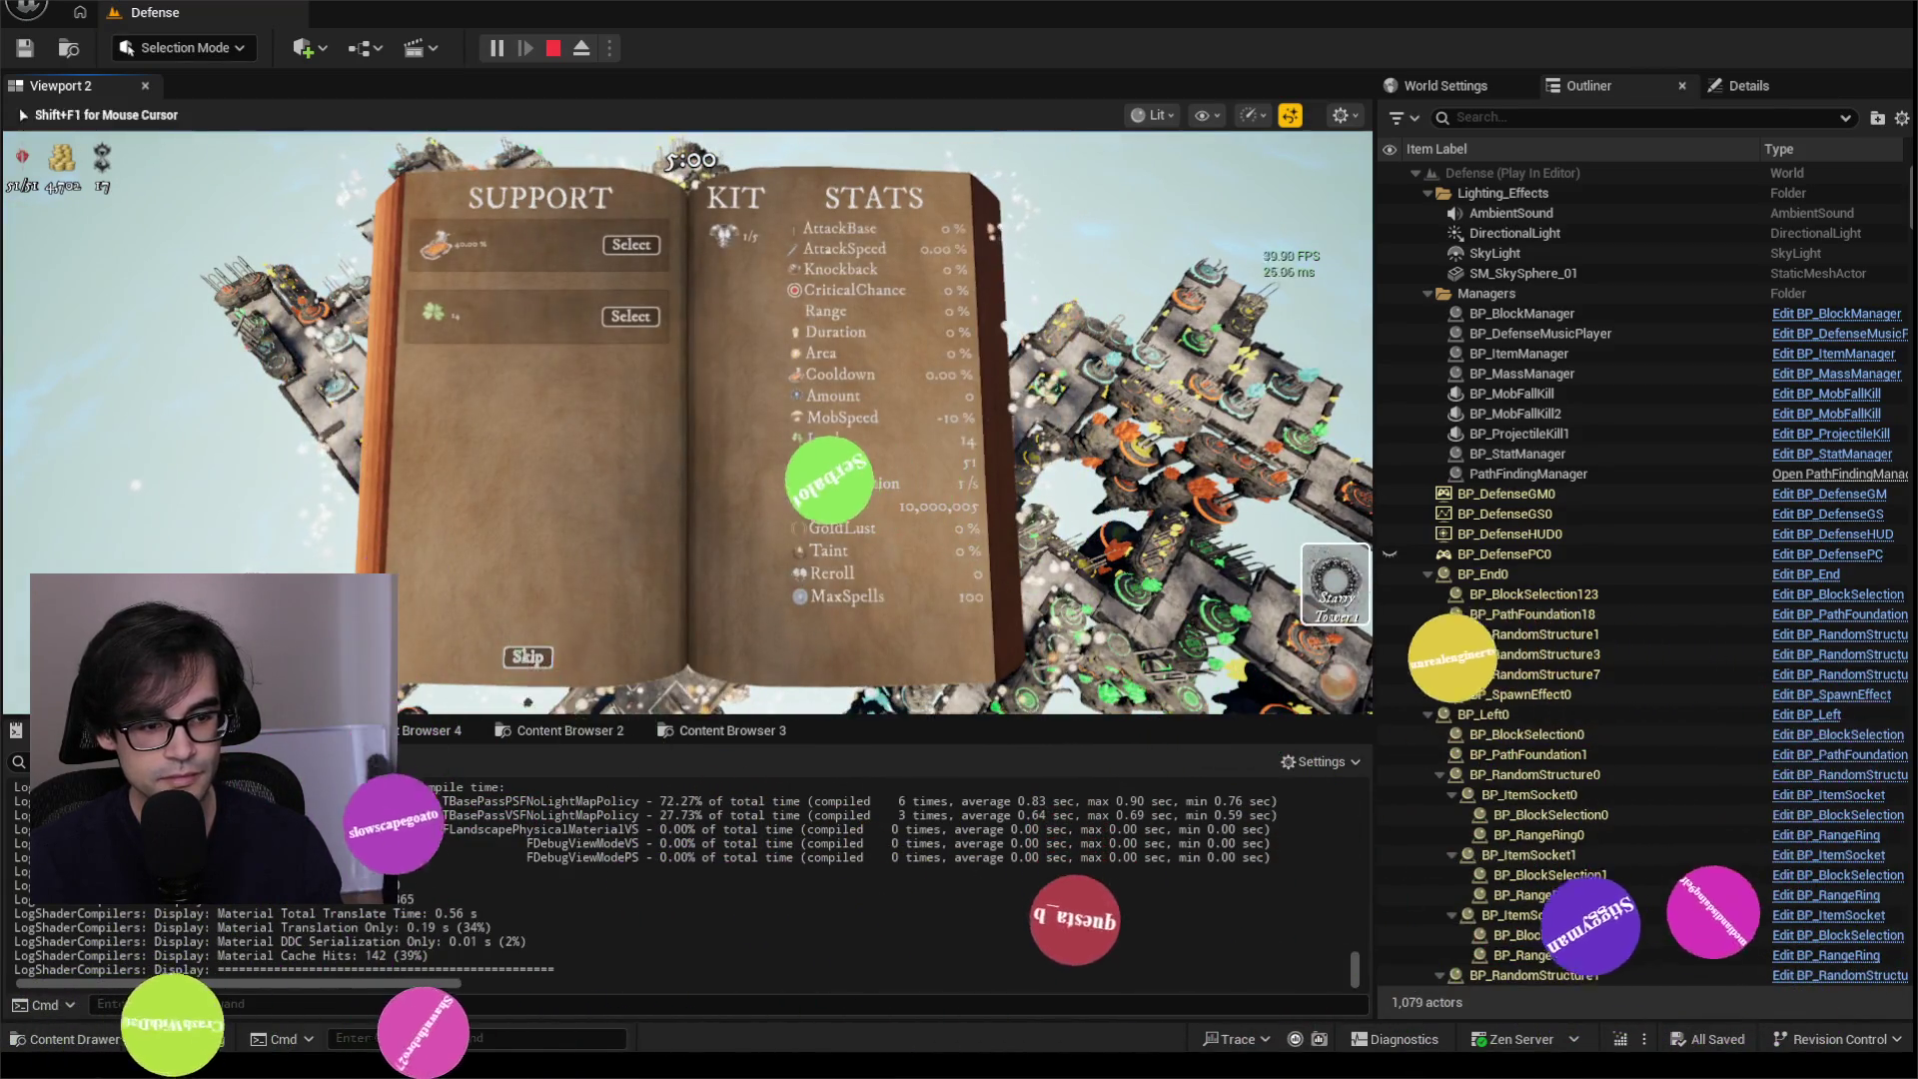
pyautogui.click(523, 651)
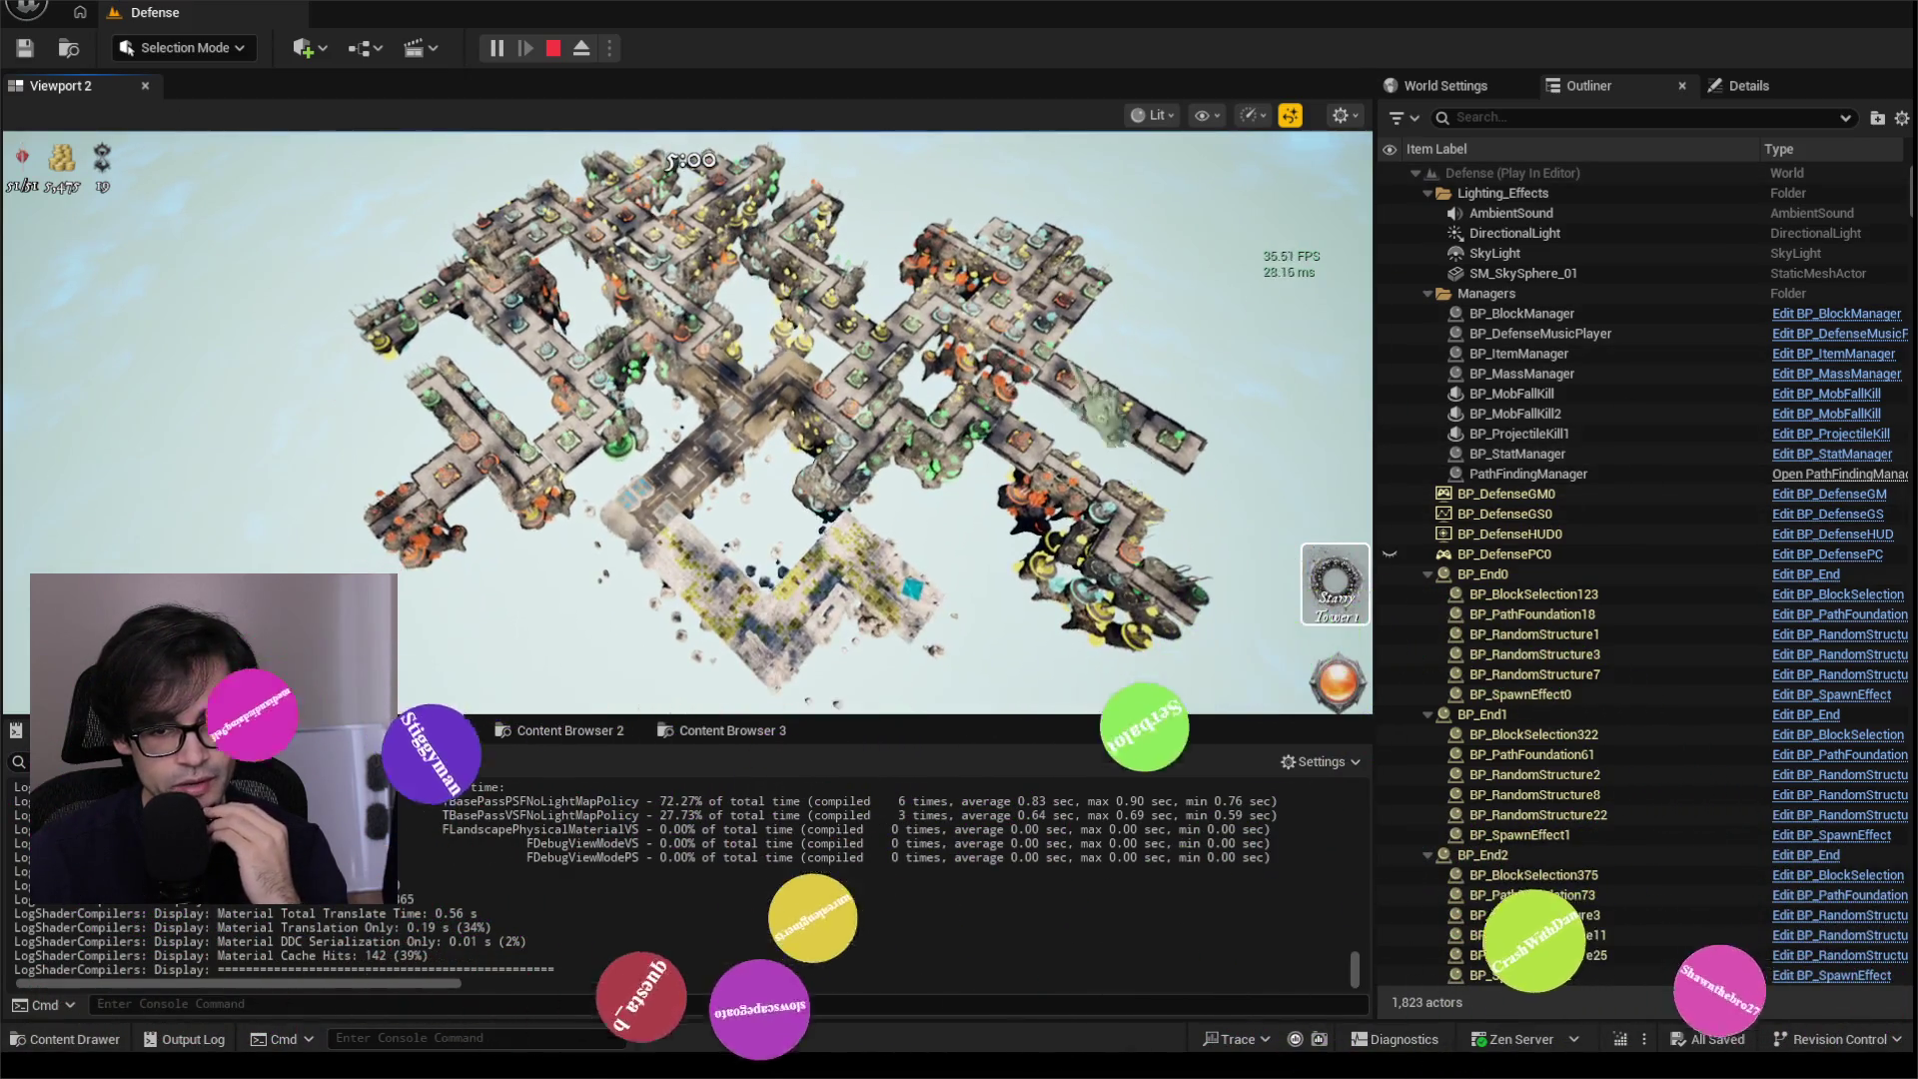
pyautogui.click(688, 419)
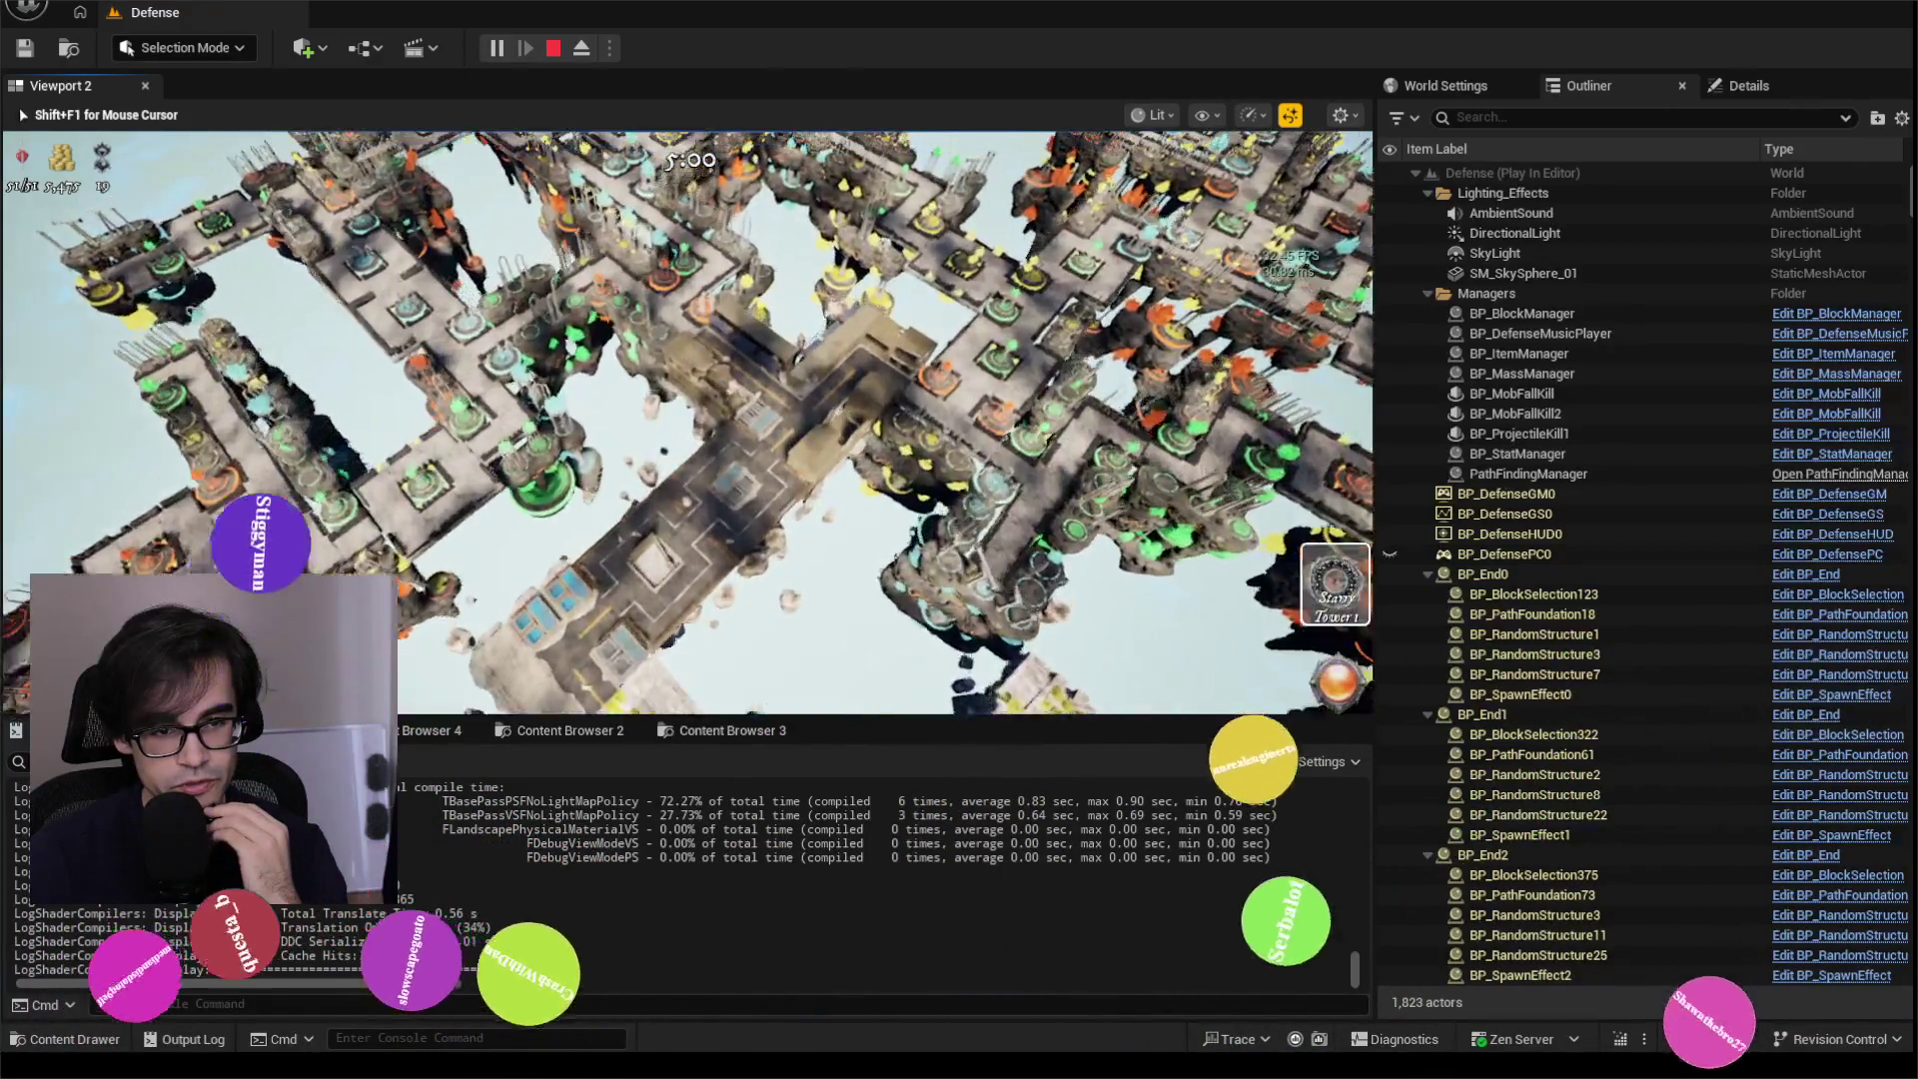
# Step: Zoom the game camera far out so the whole tower city looks small
pyautogui.scroll(-5, 687, 420)
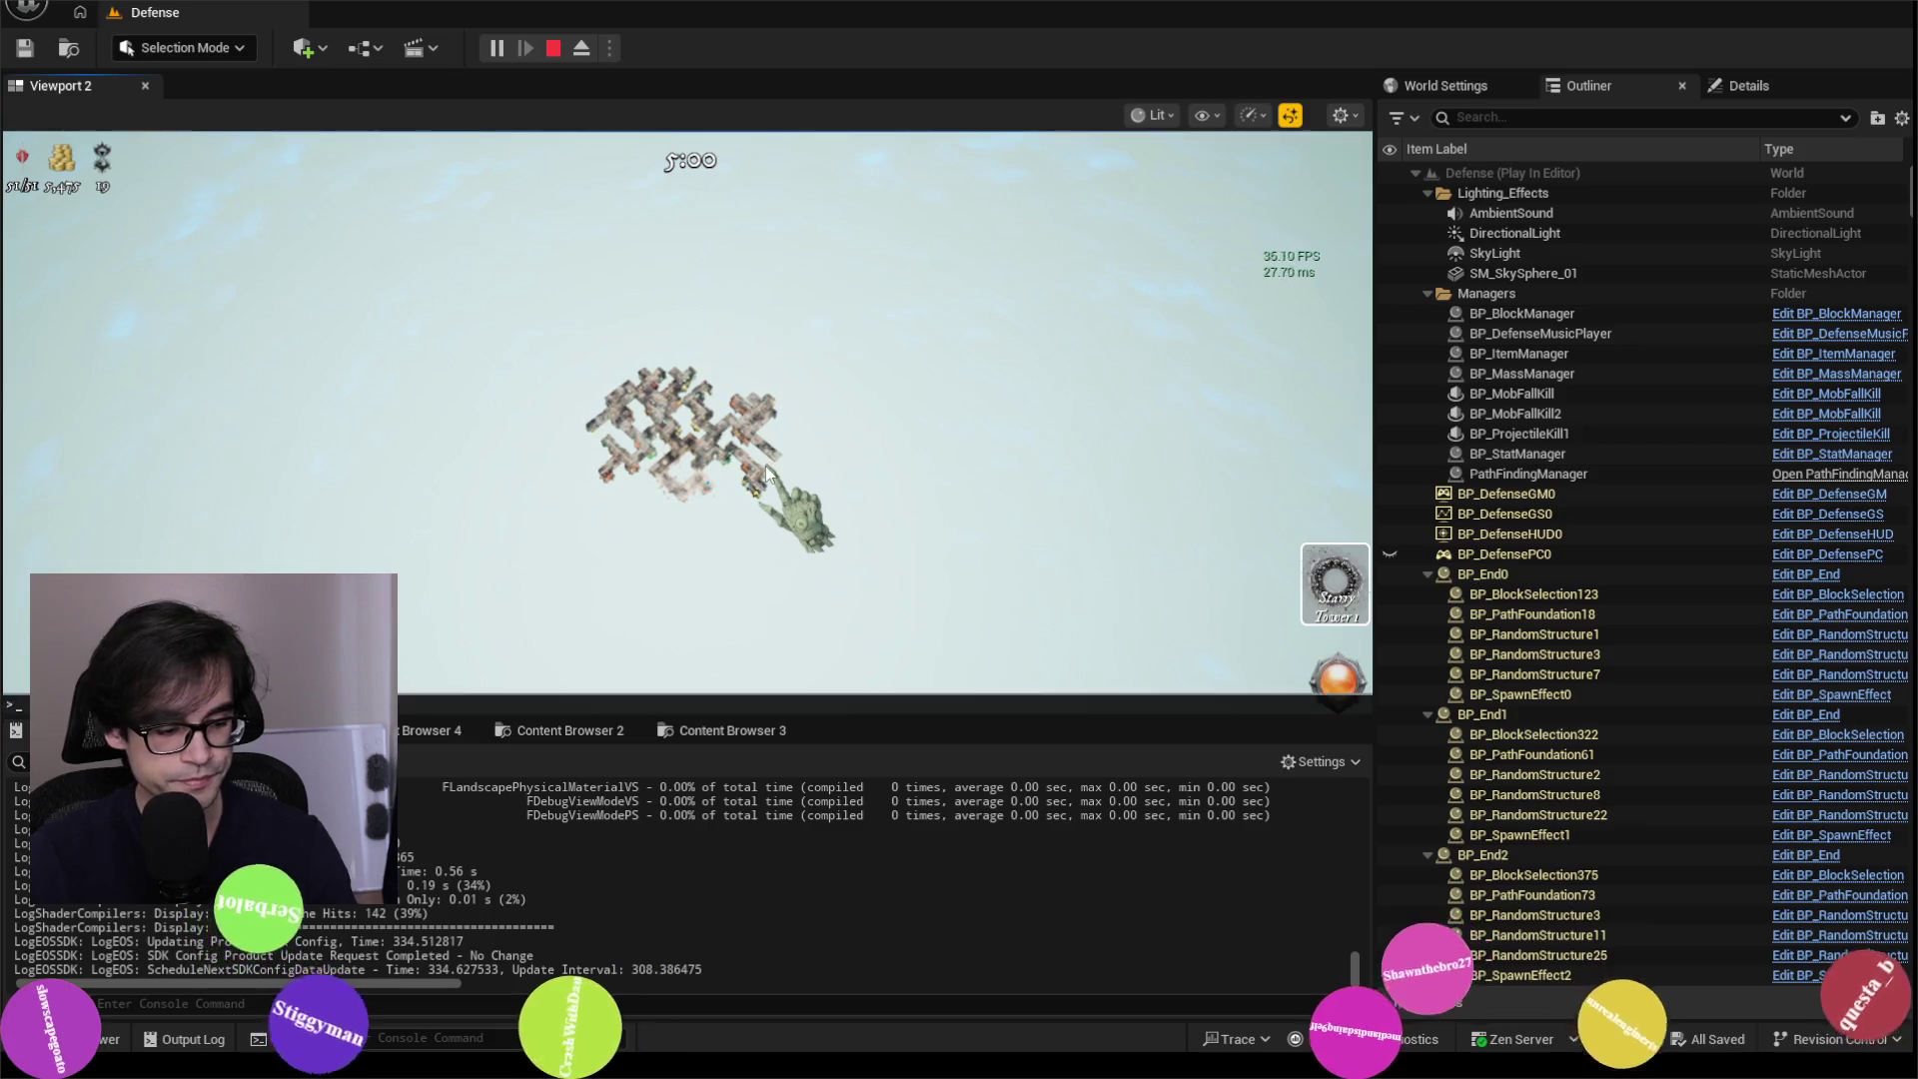
# Step: Show the stat game counters, clear the Output Log, and run dumpticks in the console
pyautogui.write('Ma')
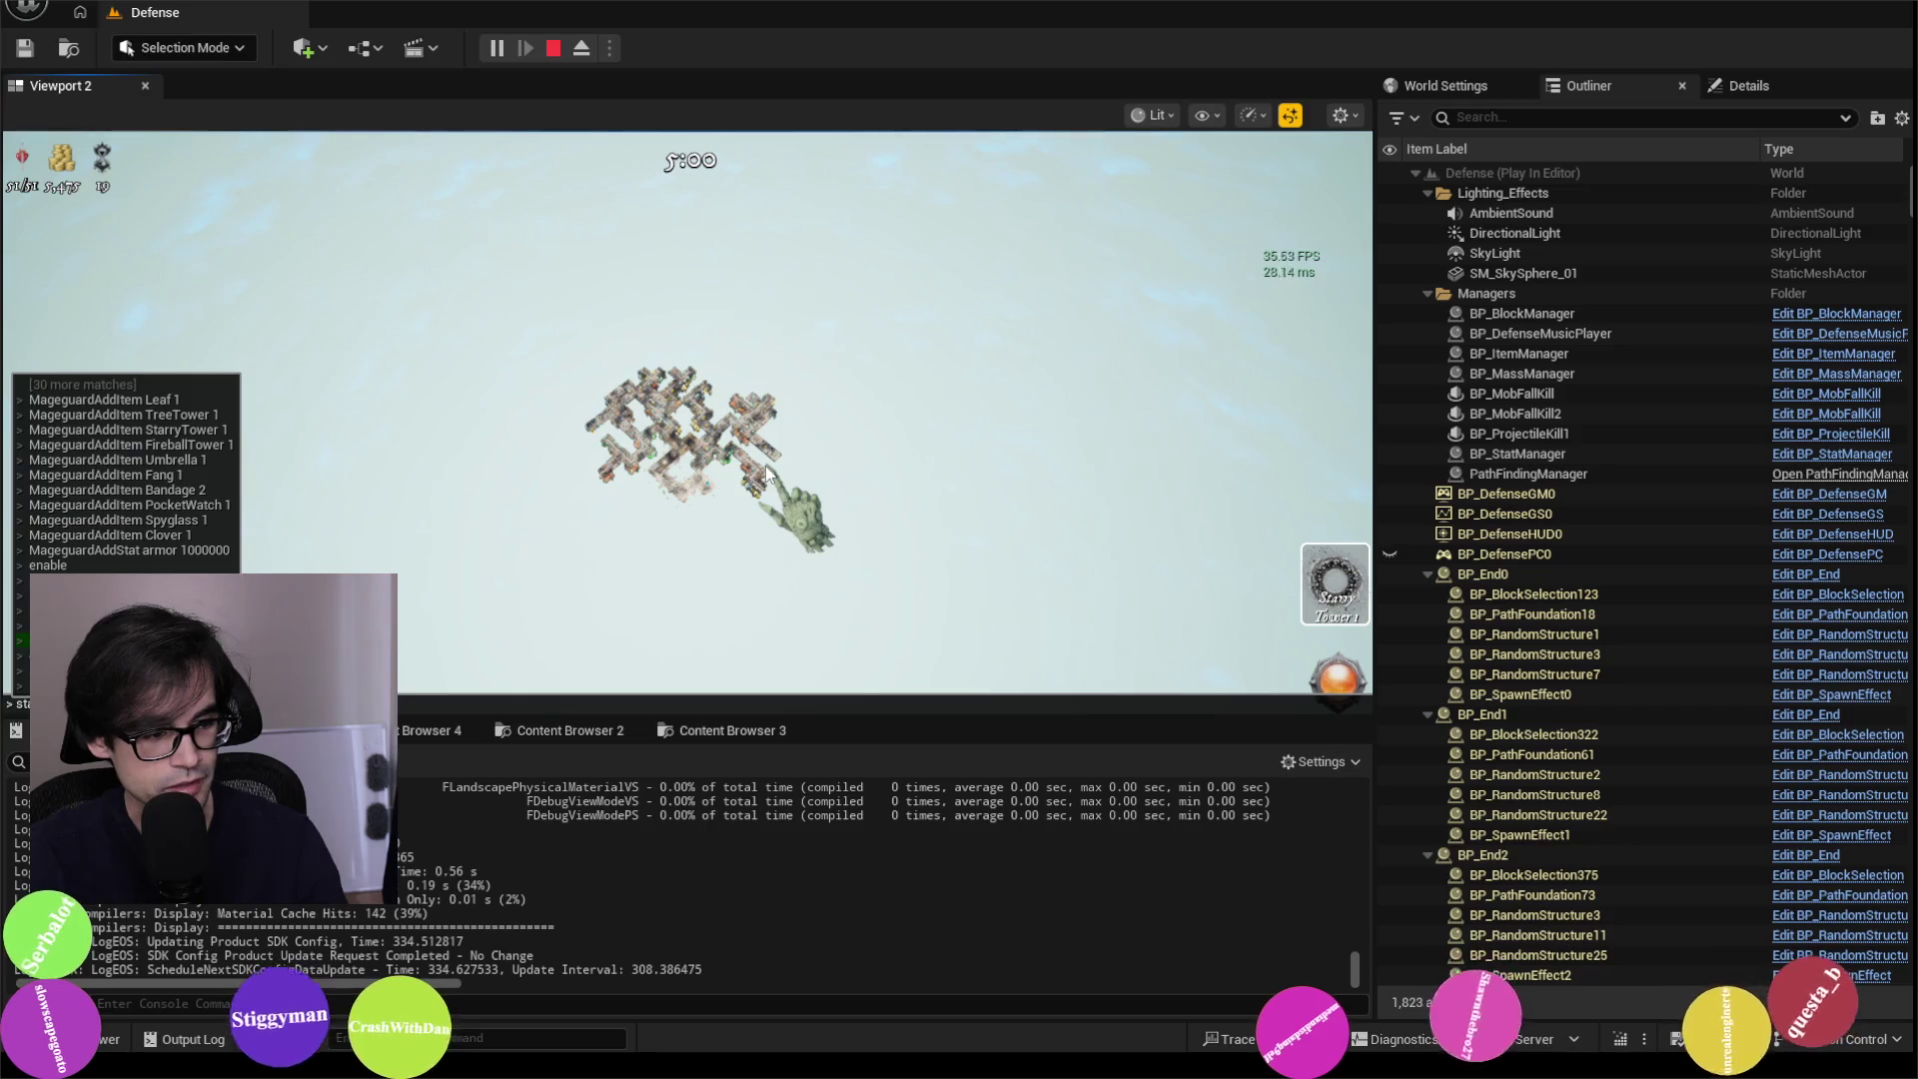
pyautogui.press('Return')
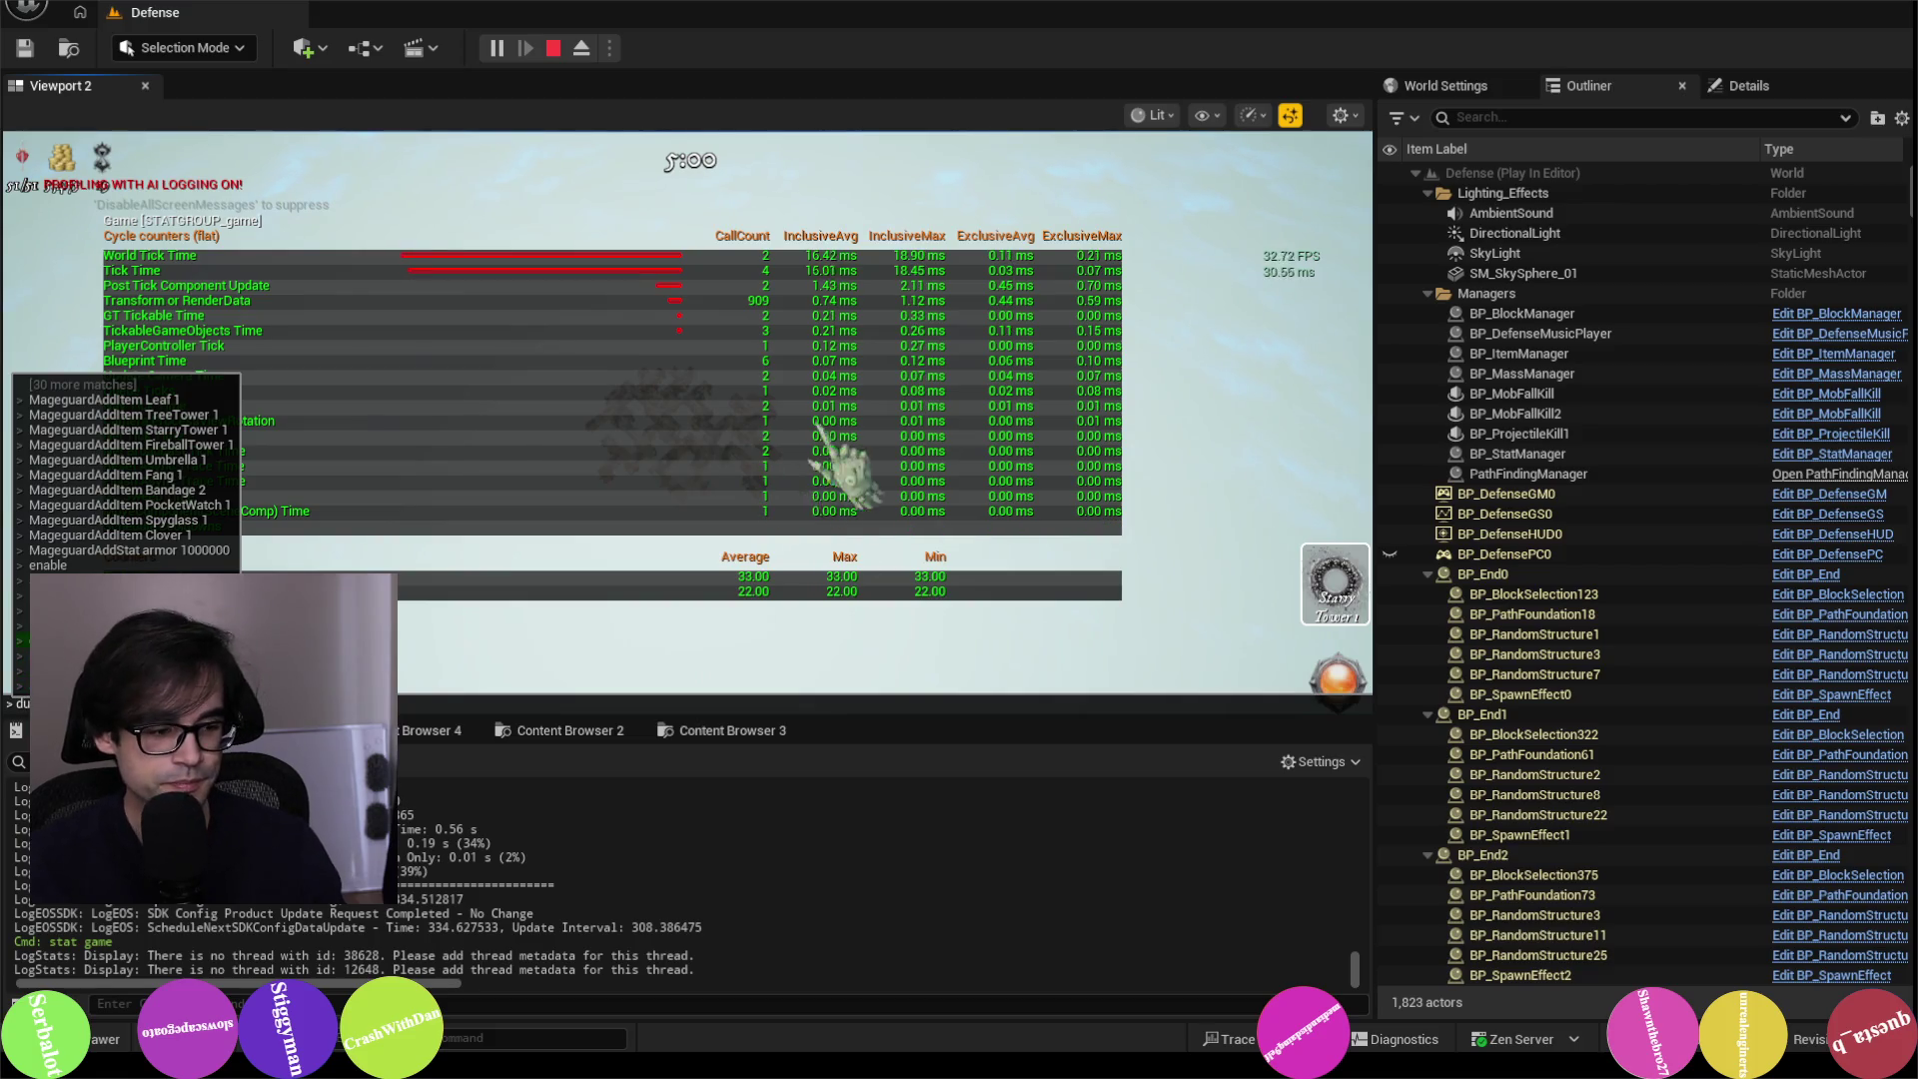
pyautogui.click(755, 943)
pyautogui.click(825, 711)
pyautogui.press('`')
pyautogui.write('du')
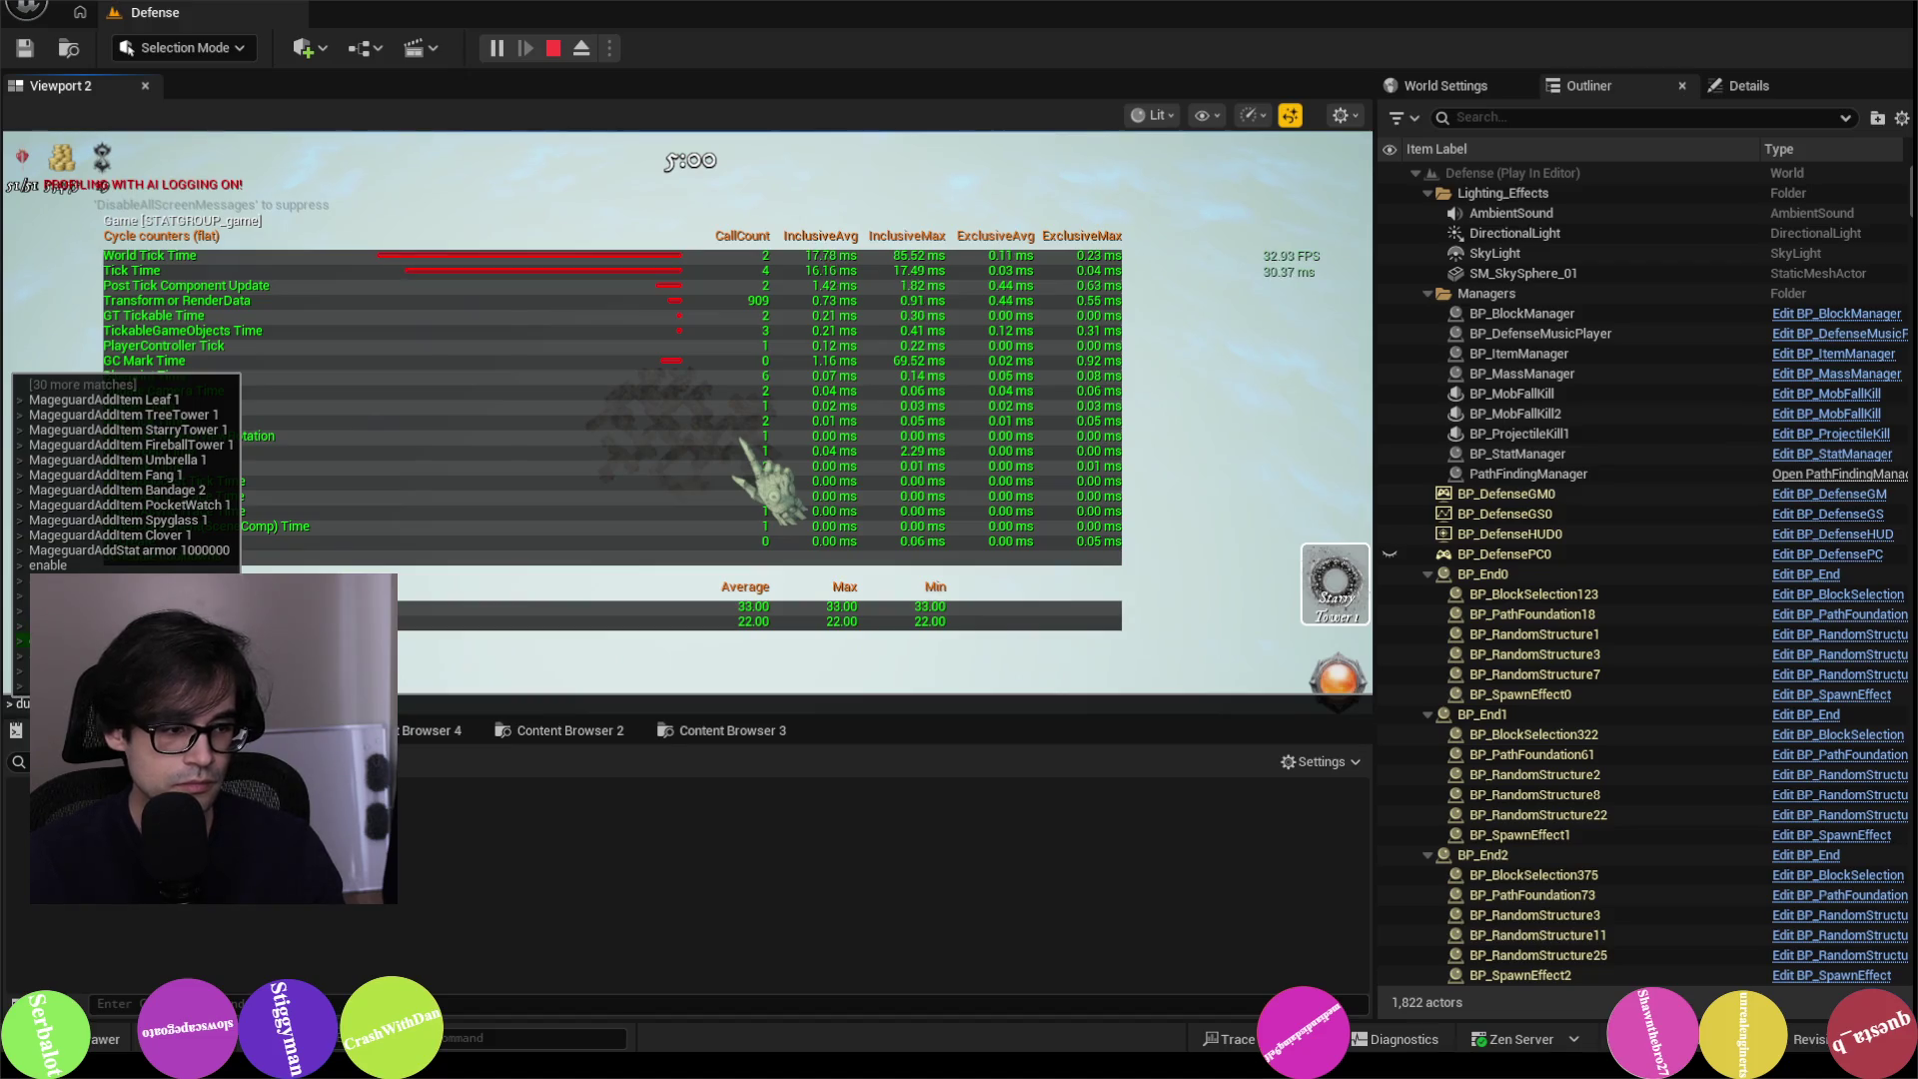
pyautogui.write('mpticks')
pyautogui.press('Return')
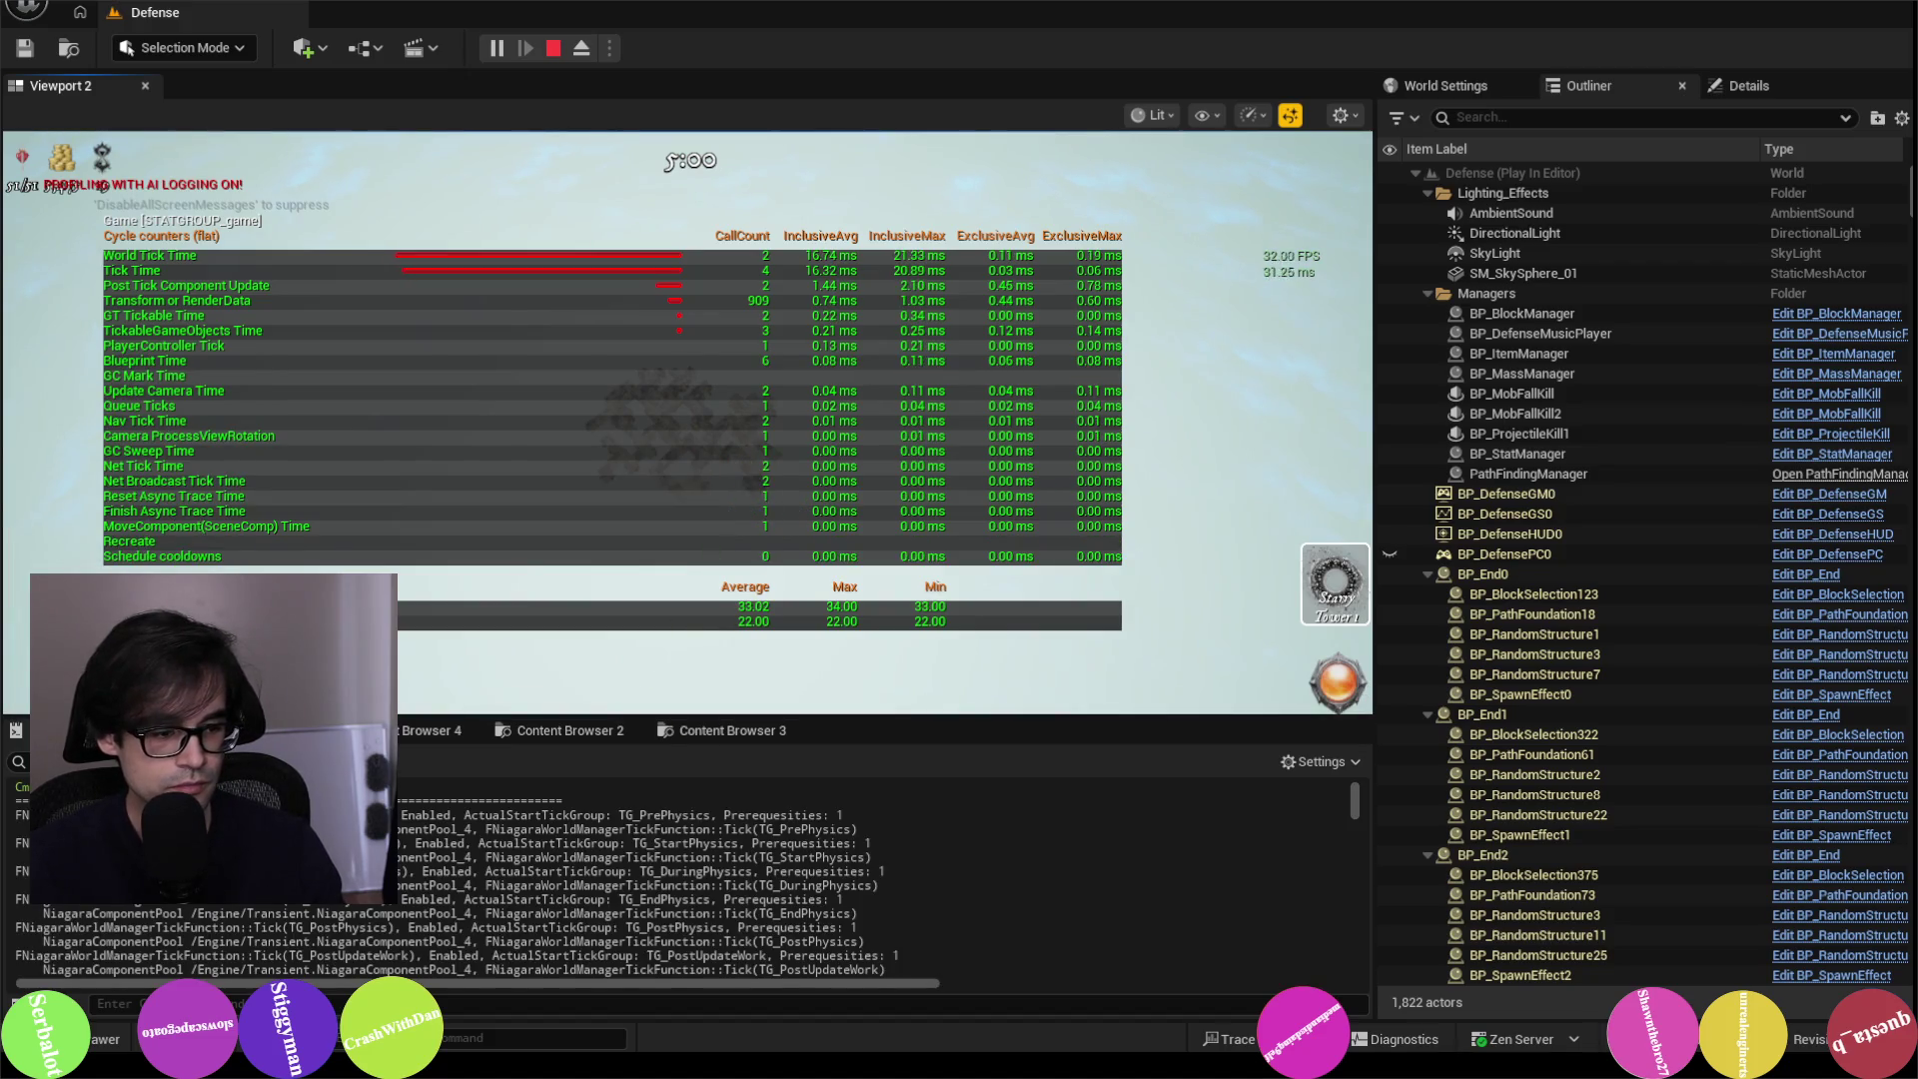
# Step: Select and copy the whole tick-function dump (1077 registered, 34 enabled) from the Output Log
pyautogui.moveTo(15, 790)
pyautogui.mouseDown()
pyautogui.moveTo(1062, 982)
pyautogui.moveTo(1074, 1046)
pyautogui.mouseUp()
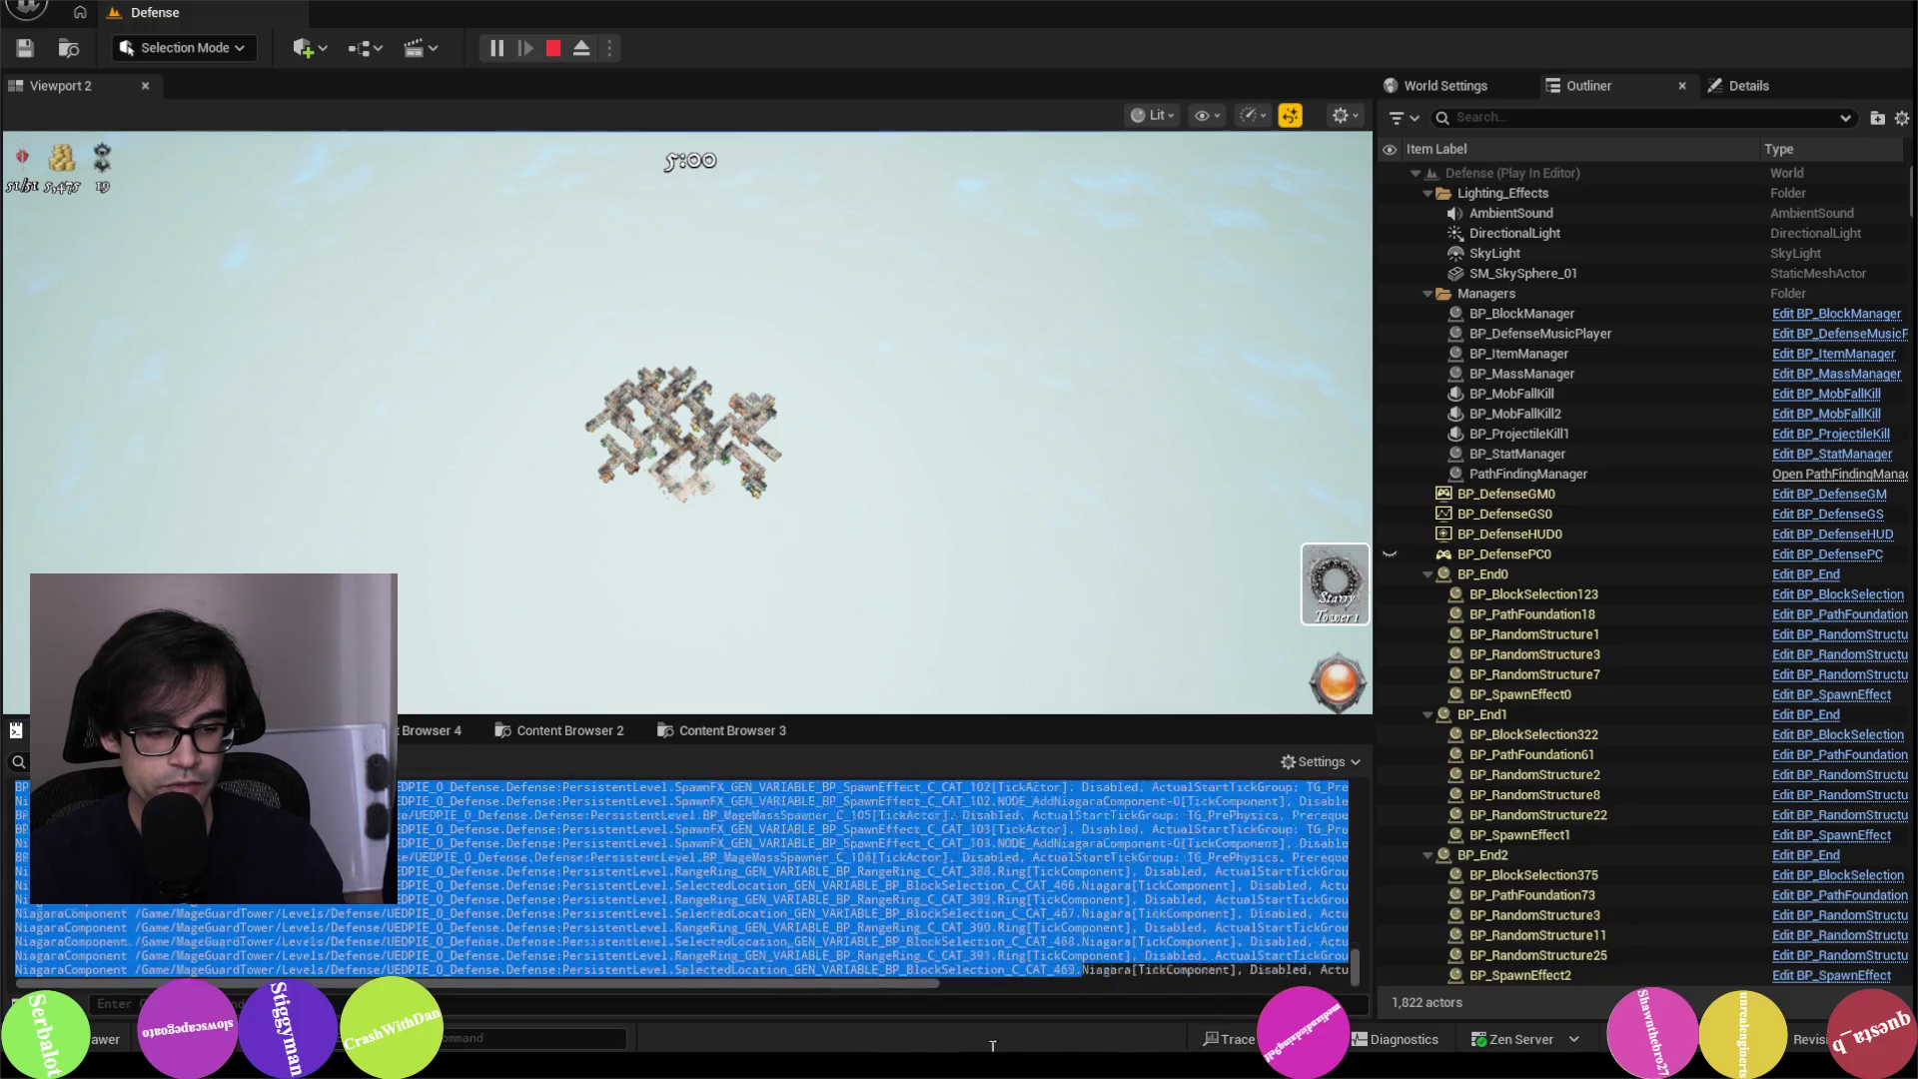
pyautogui.moveTo(992, 1046); pyautogui.dragTo(978, 1038)
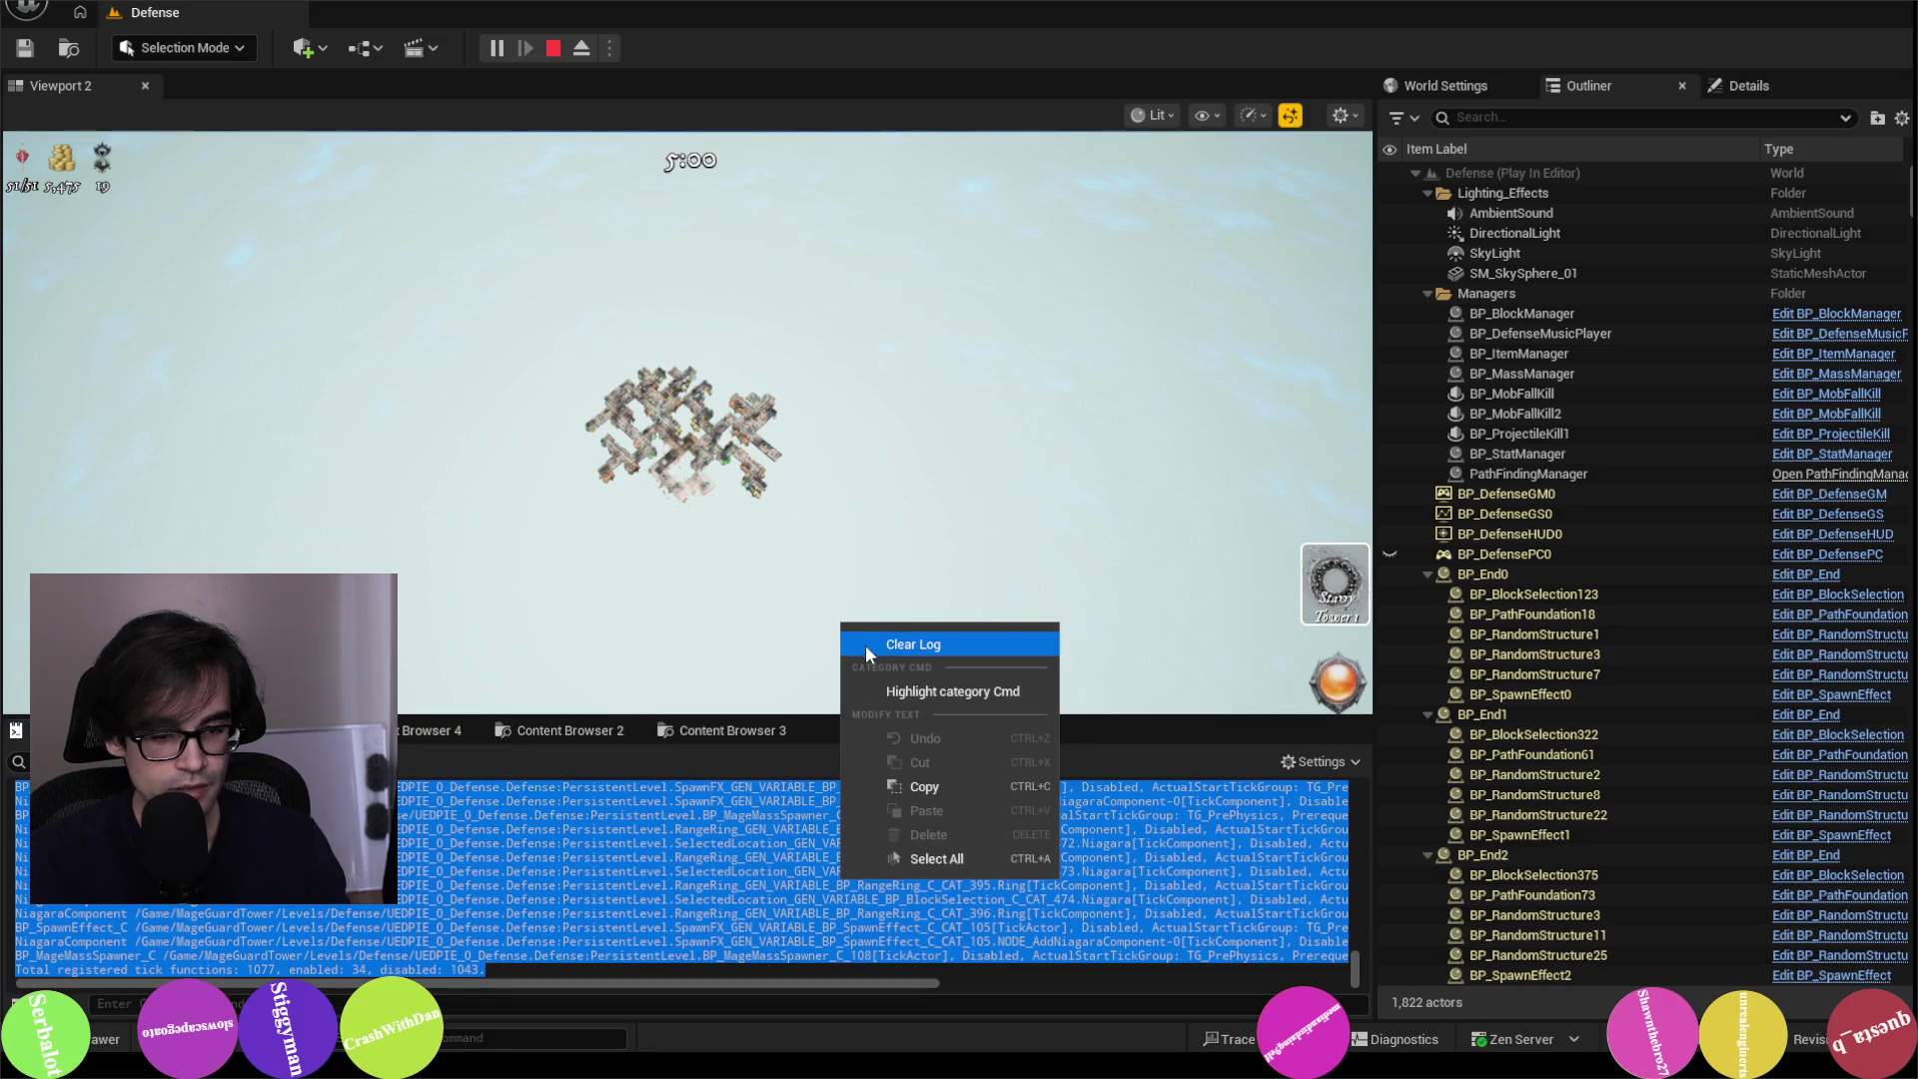
pyautogui.click(938, 783)
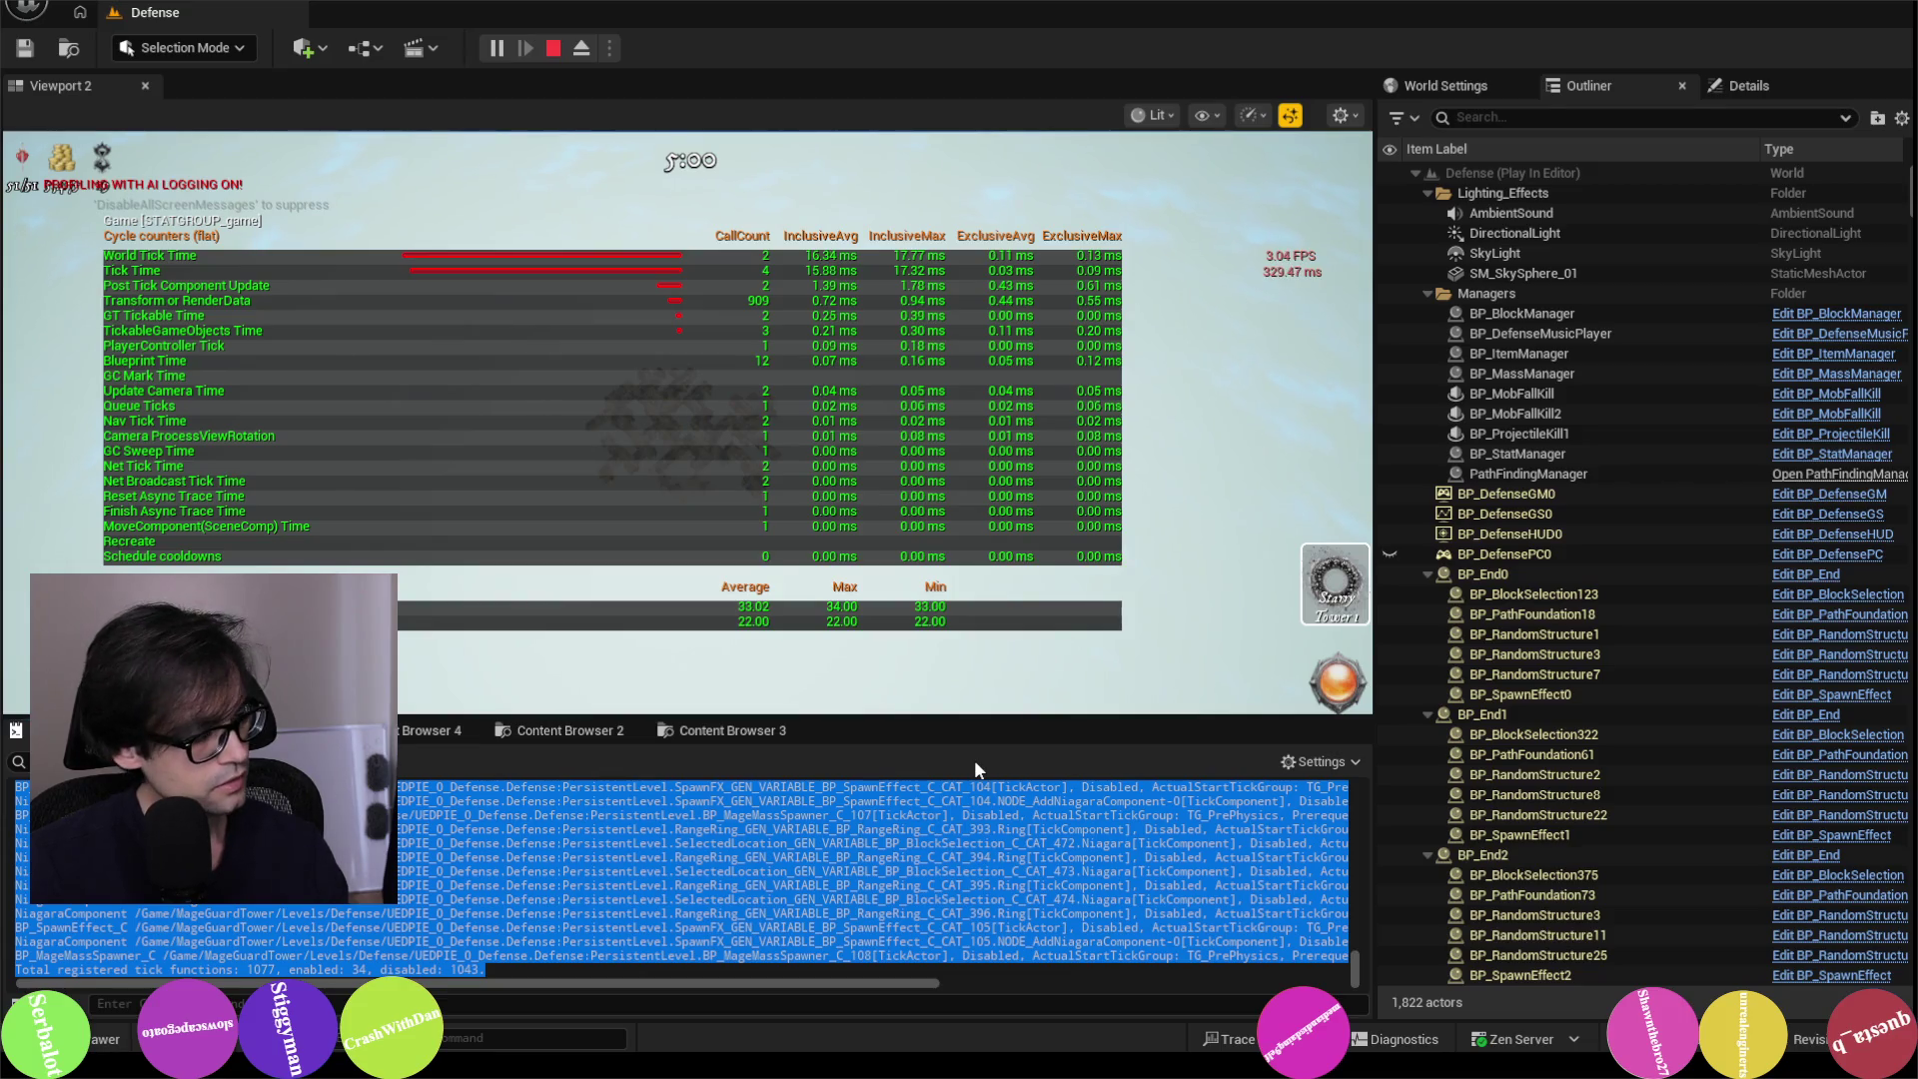
pyautogui.hotkey('alt', 'Tab')
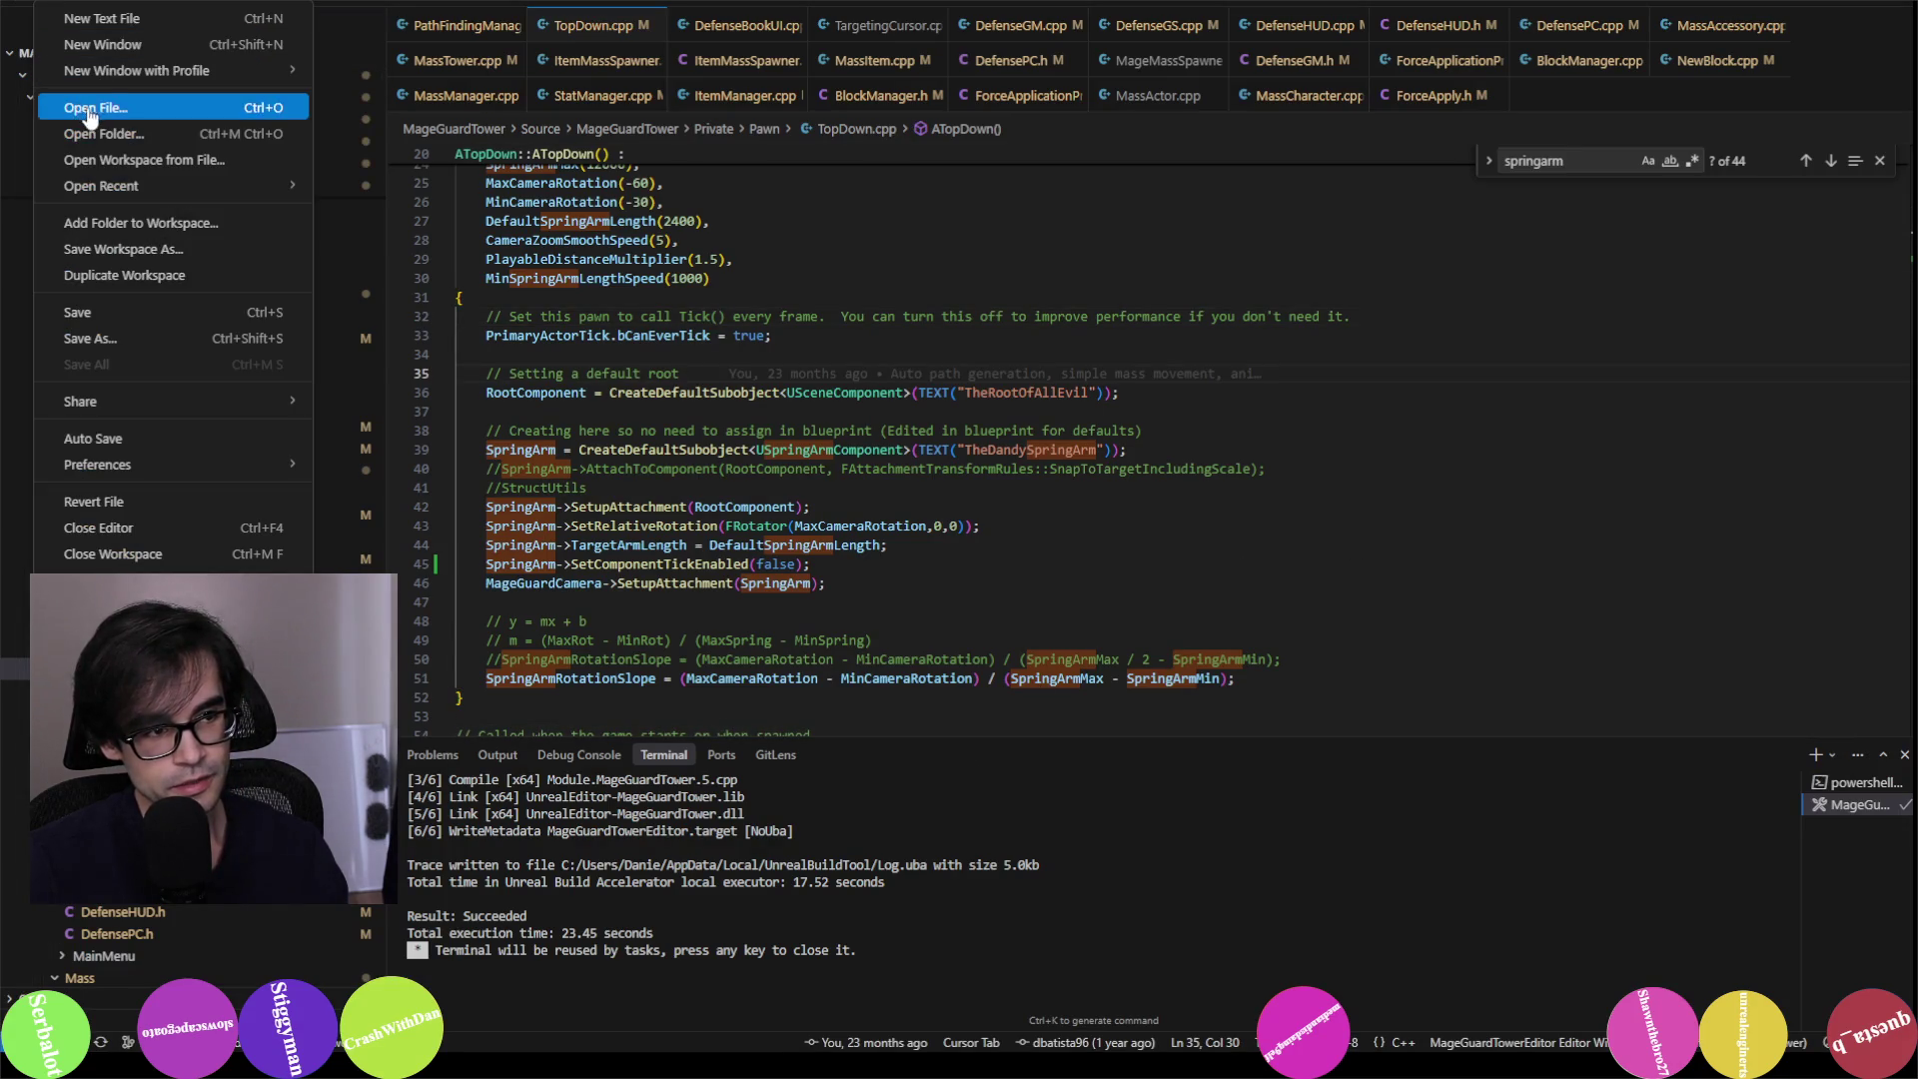
# Step: Paste the tick dump into a new Untitled-1 file and step through its 'enabled' matches
pyautogui.click(127, 20)
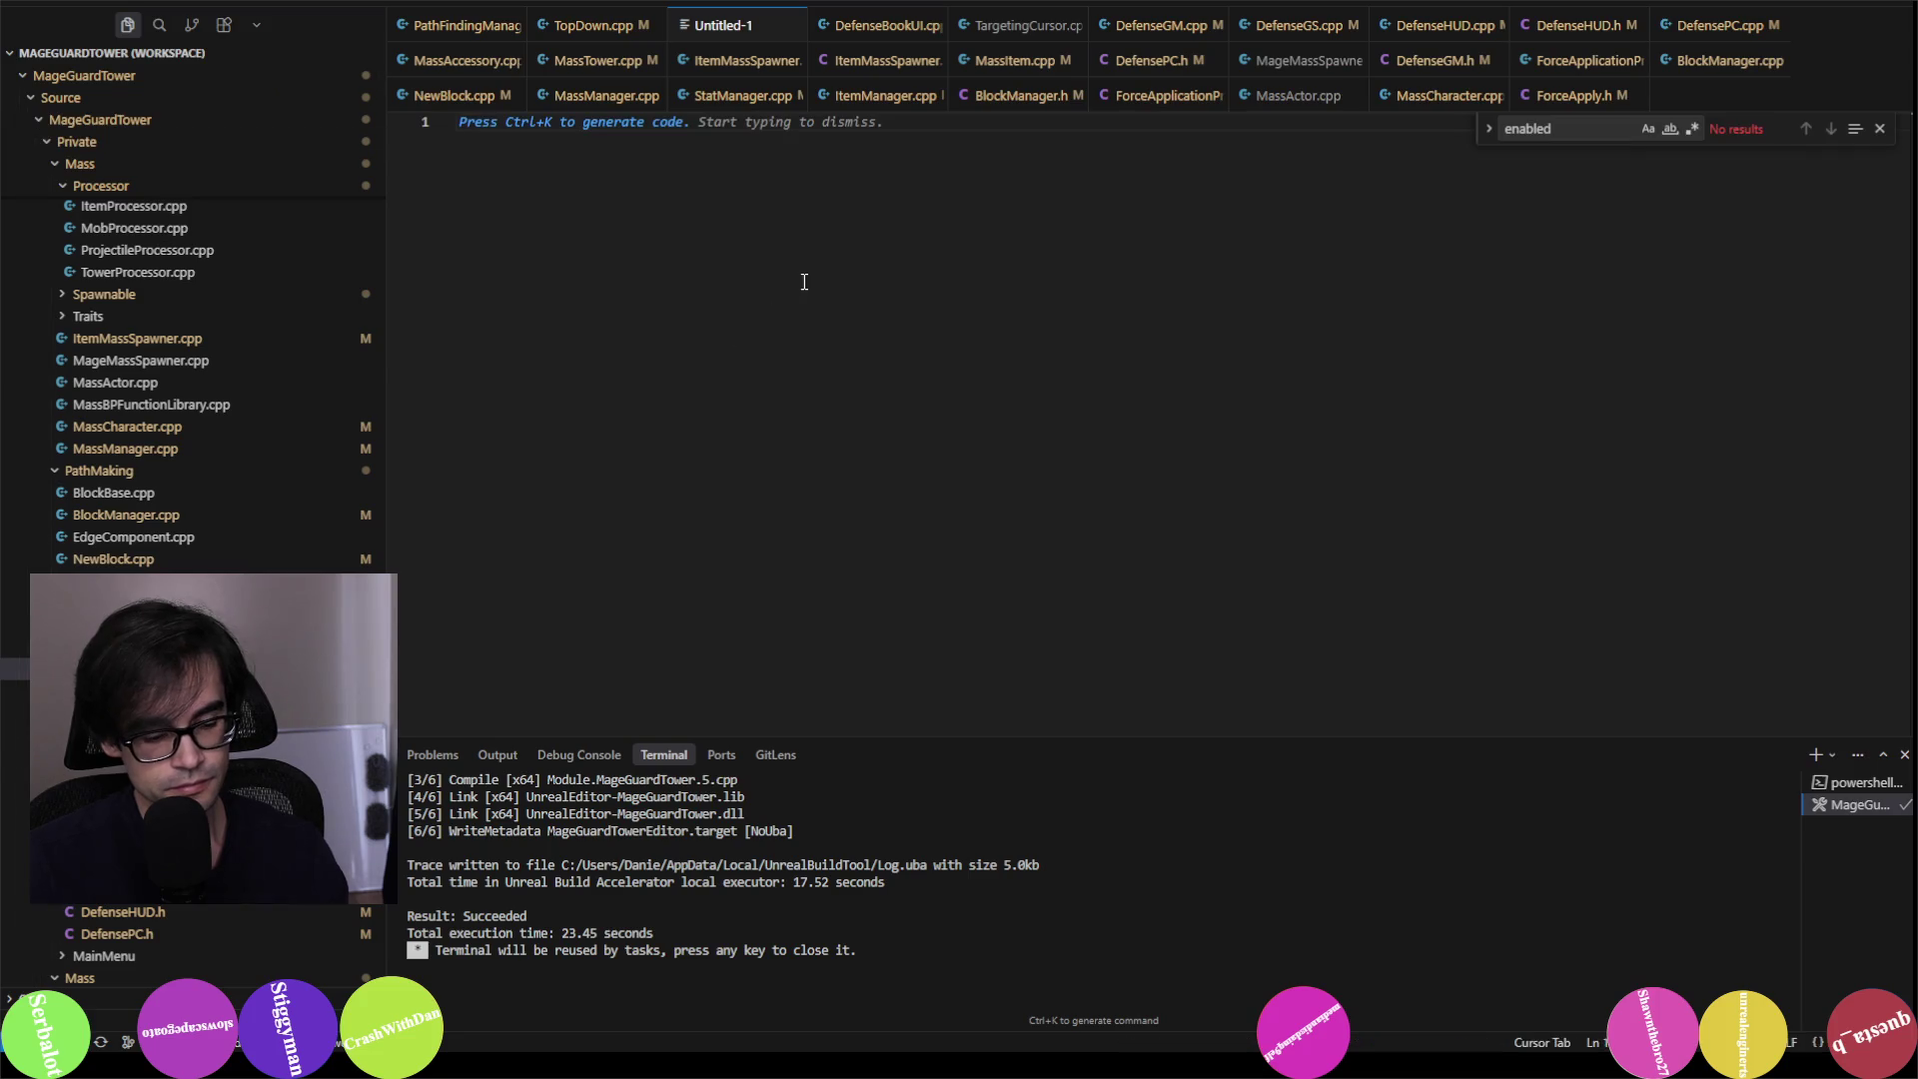
pyautogui.hotkey('ctrl', 'v')
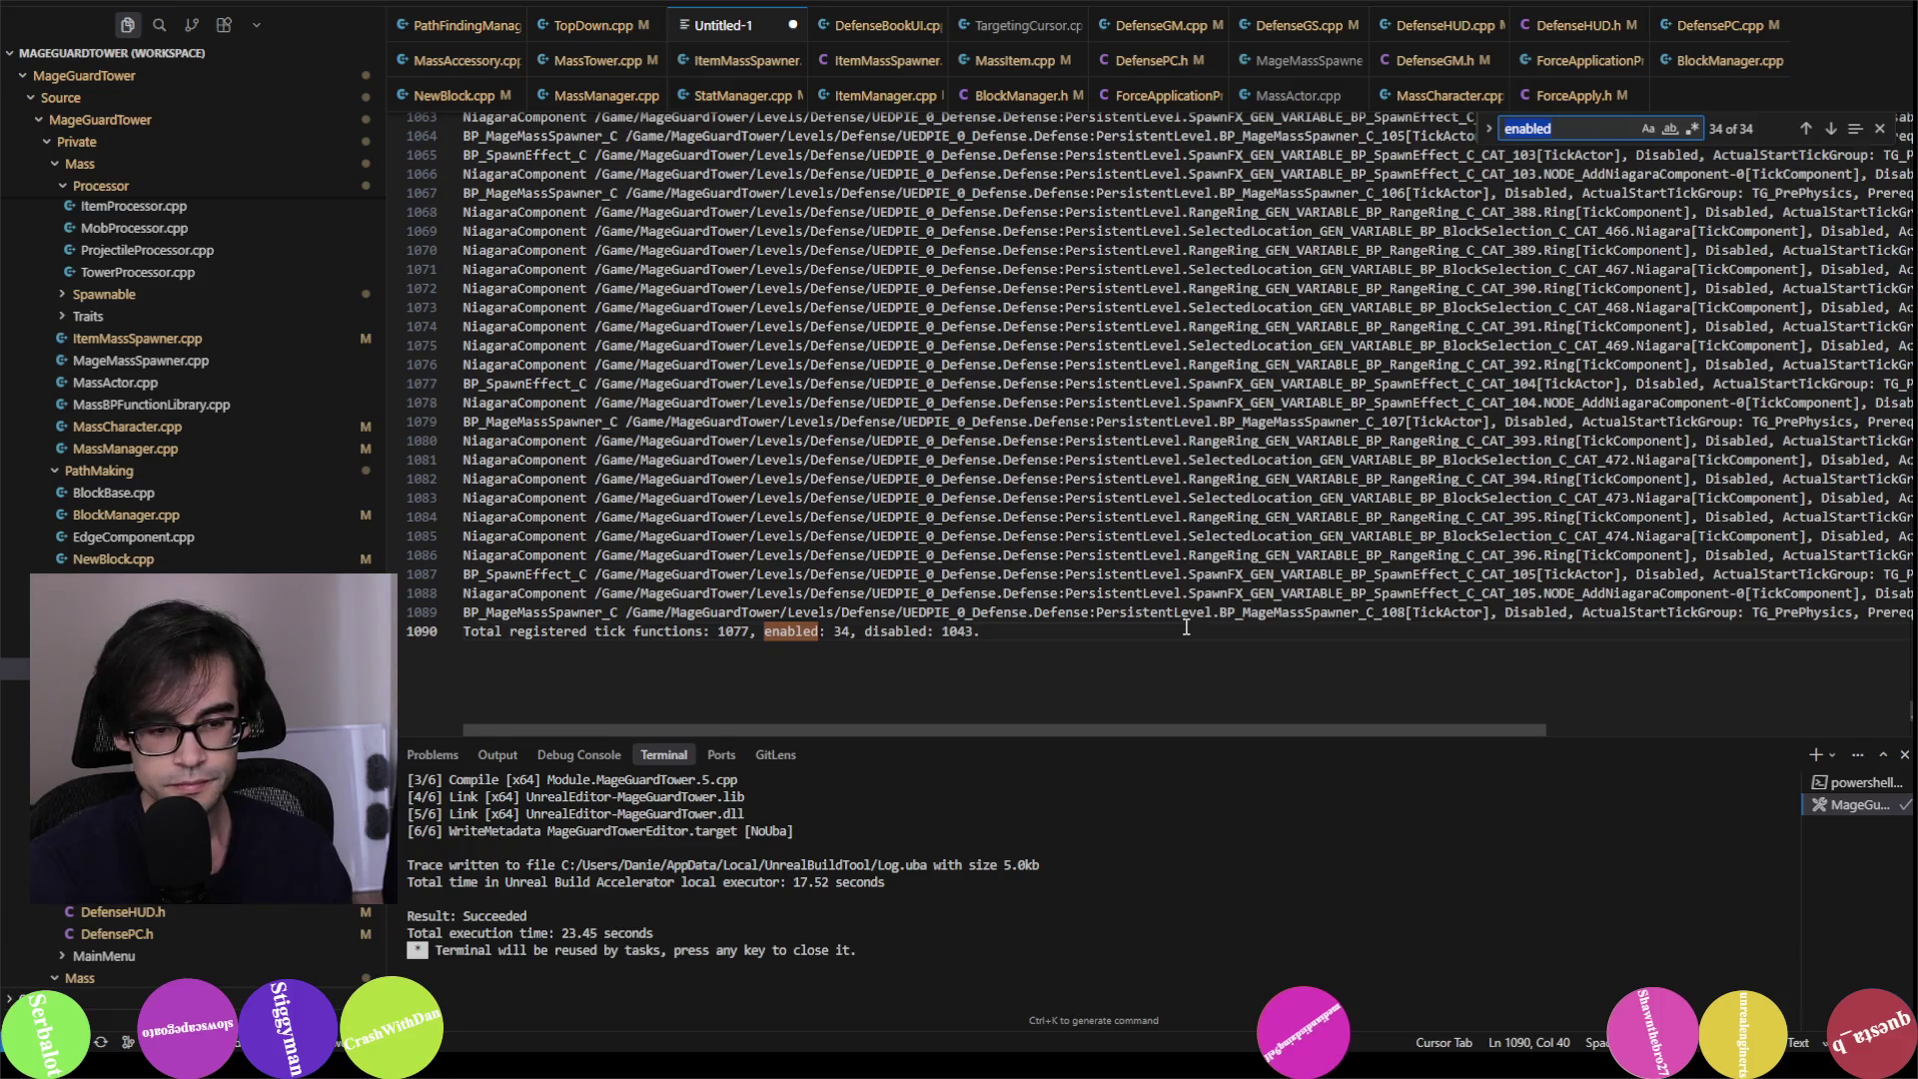
pyautogui.press('Return')
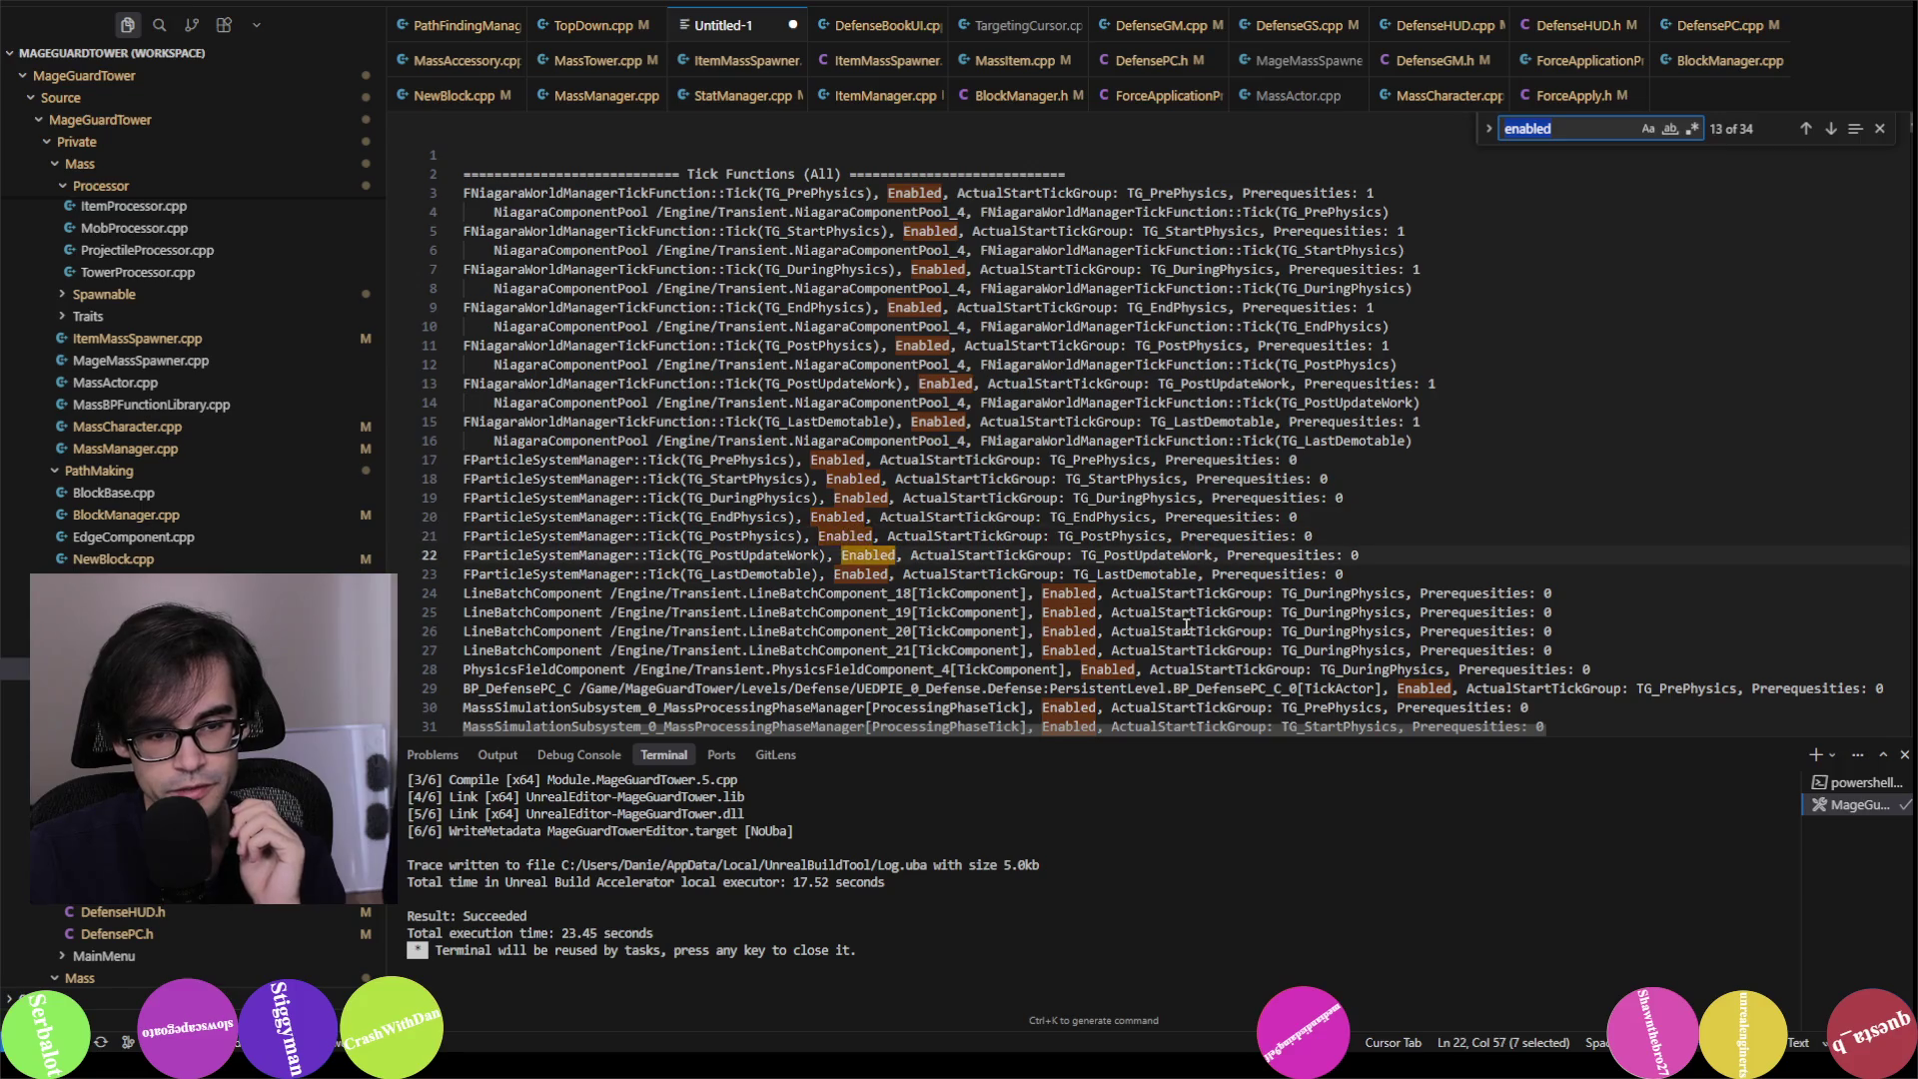
pyautogui.press('Return')
pyautogui.press('Return')
pyautogui.press('Return')
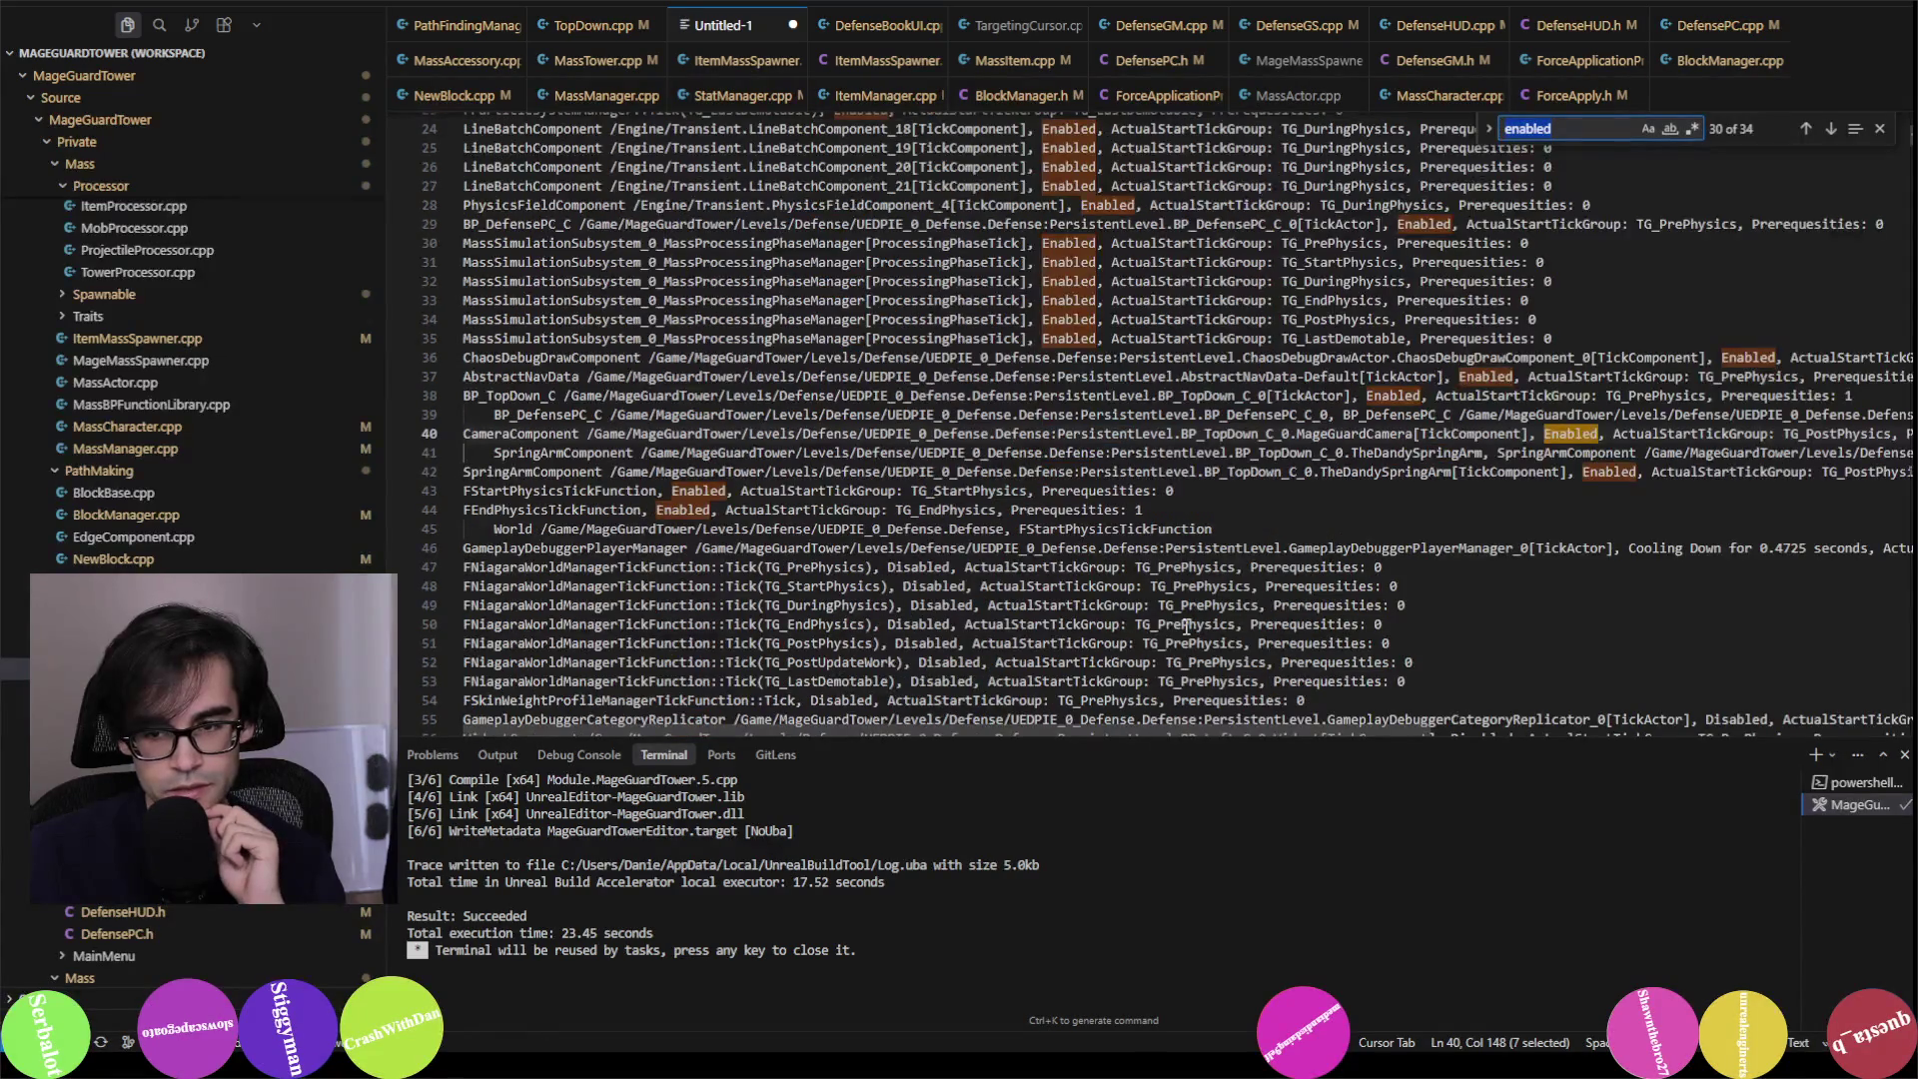
pyautogui.press('Return')
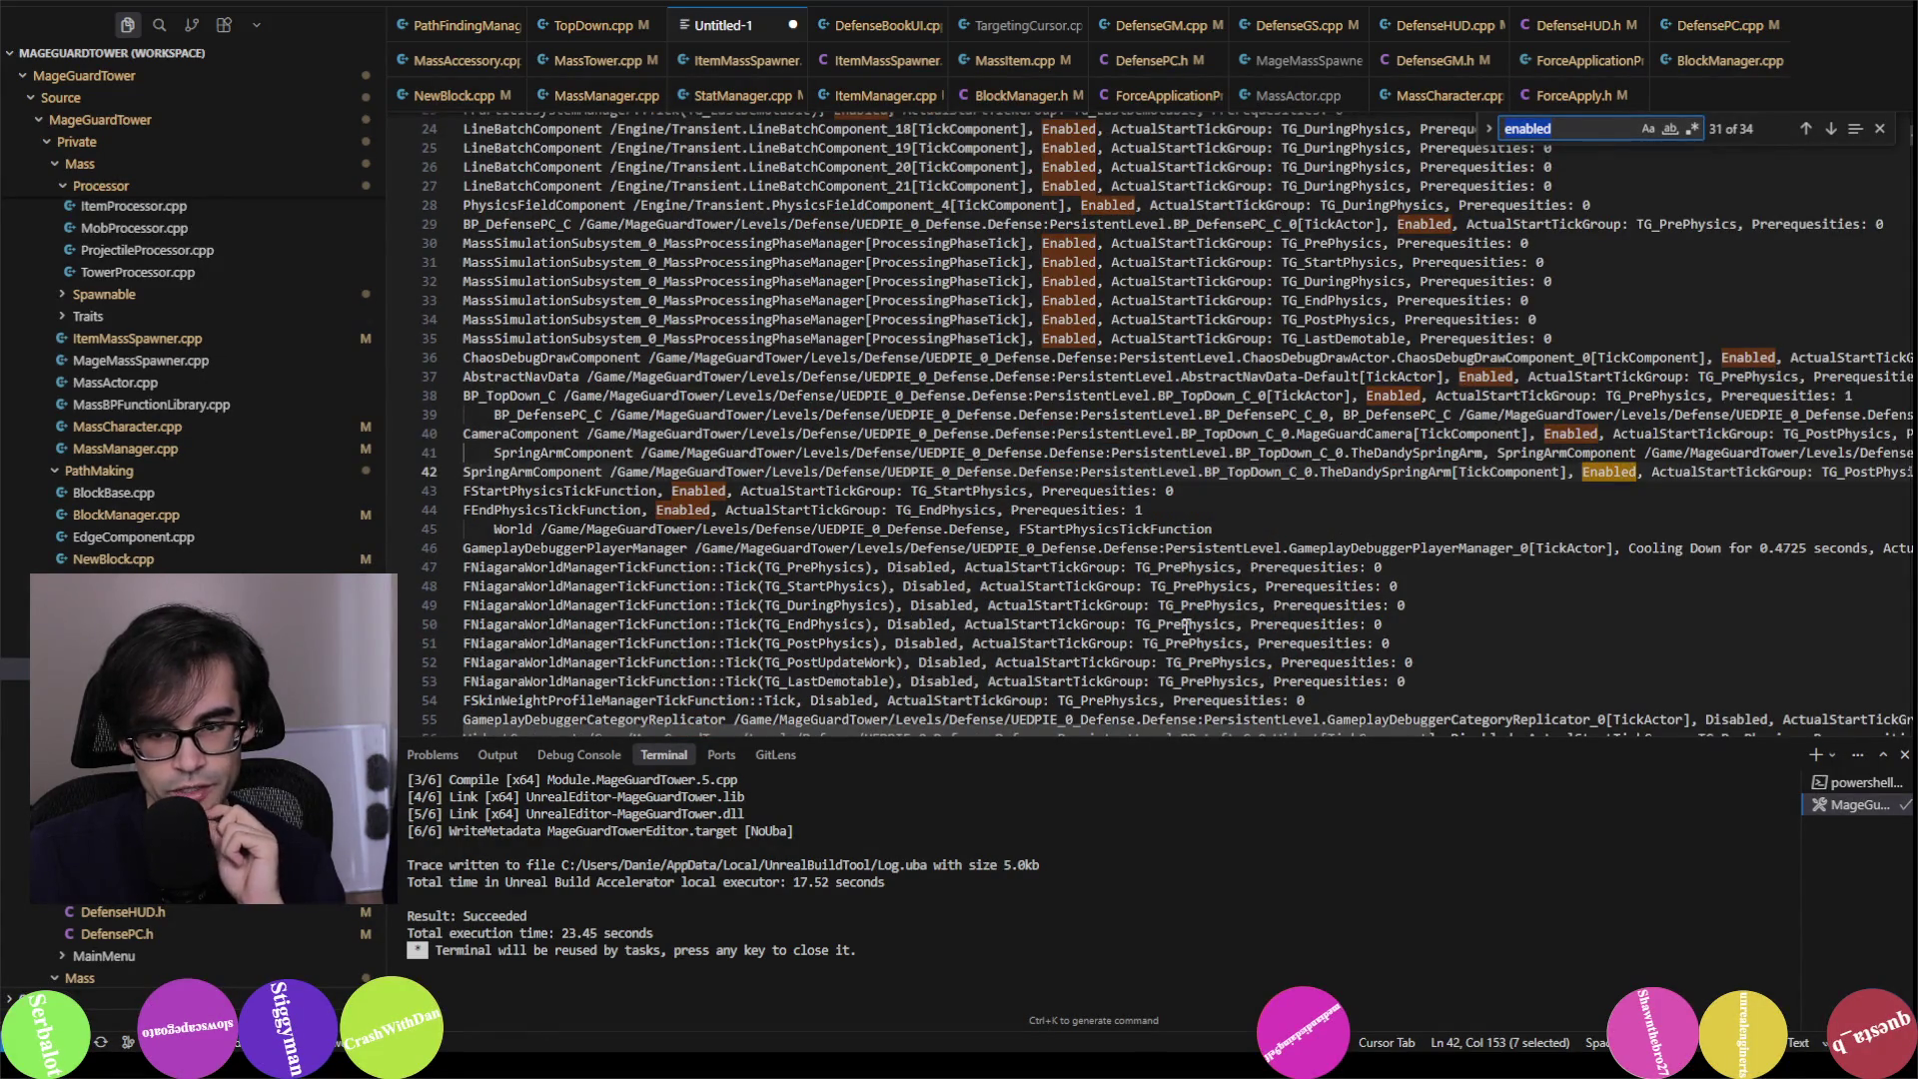
pyautogui.press('Return')
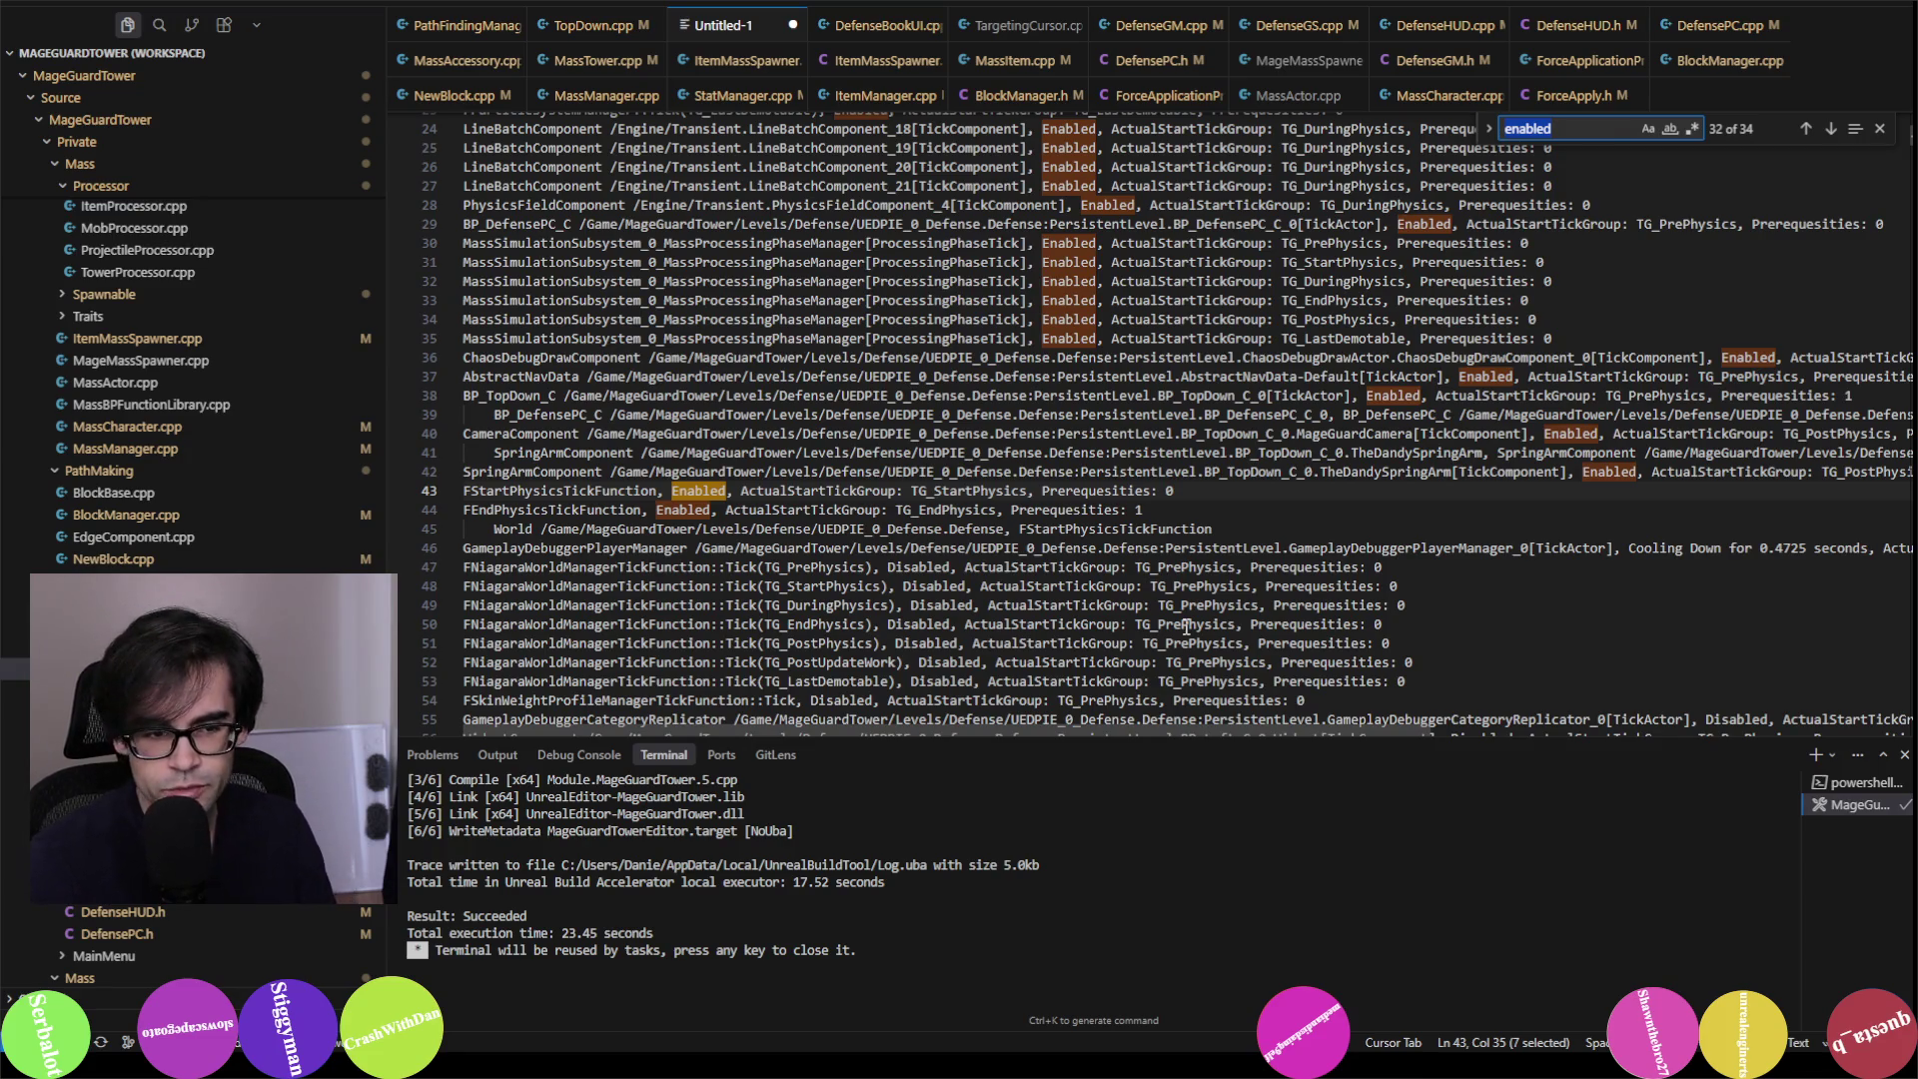
pyautogui.press('Return')
pyautogui.press('Return')
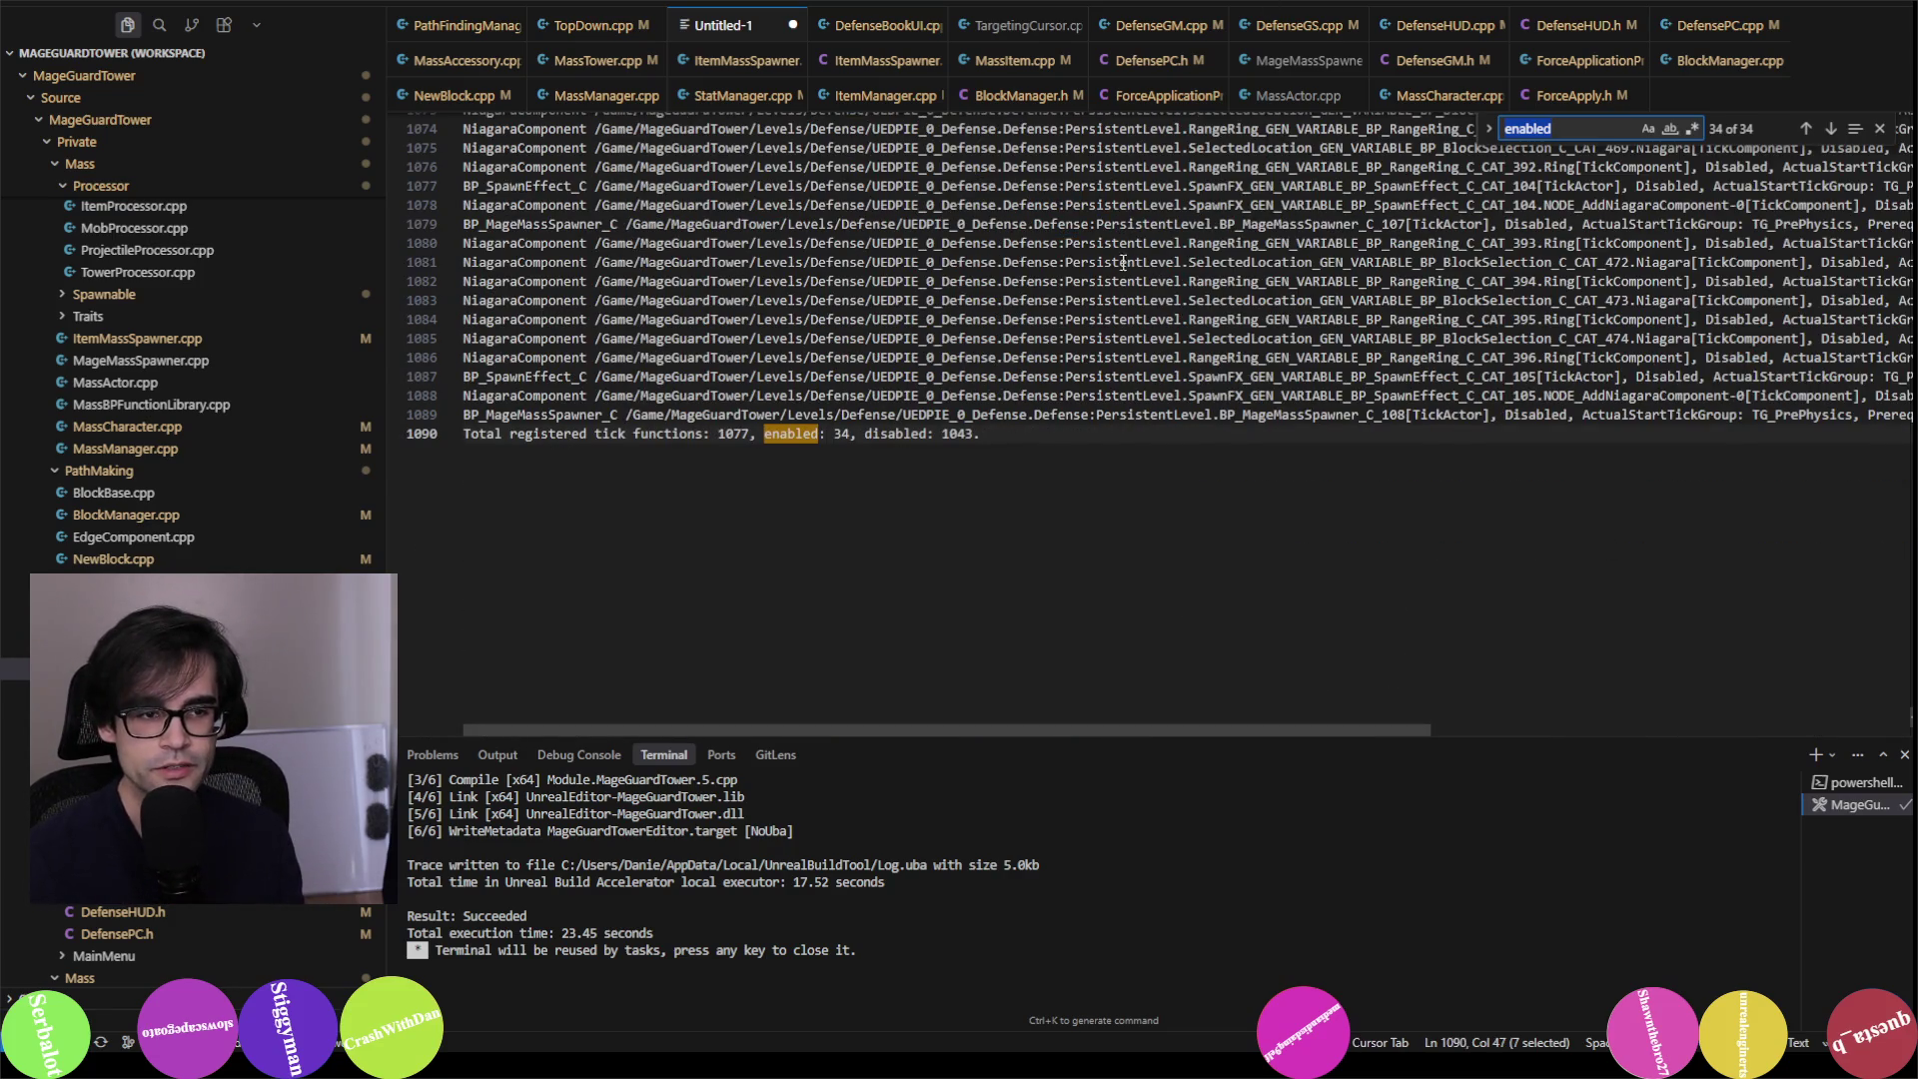
pyautogui.scroll(4, 1067, 421)
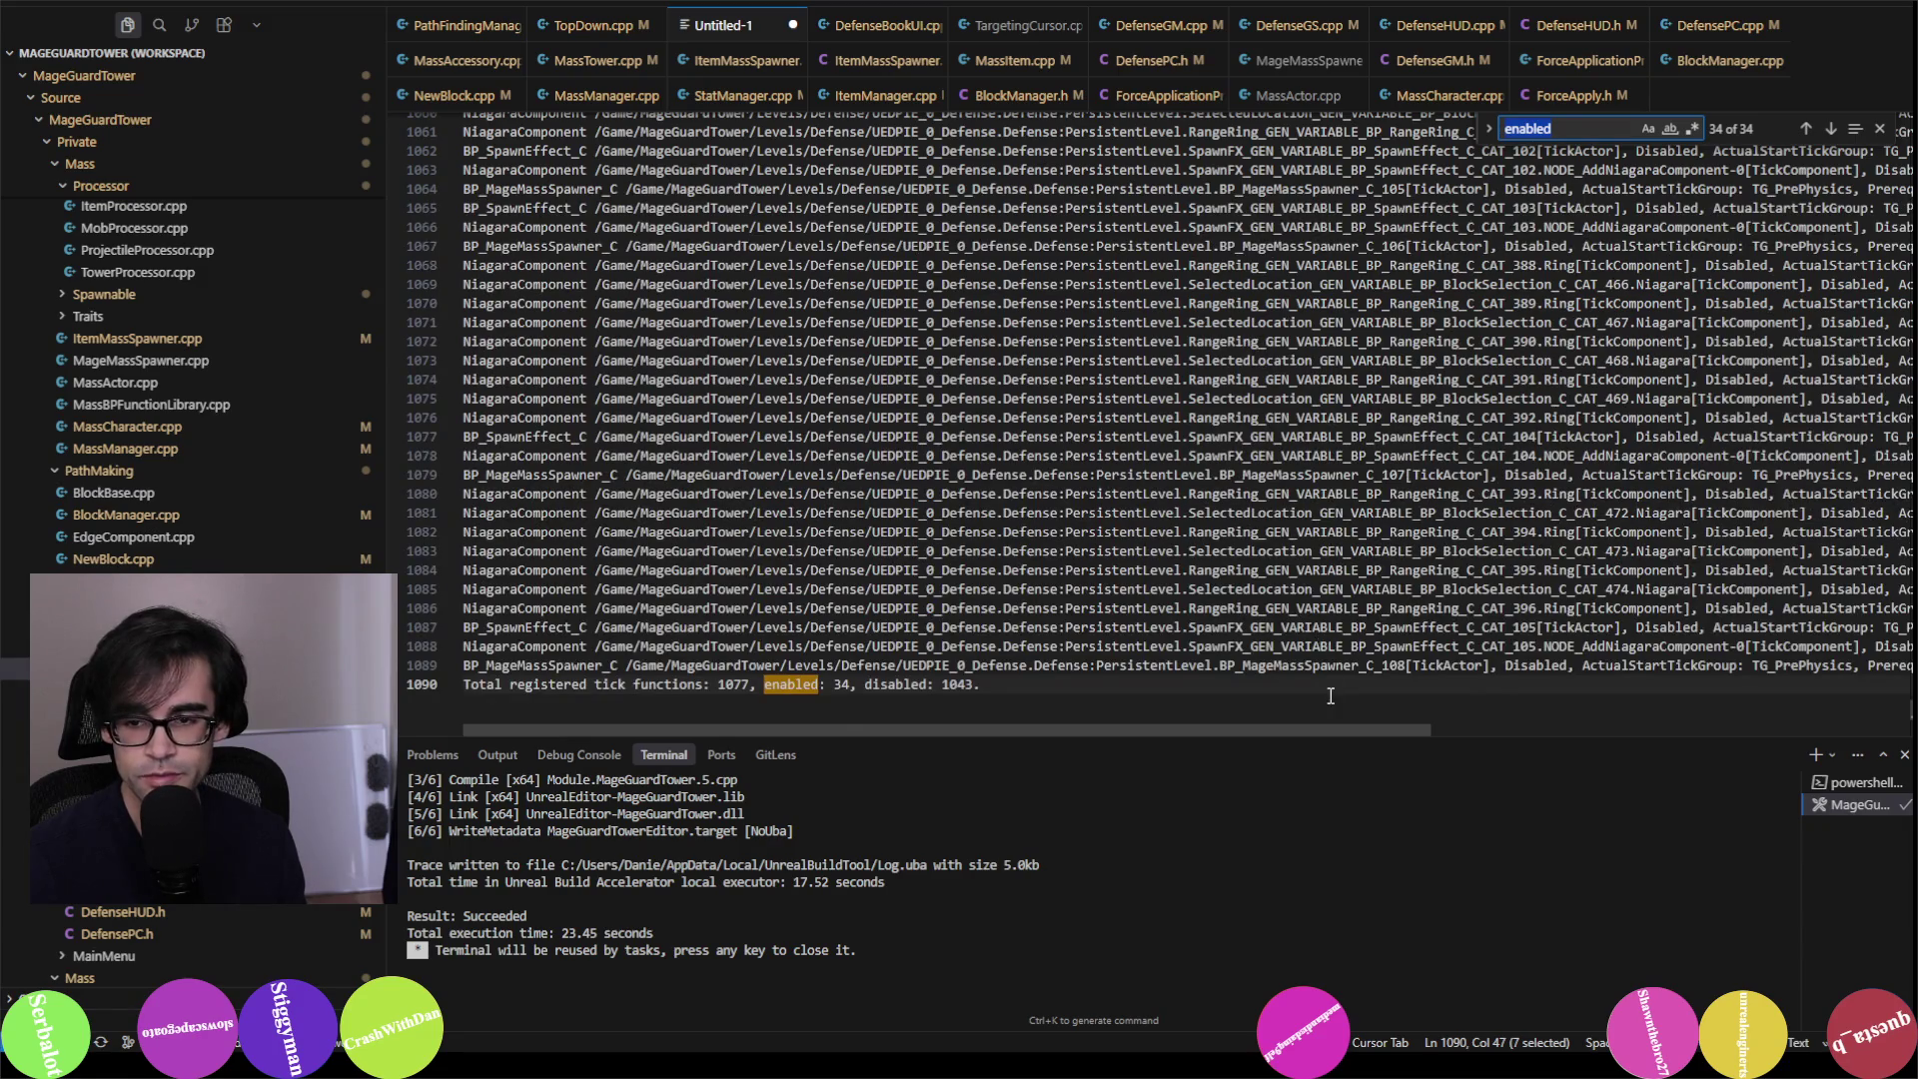
pyautogui.scroll(15, 1329, 696)
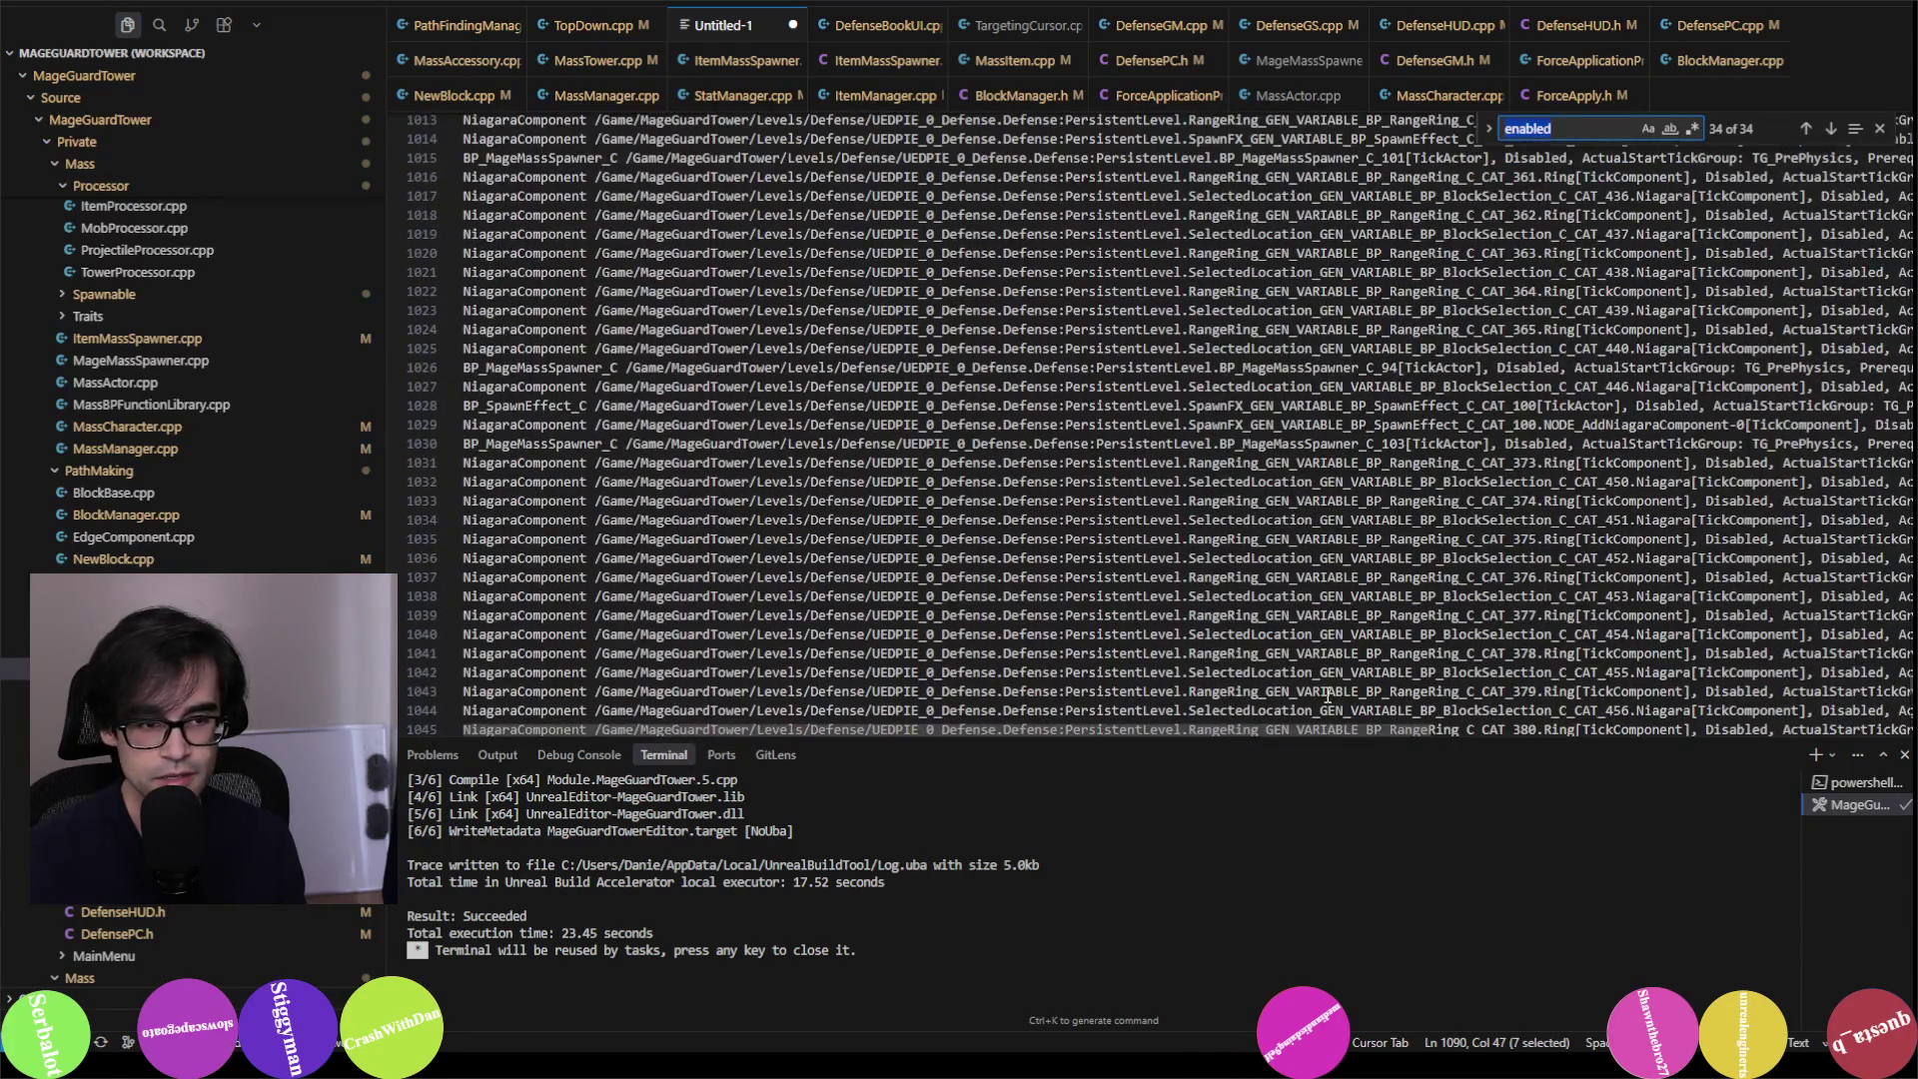
pyautogui.hotkey('alt', 'Tab')
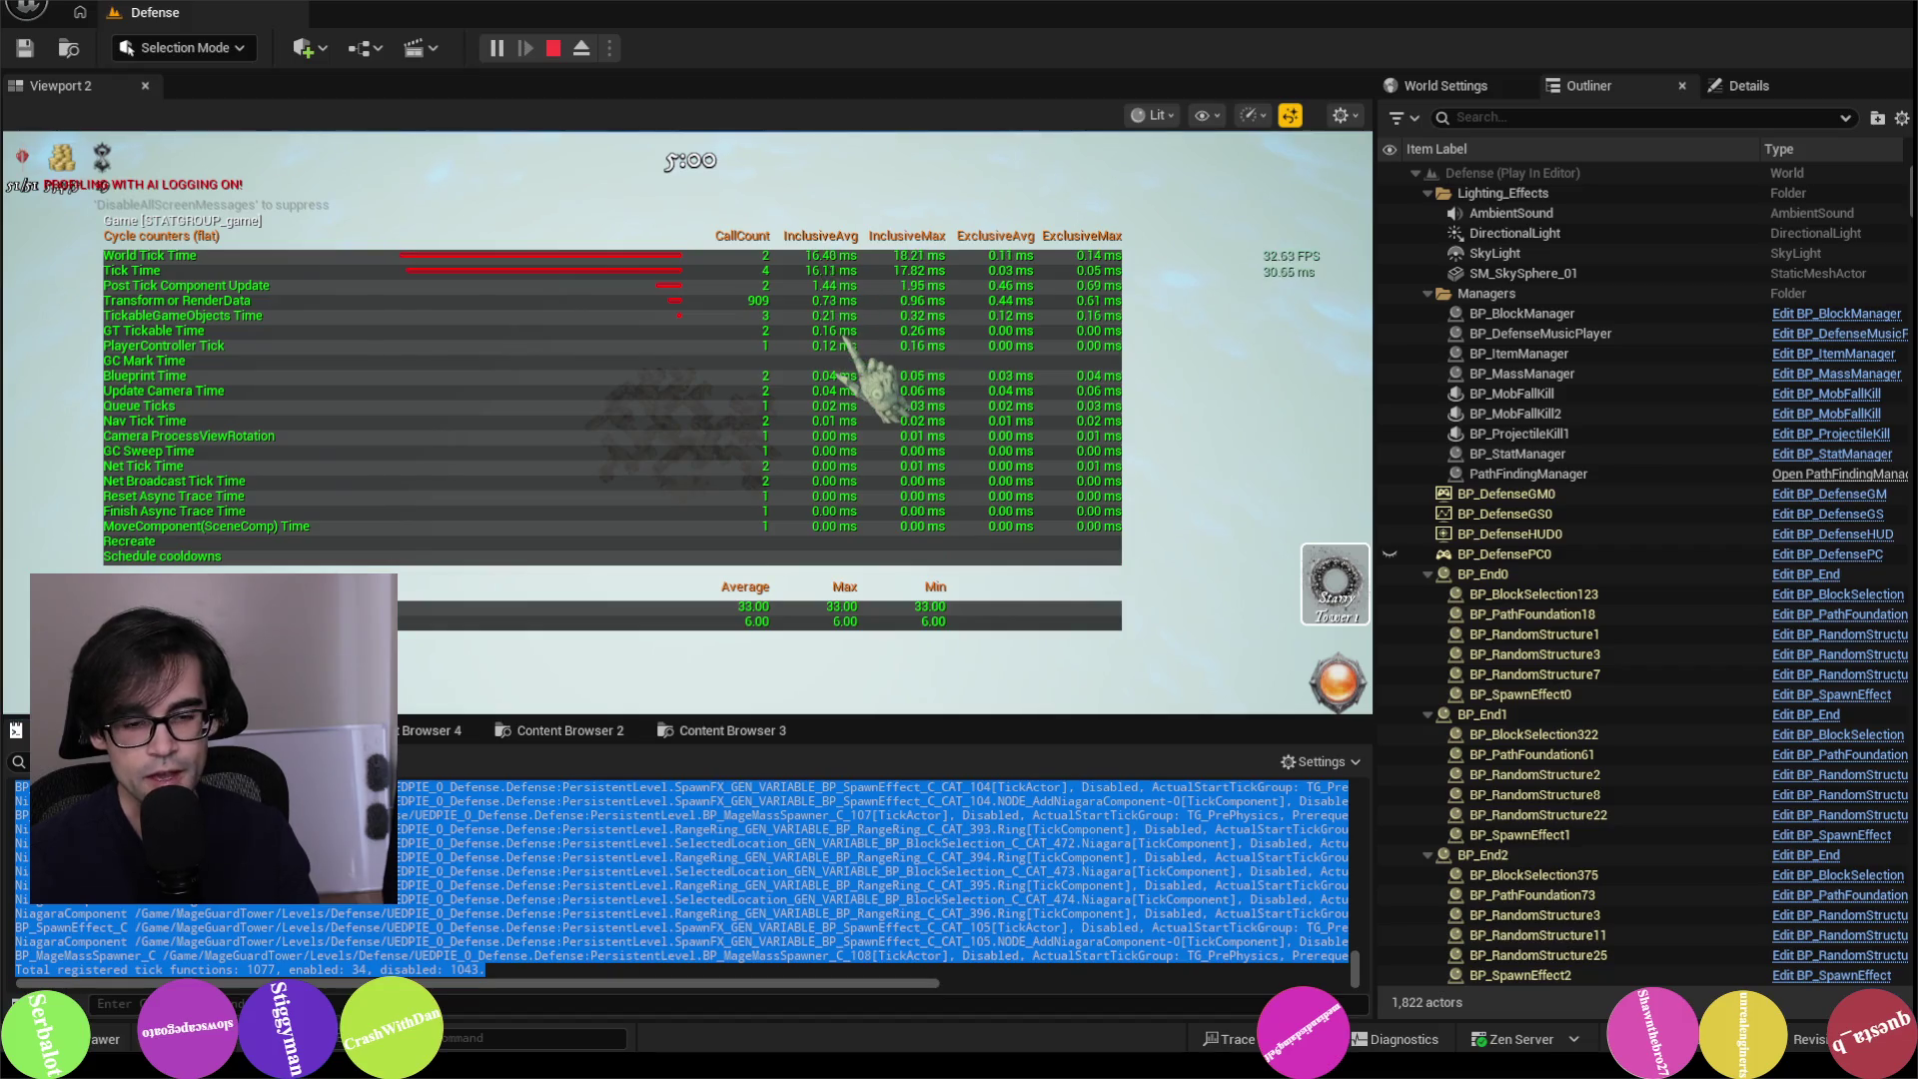
# Step: Turn the stat game overlay off by rerunning the previous console command
pyautogui.click(1314, 931)
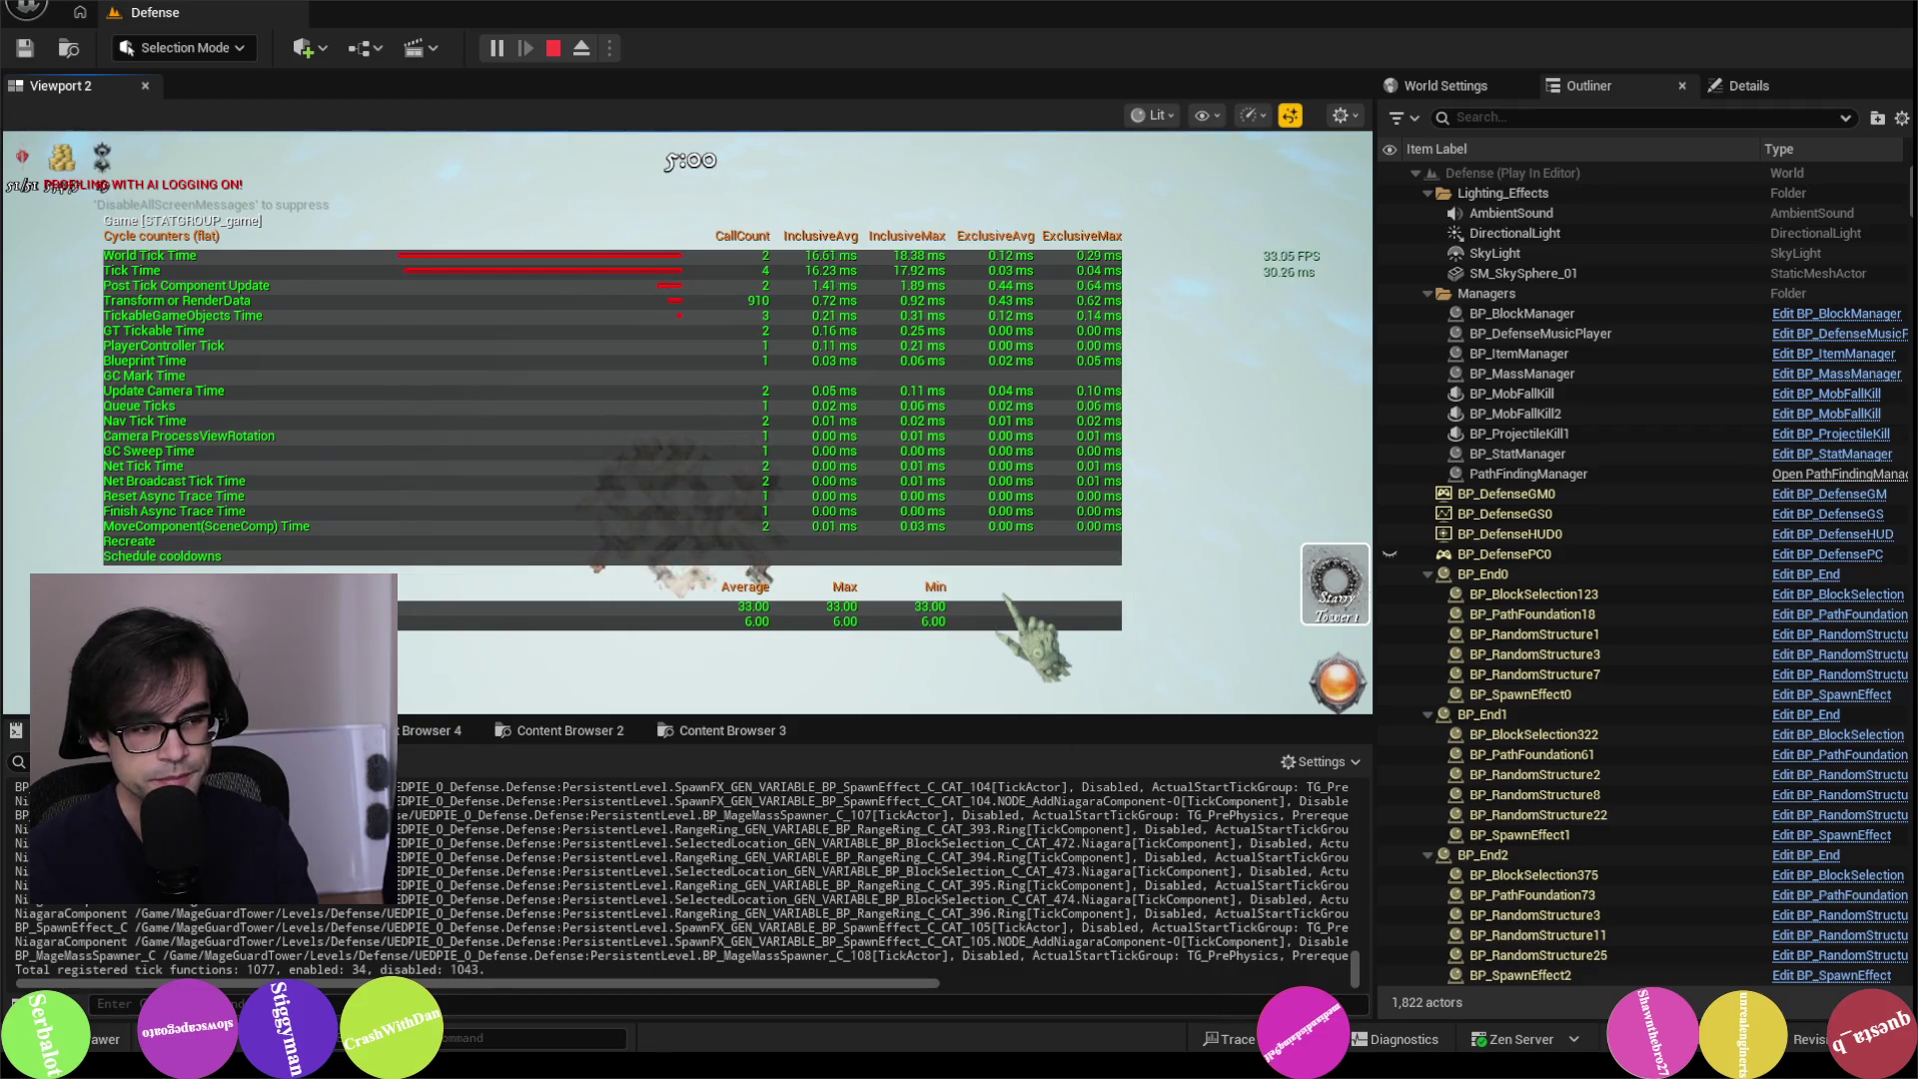
pyautogui.press('`')
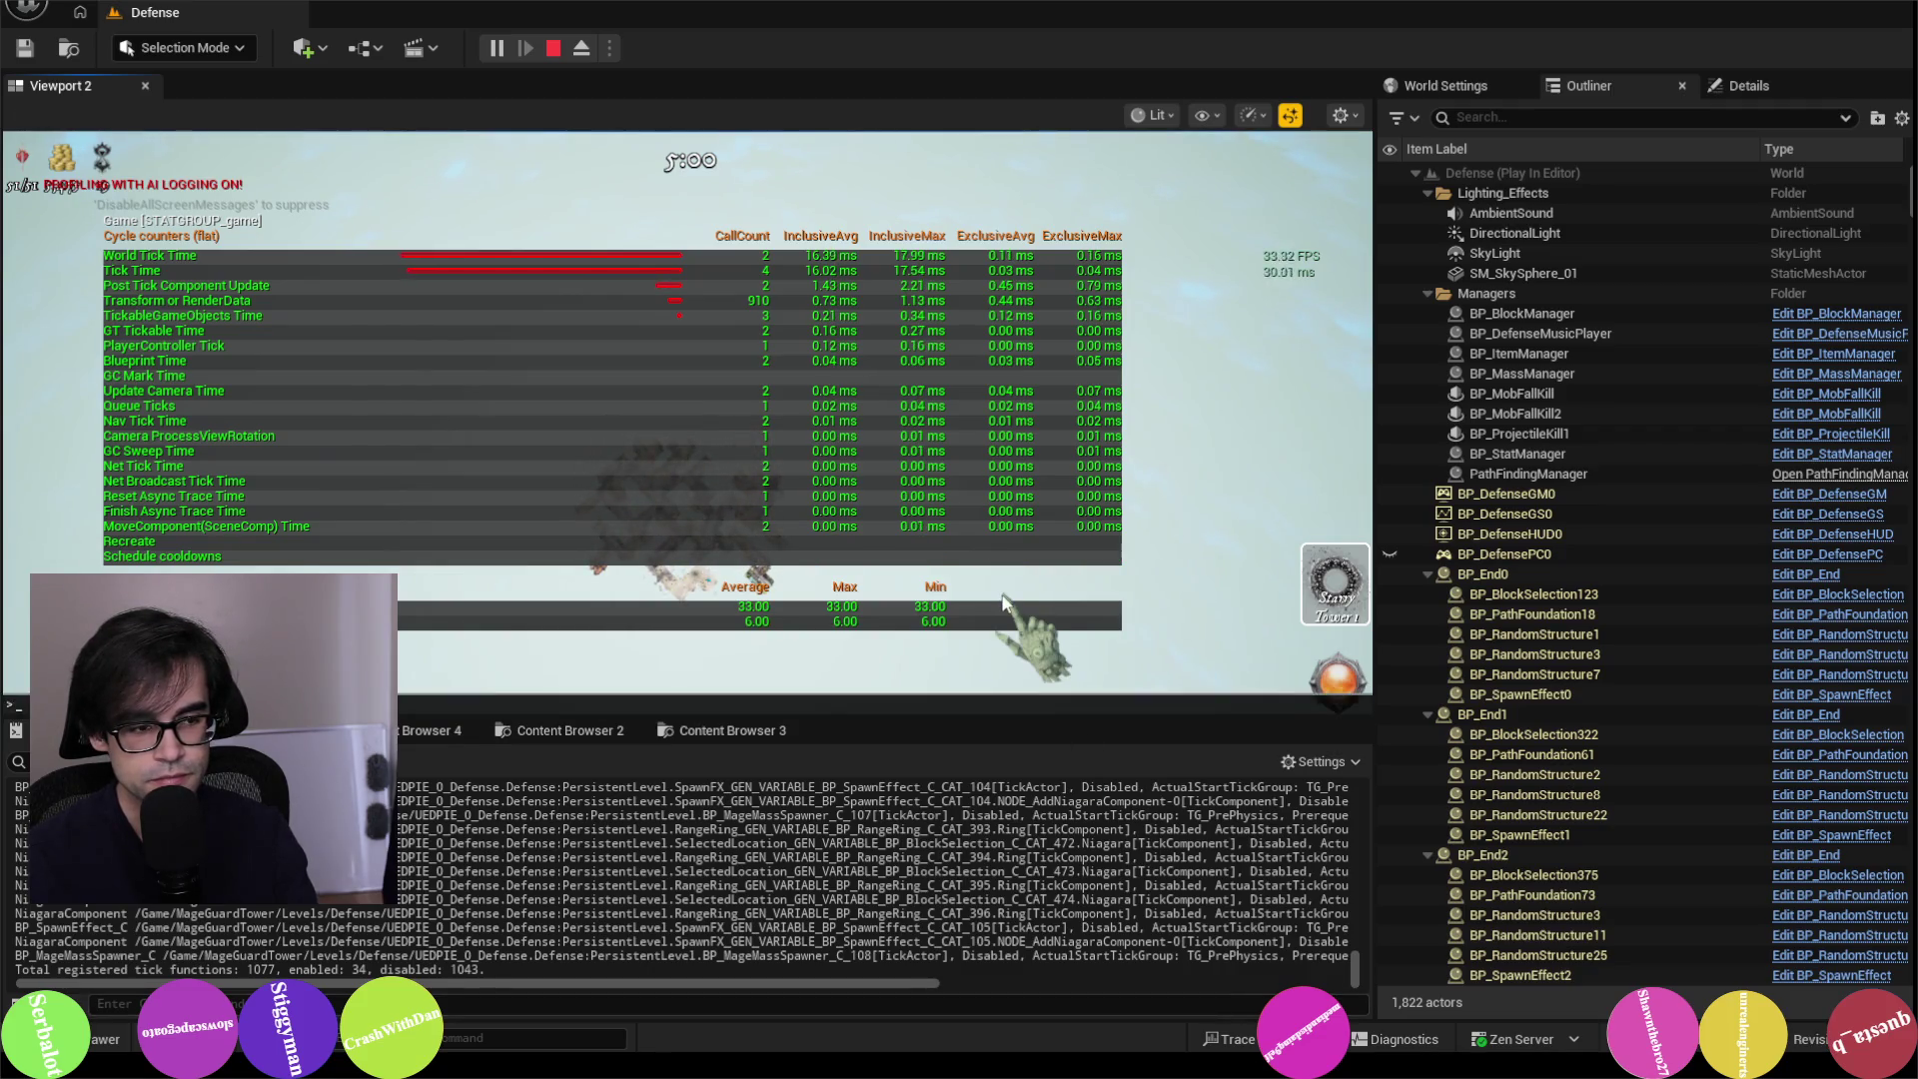
pyautogui.press('Up')
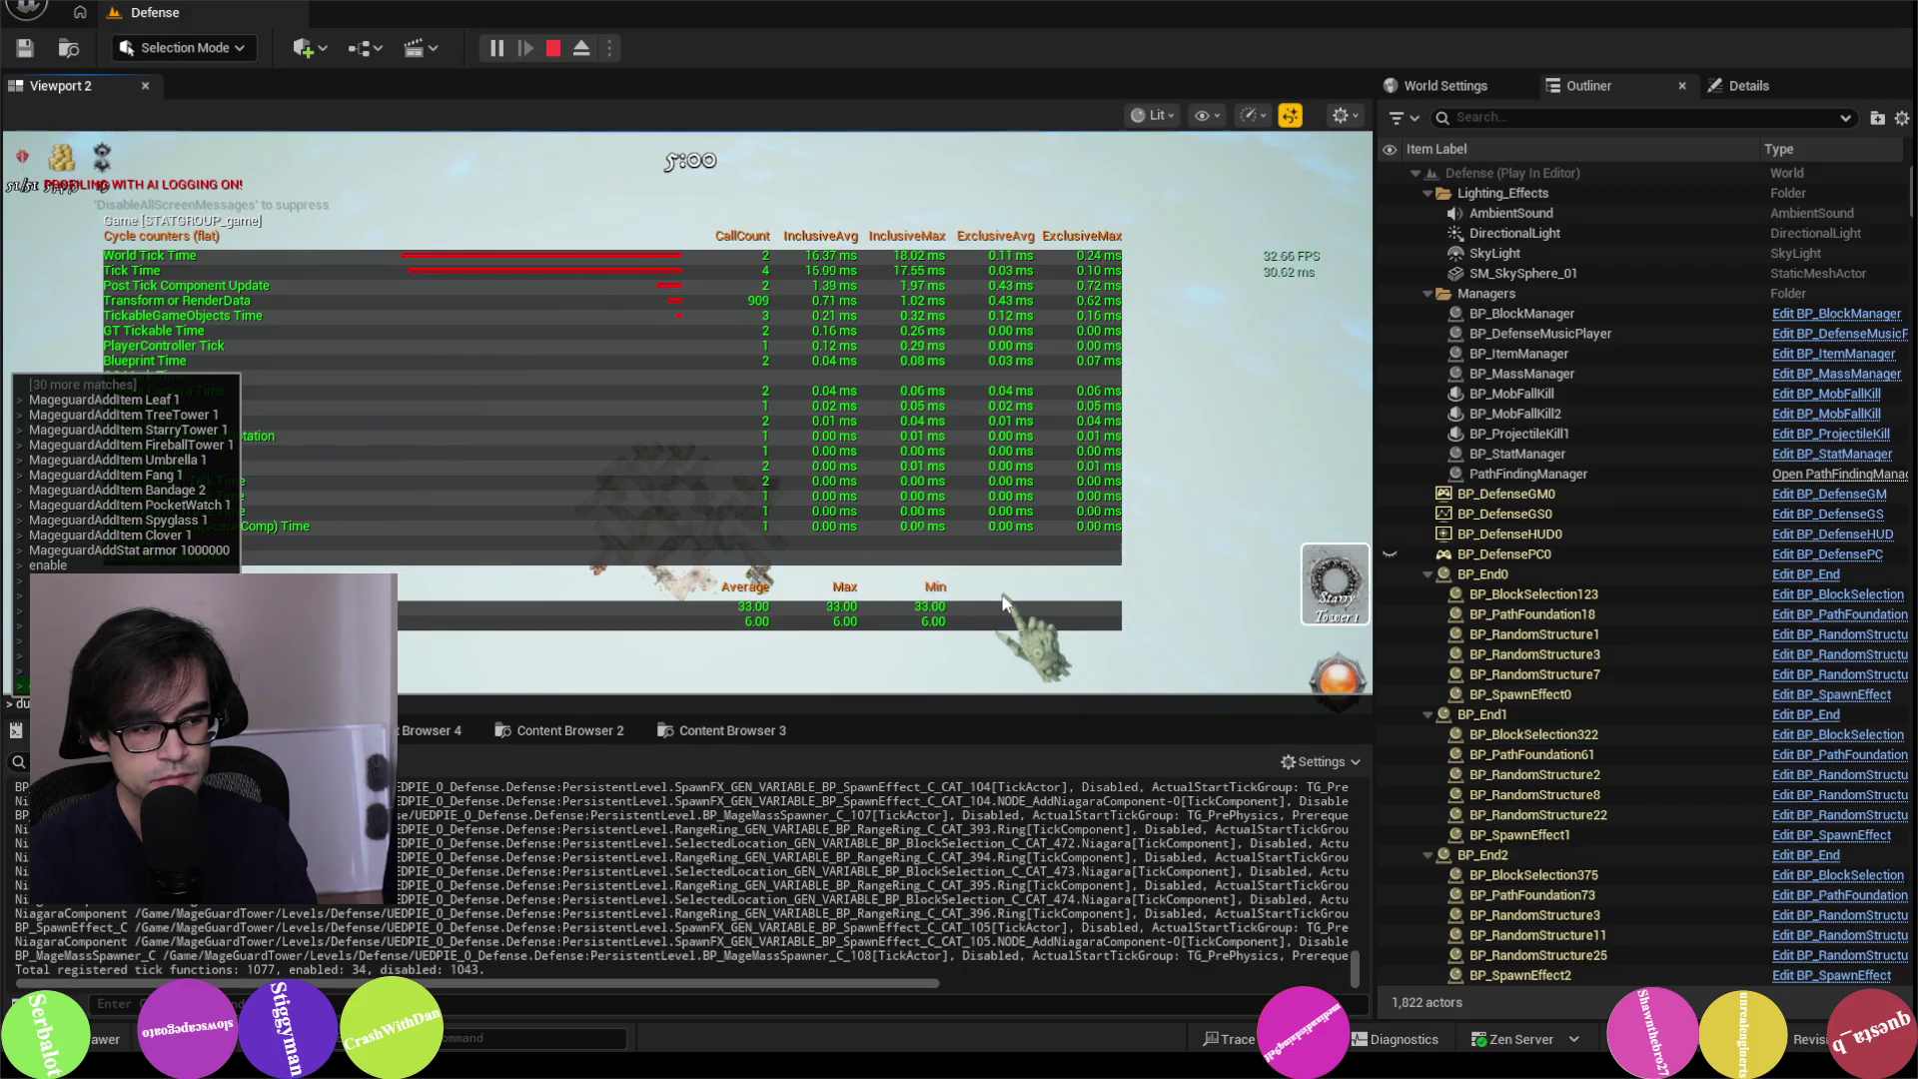
pyautogui.press('Return')
pyautogui.scroll(5, 1004, 599)
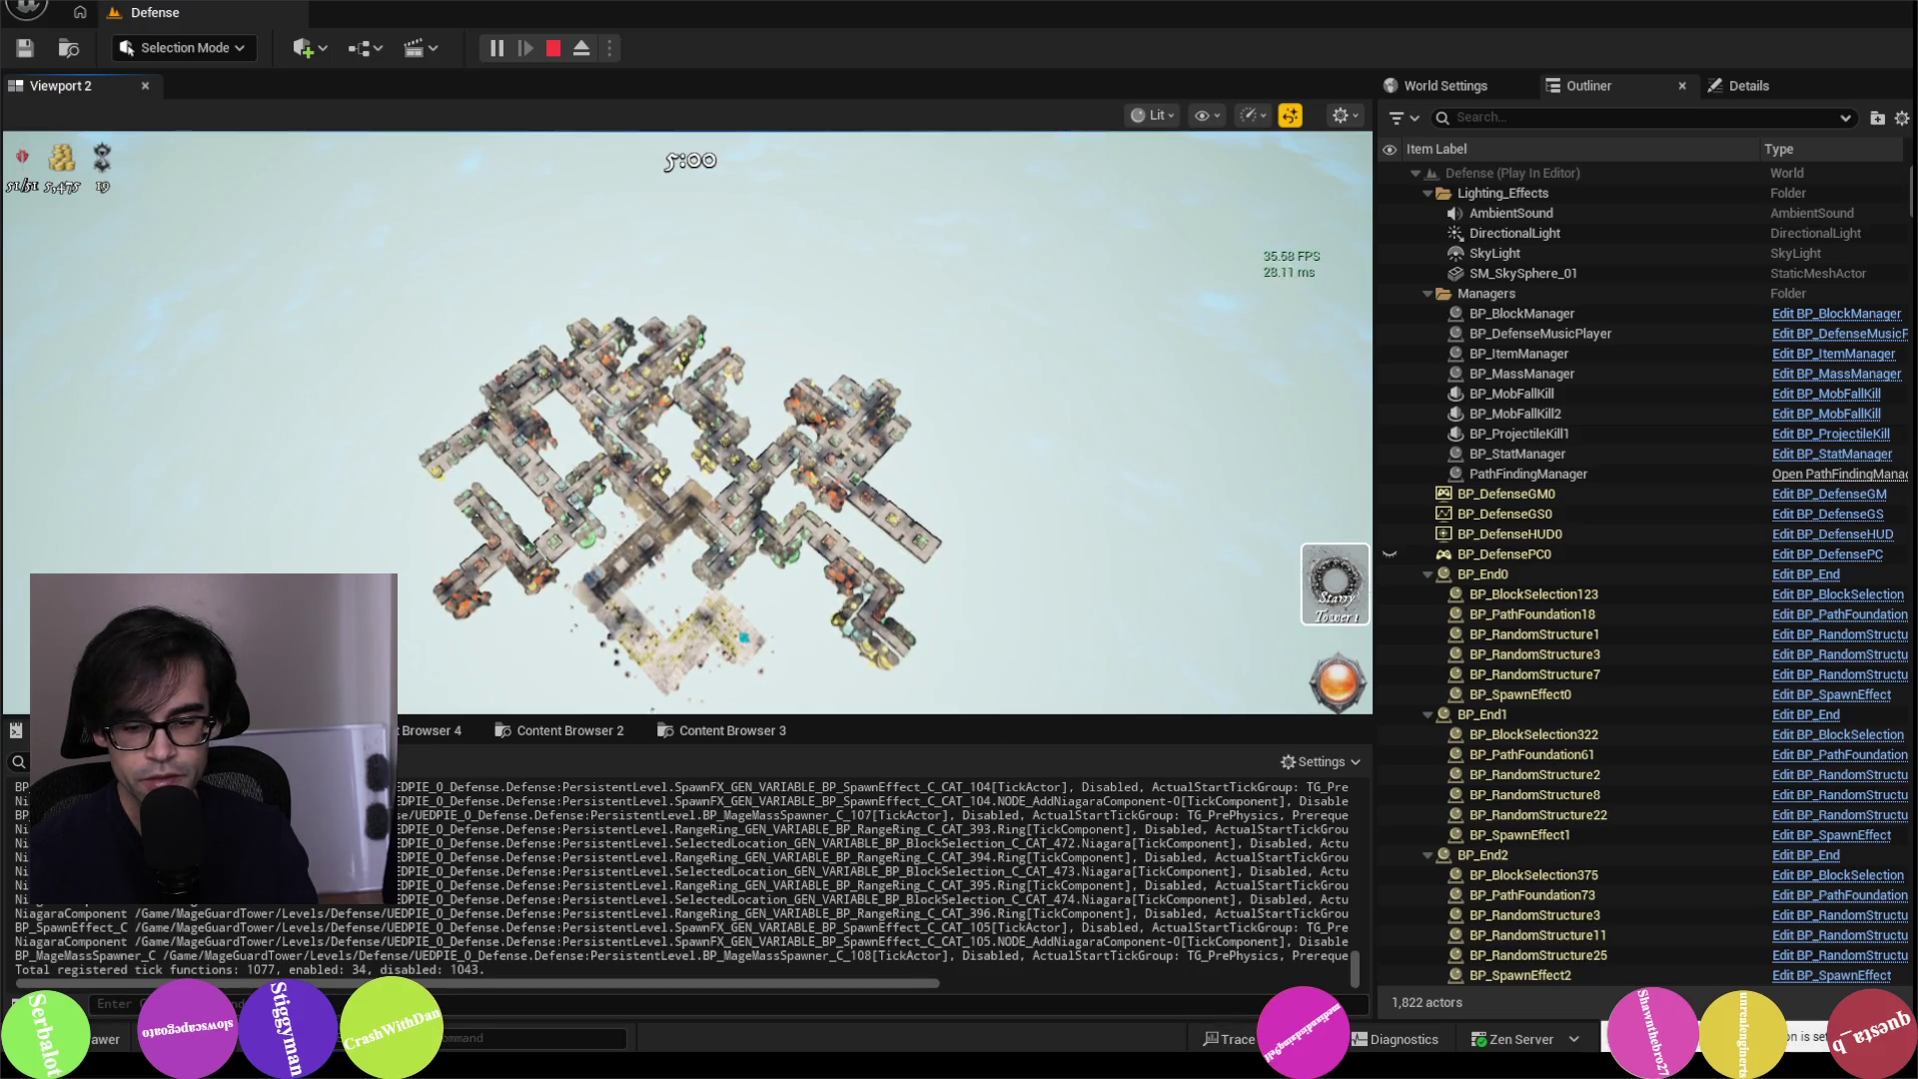
# Step: Start a trace with a live Insights session, then stop the play session
pyautogui.click(1229, 1039)
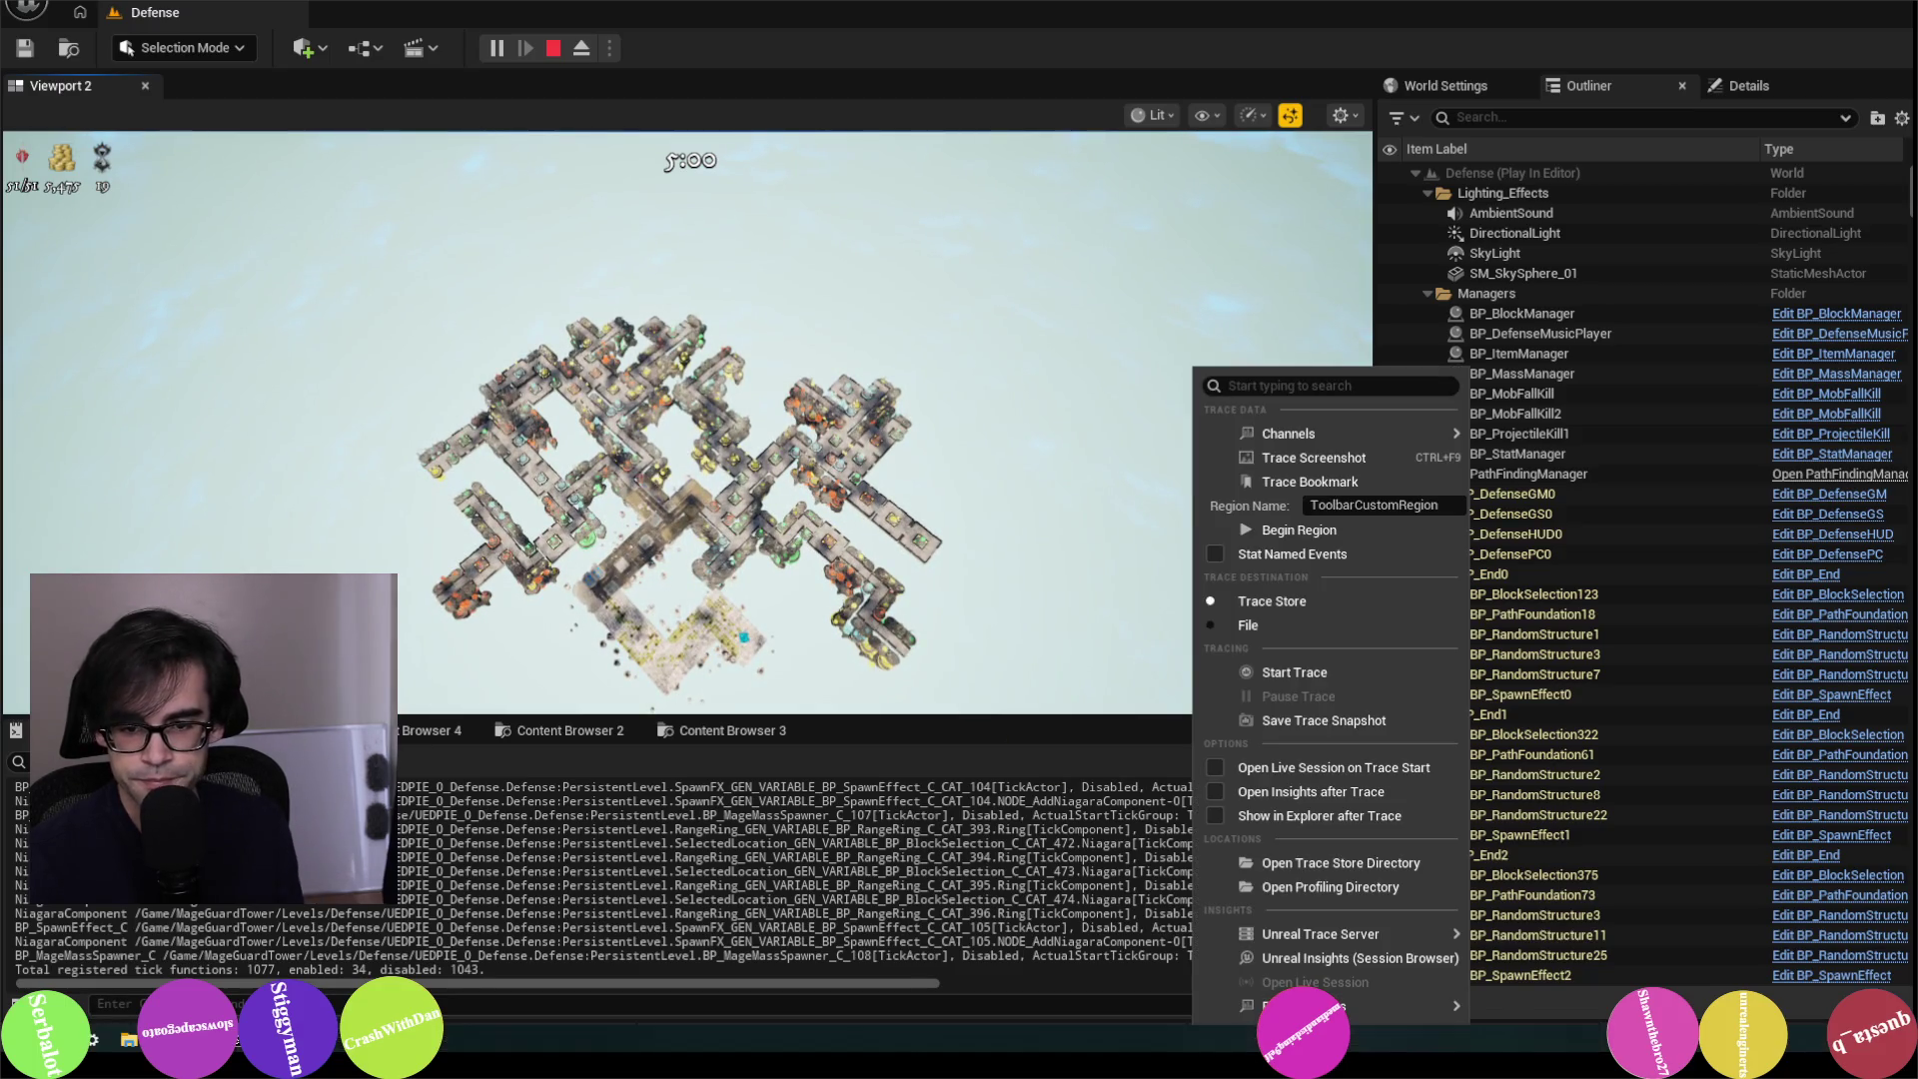
pyautogui.click(1229, 1039)
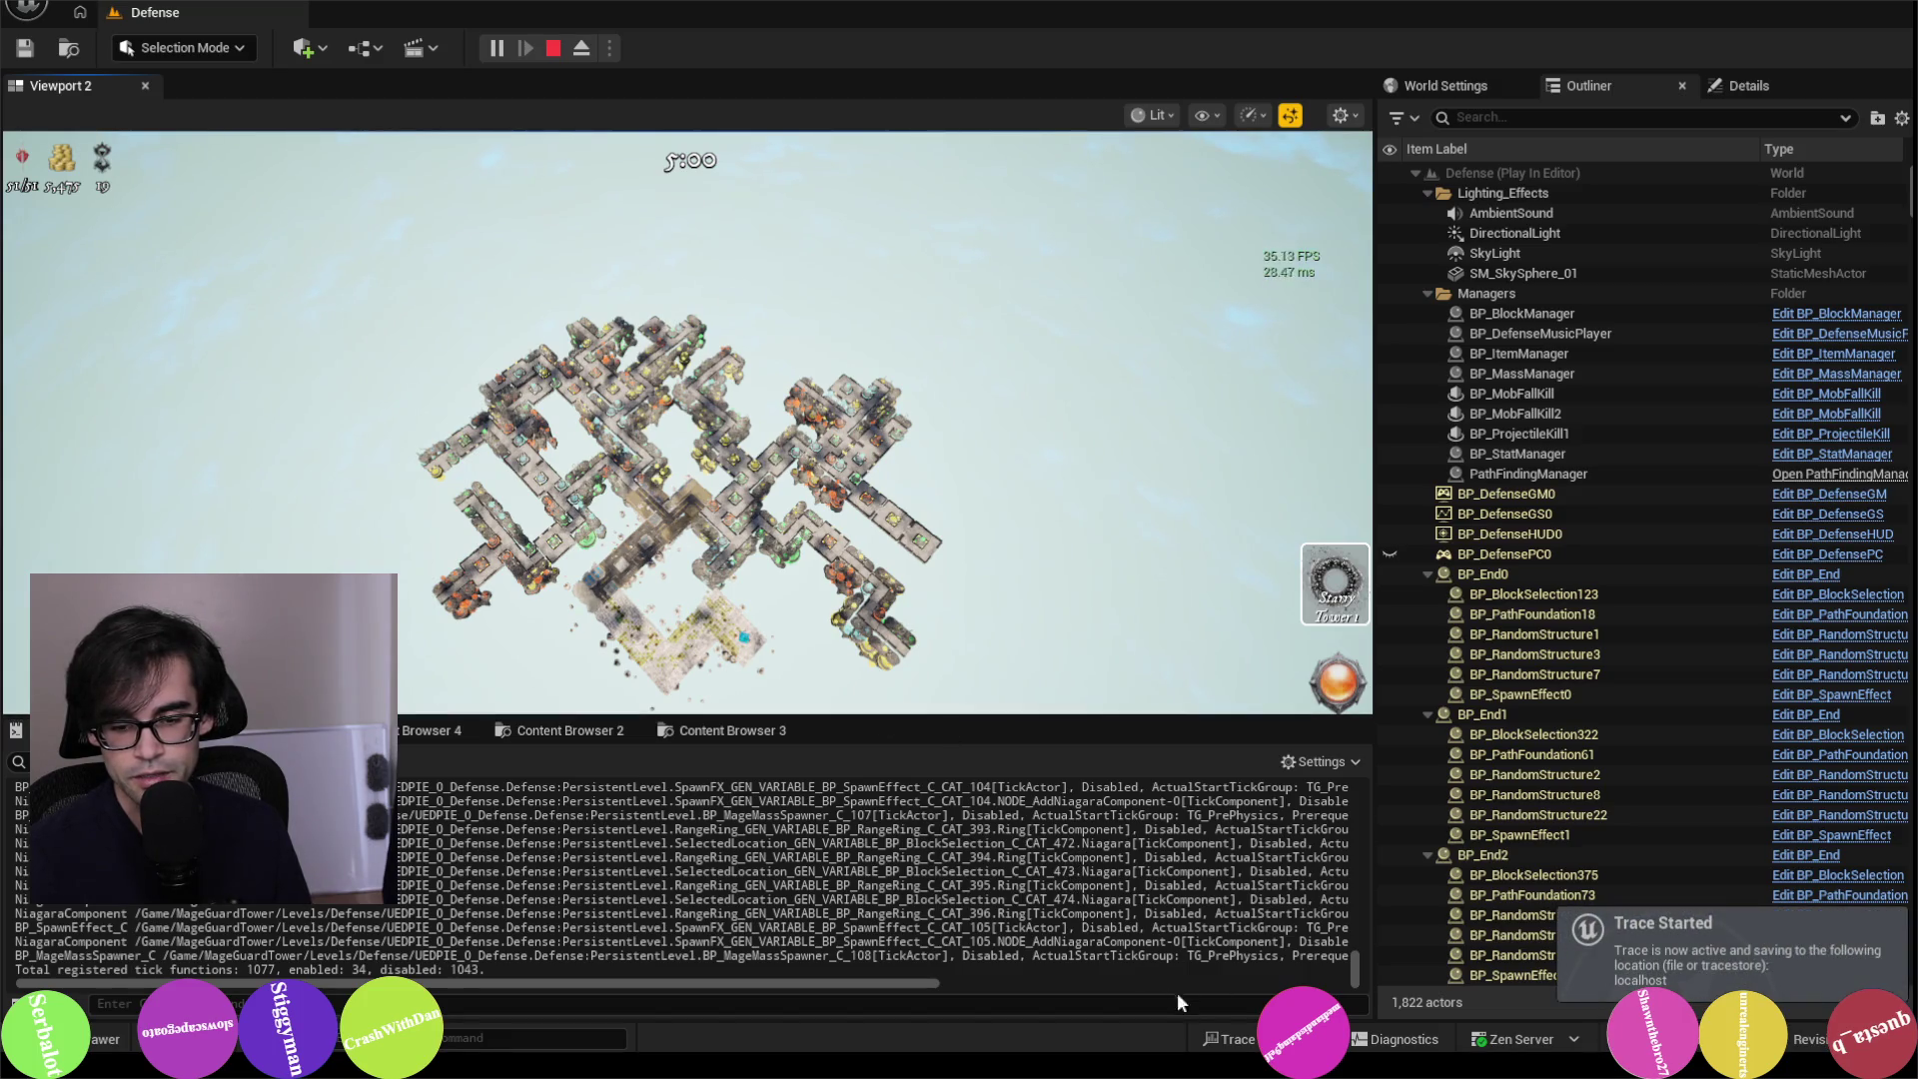
pyautogui.click(1229, 1039)
pyautogui.click(1315, 982)
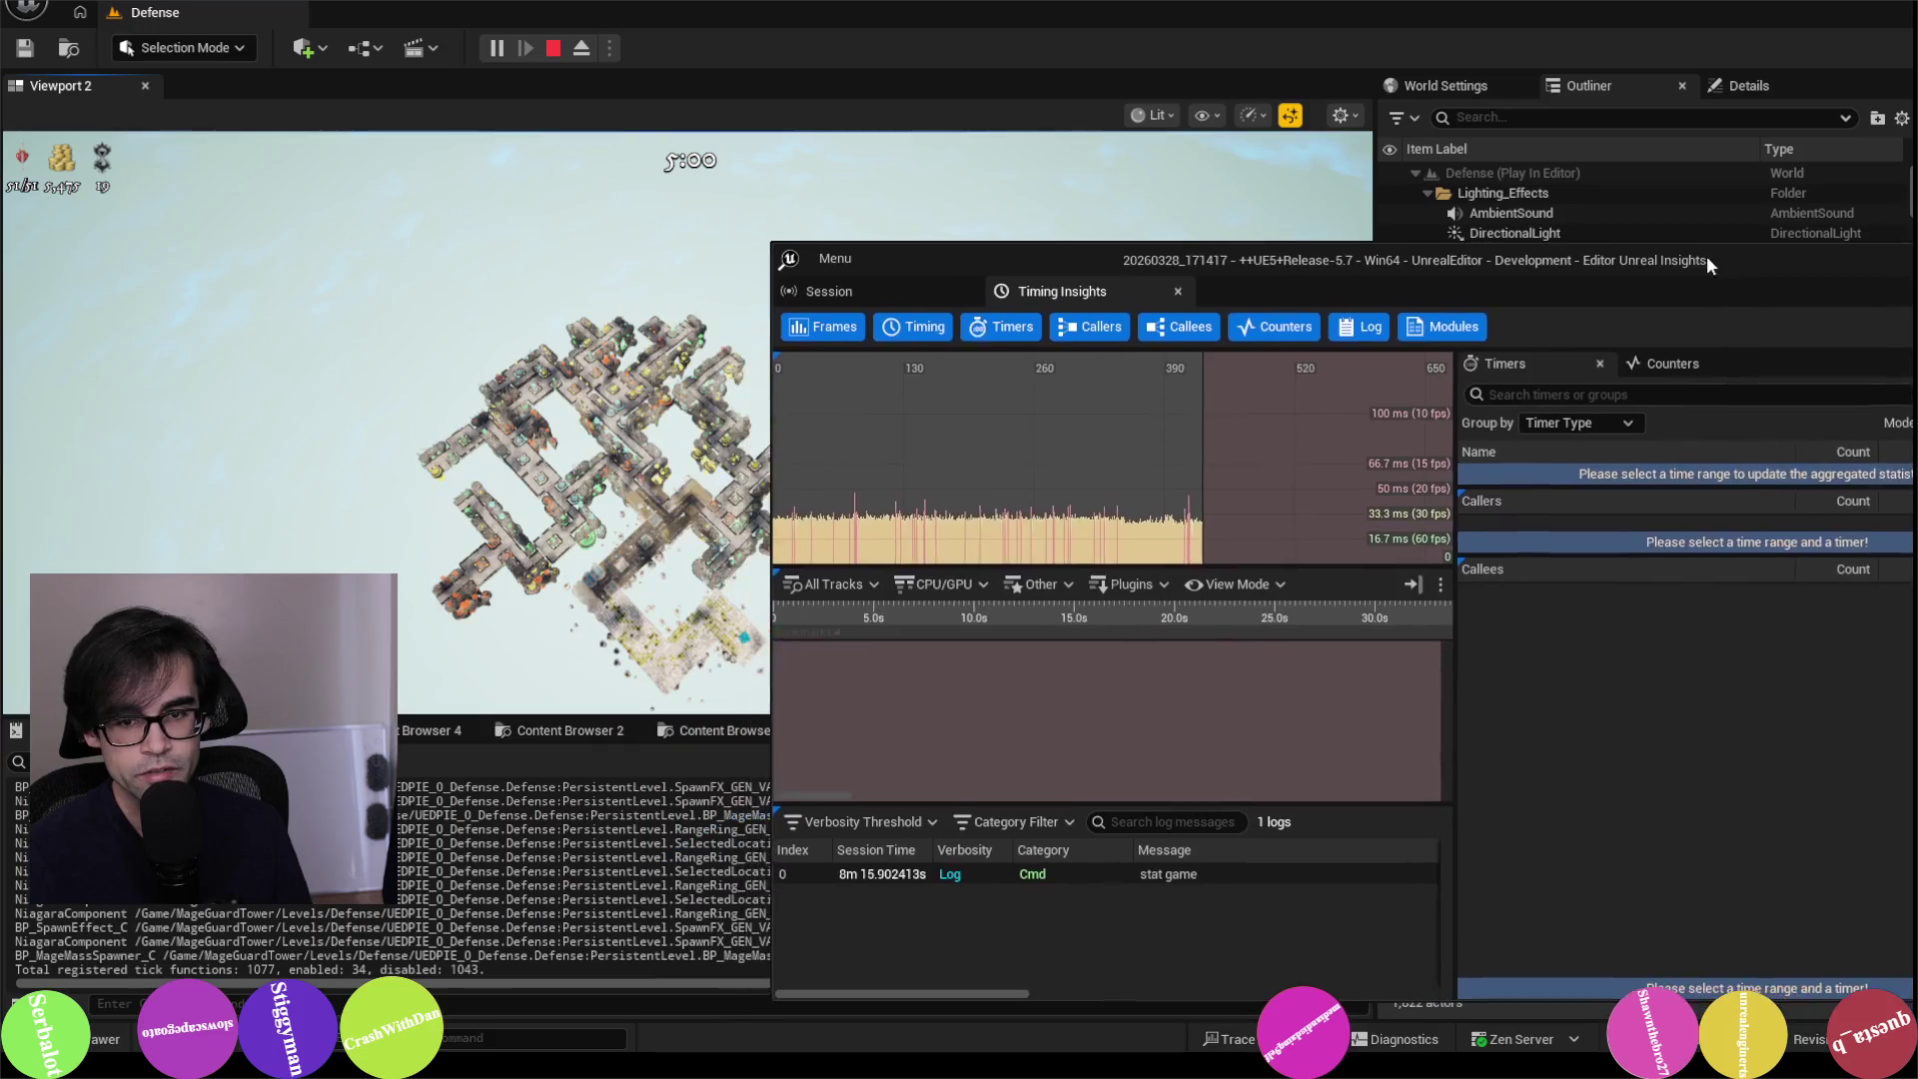
pyautogui.click(1507, 321)
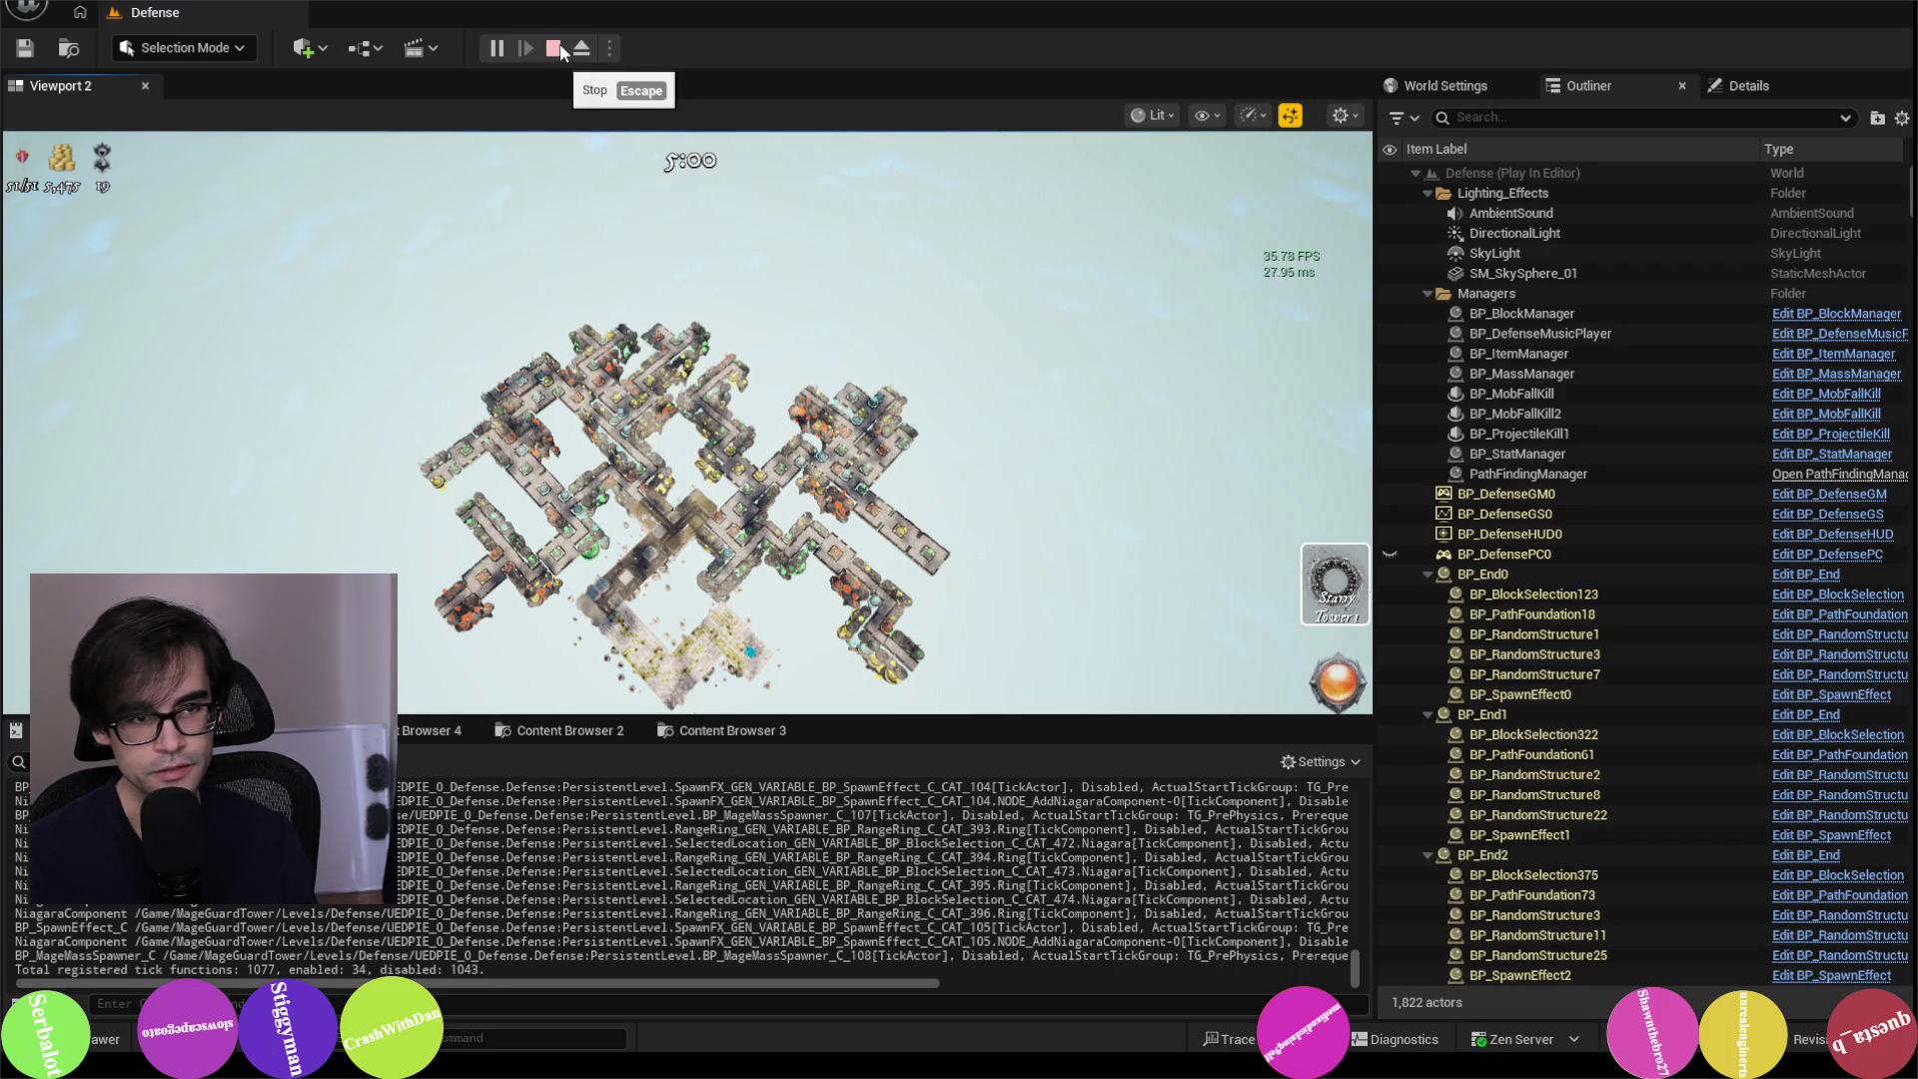
pyautogui.click(555, 50)
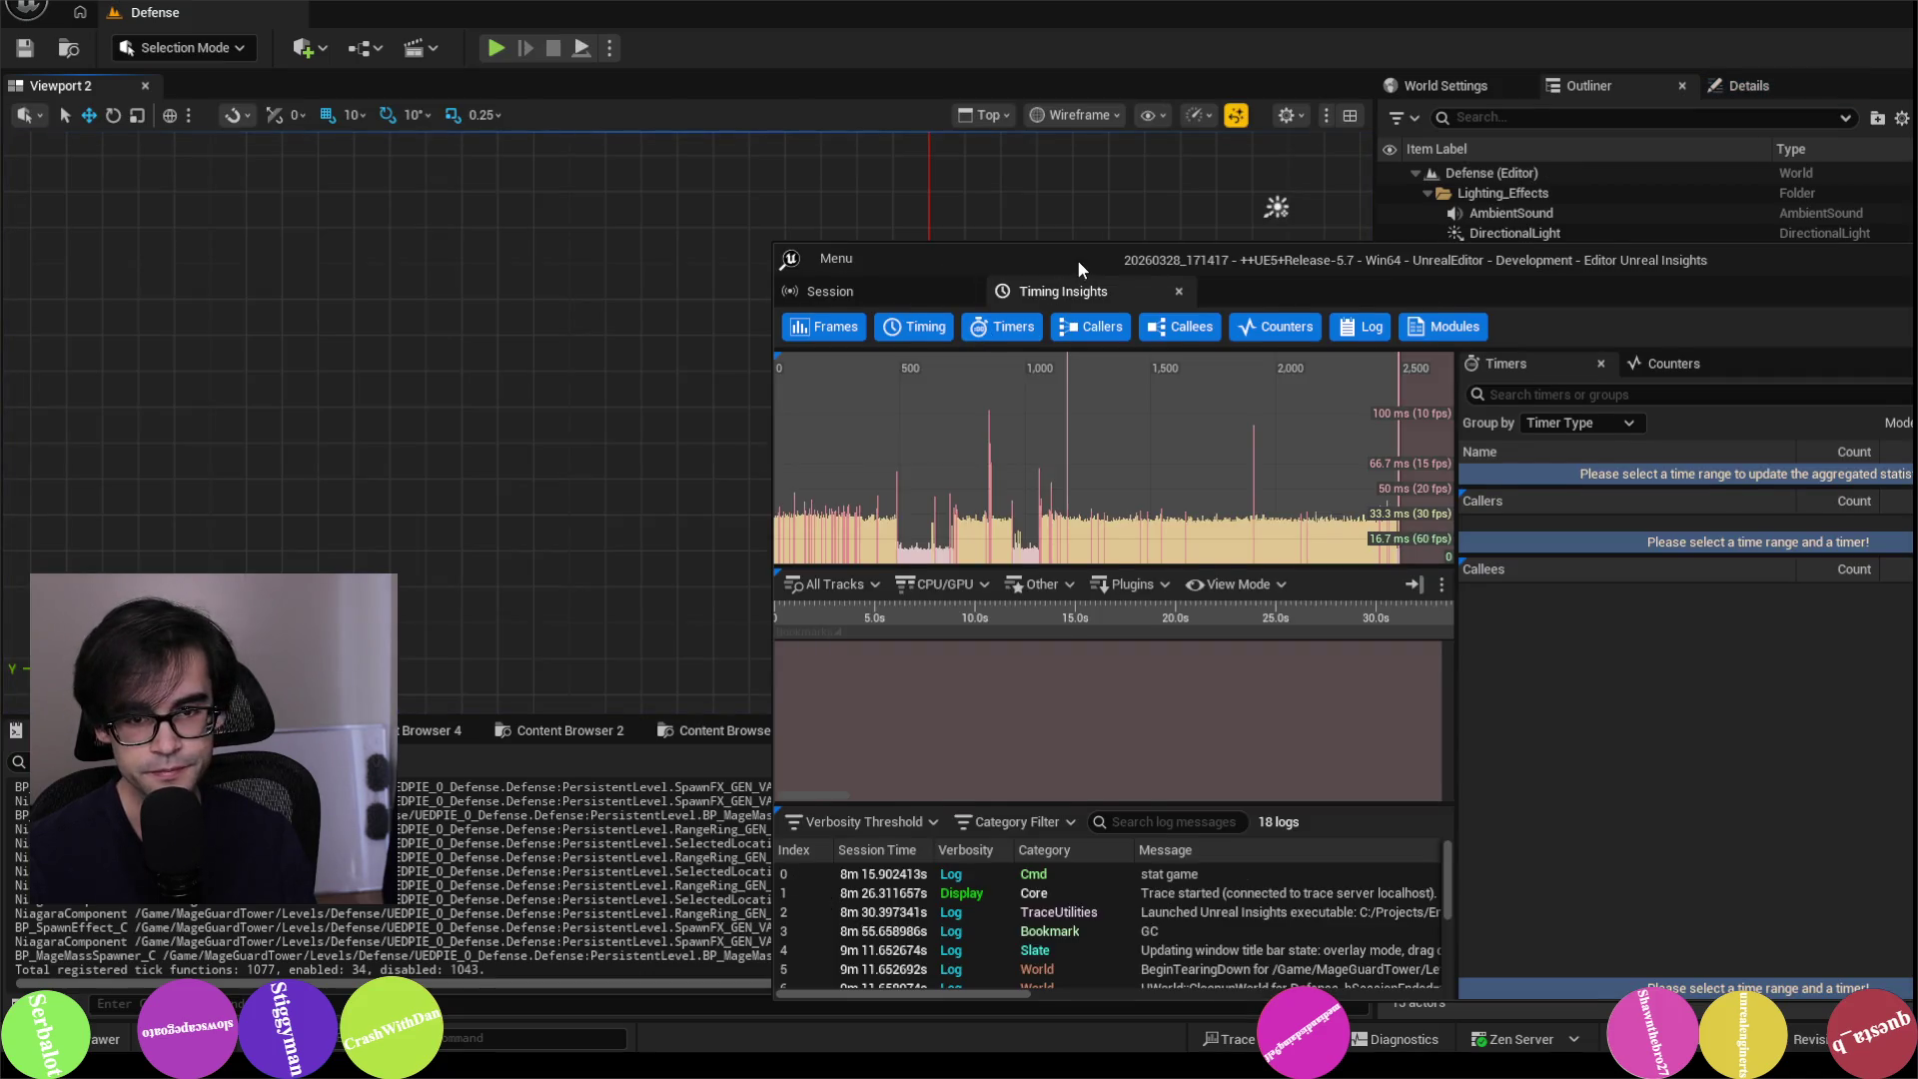
# Step: Maximize Unreal Insights and select a frame range in the Timing view
pyautogui.moveTo(1077, 260); pyautogui.dragTo(837, 143)
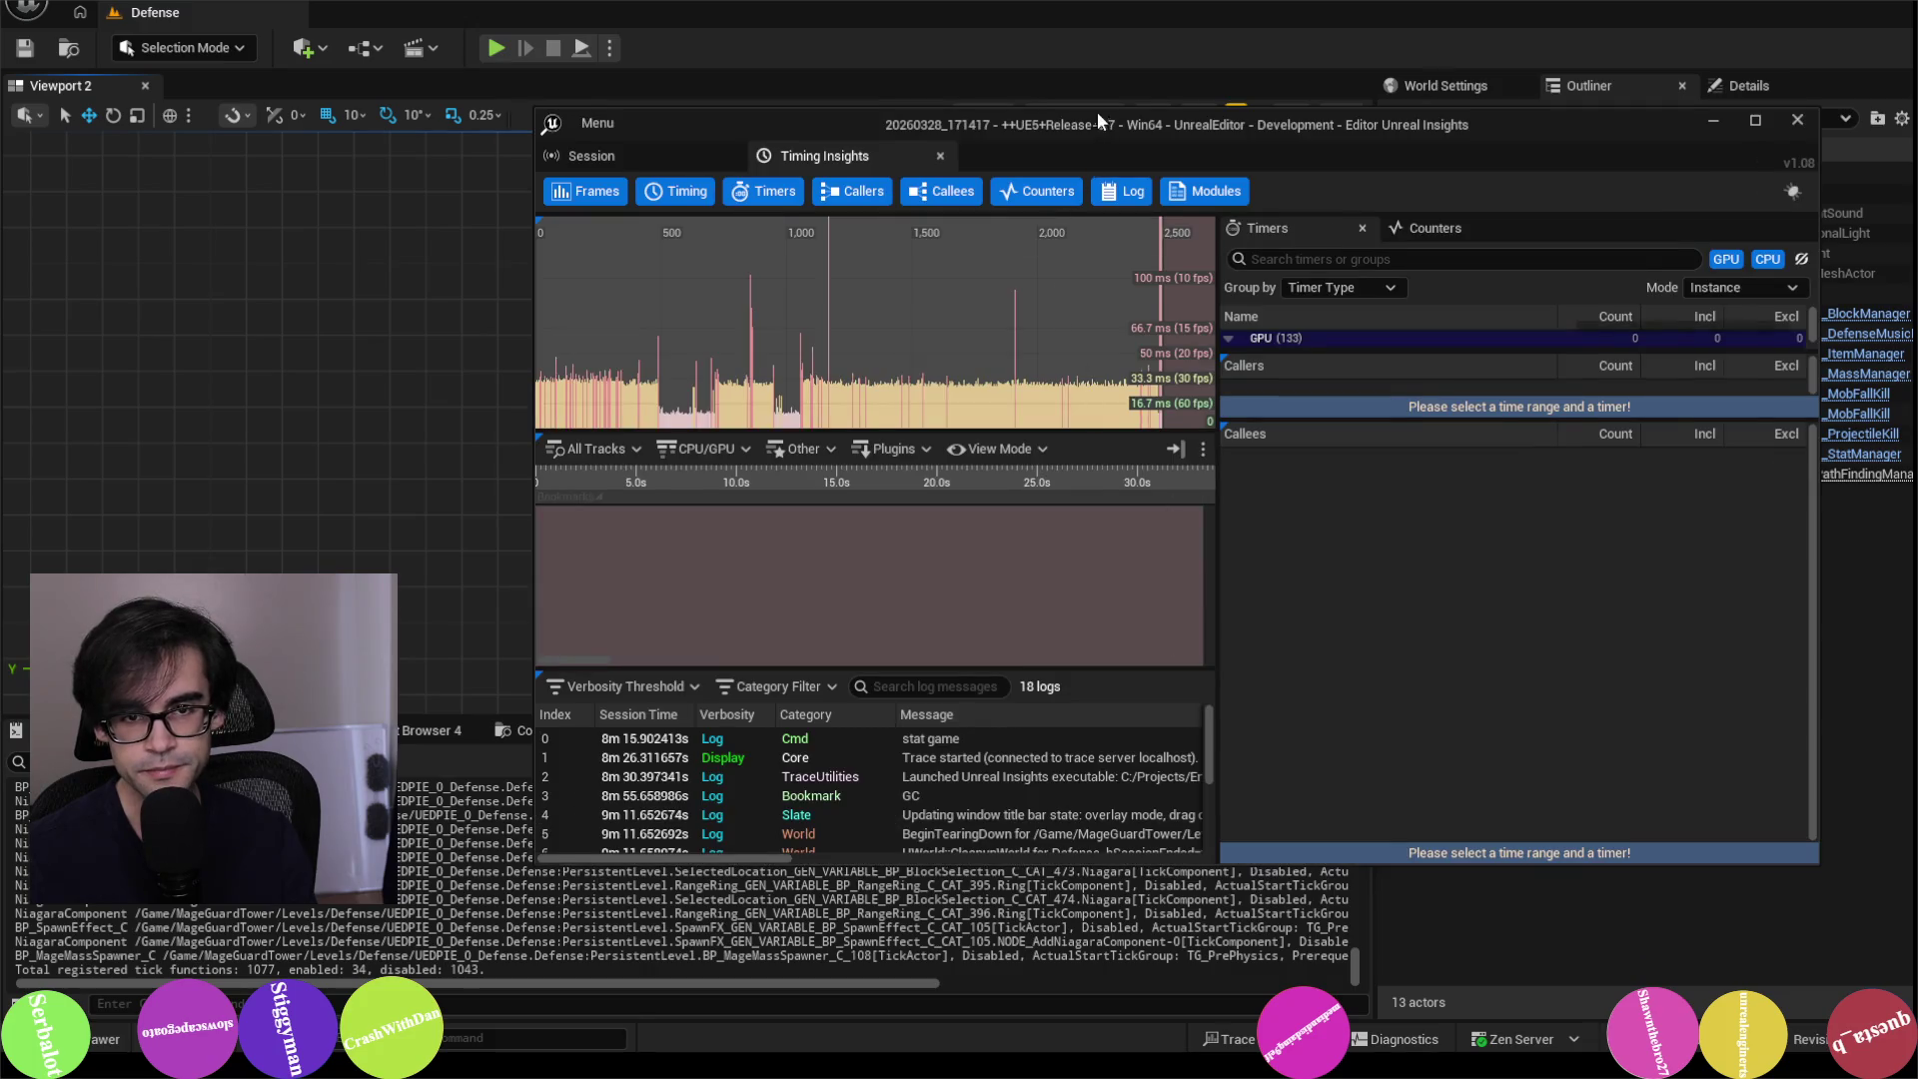
pyautogui.doubleClick(1097, 112)
pyautogui.moveTo(821, 353); pyautogui.dragTo(677, 379)
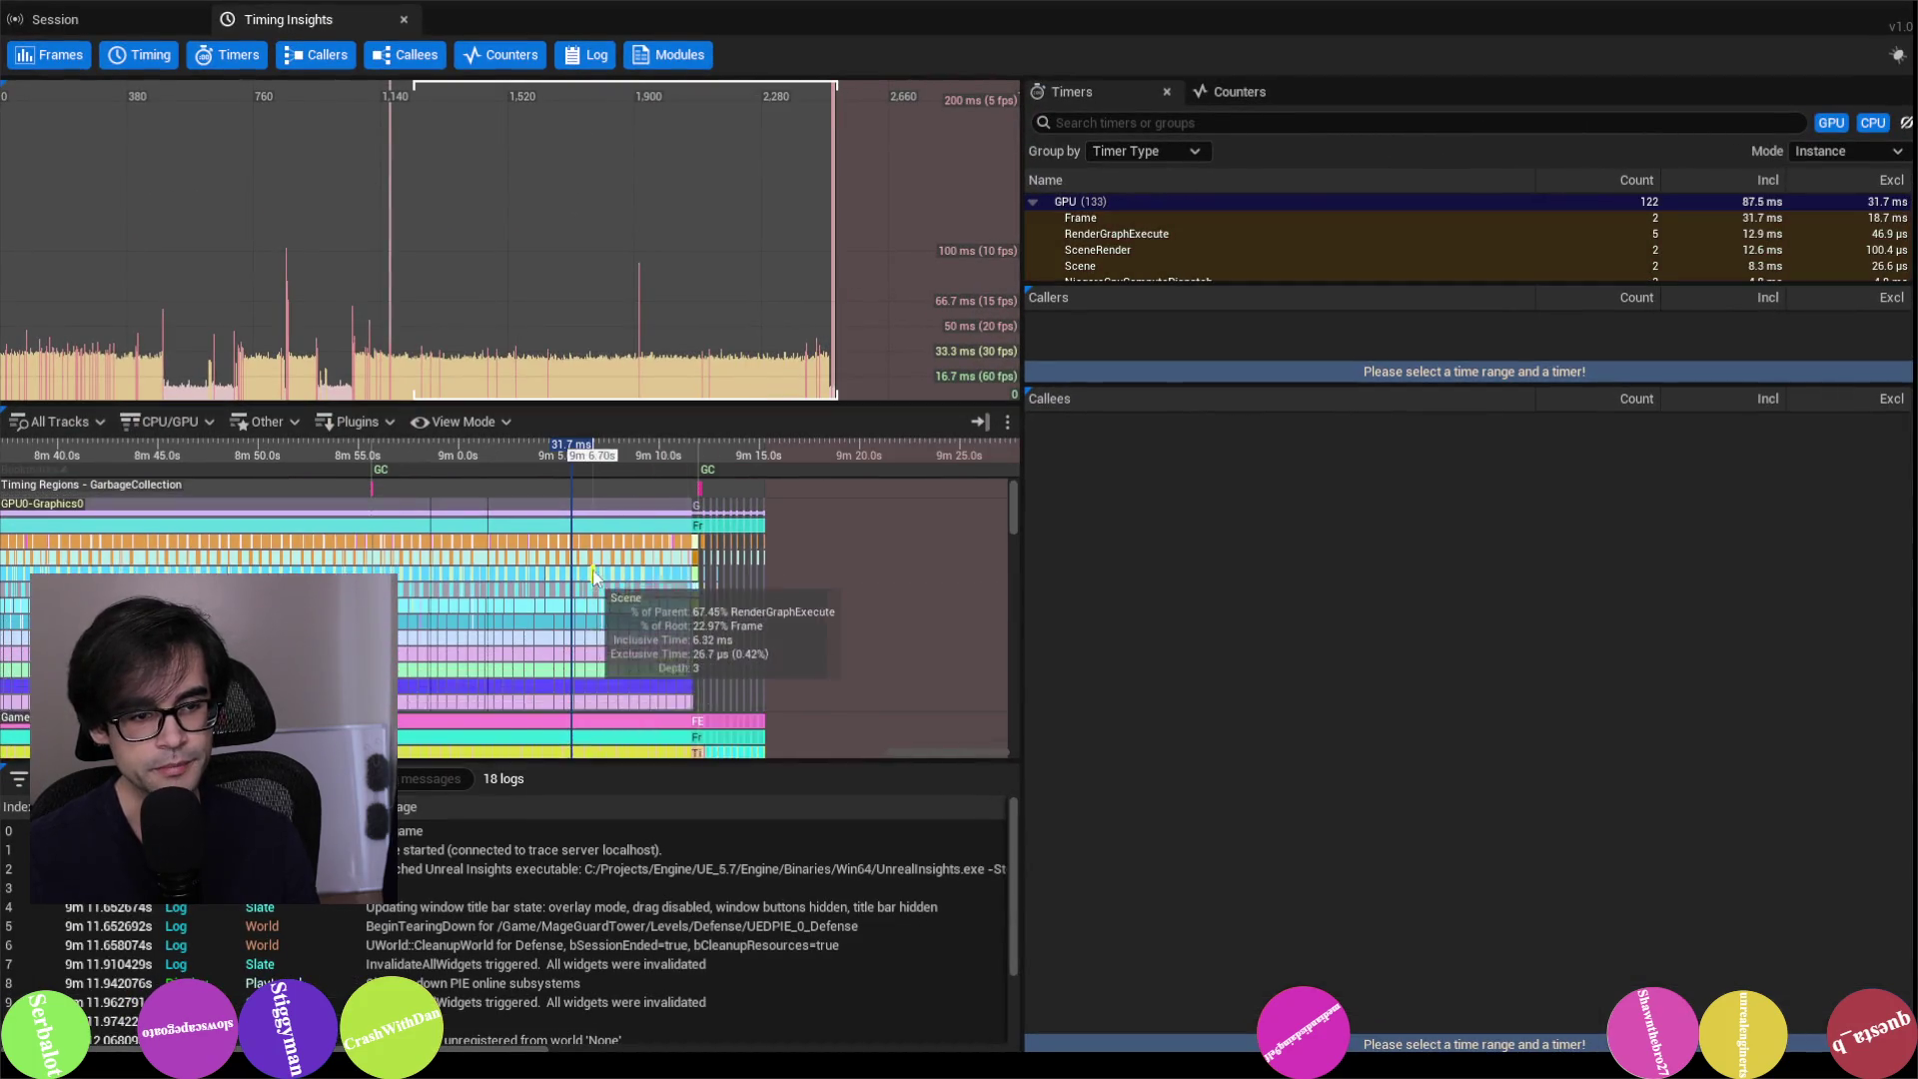
pyautogui.scroll(10, 530, 517)
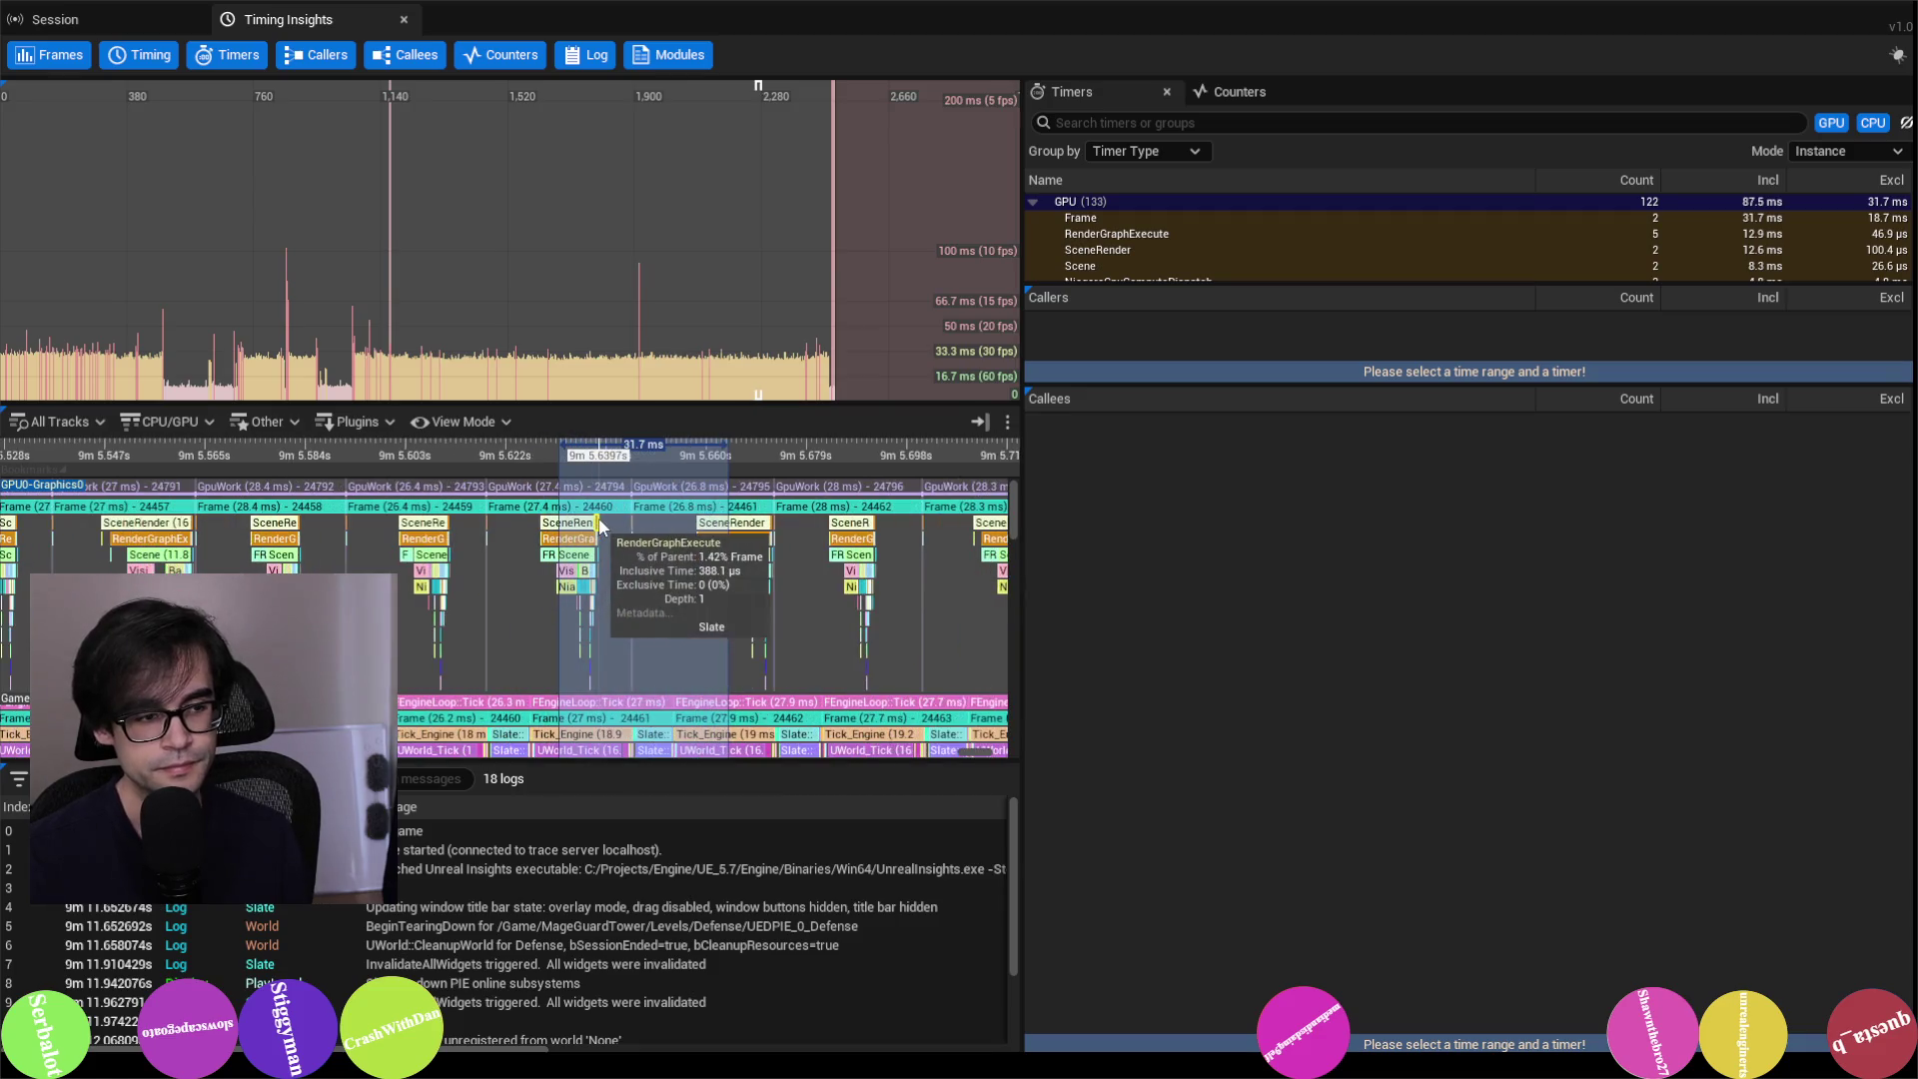
pyautogui.scroll(3, 683, 532)
pyautogui.scroll(-3, 662, 580)
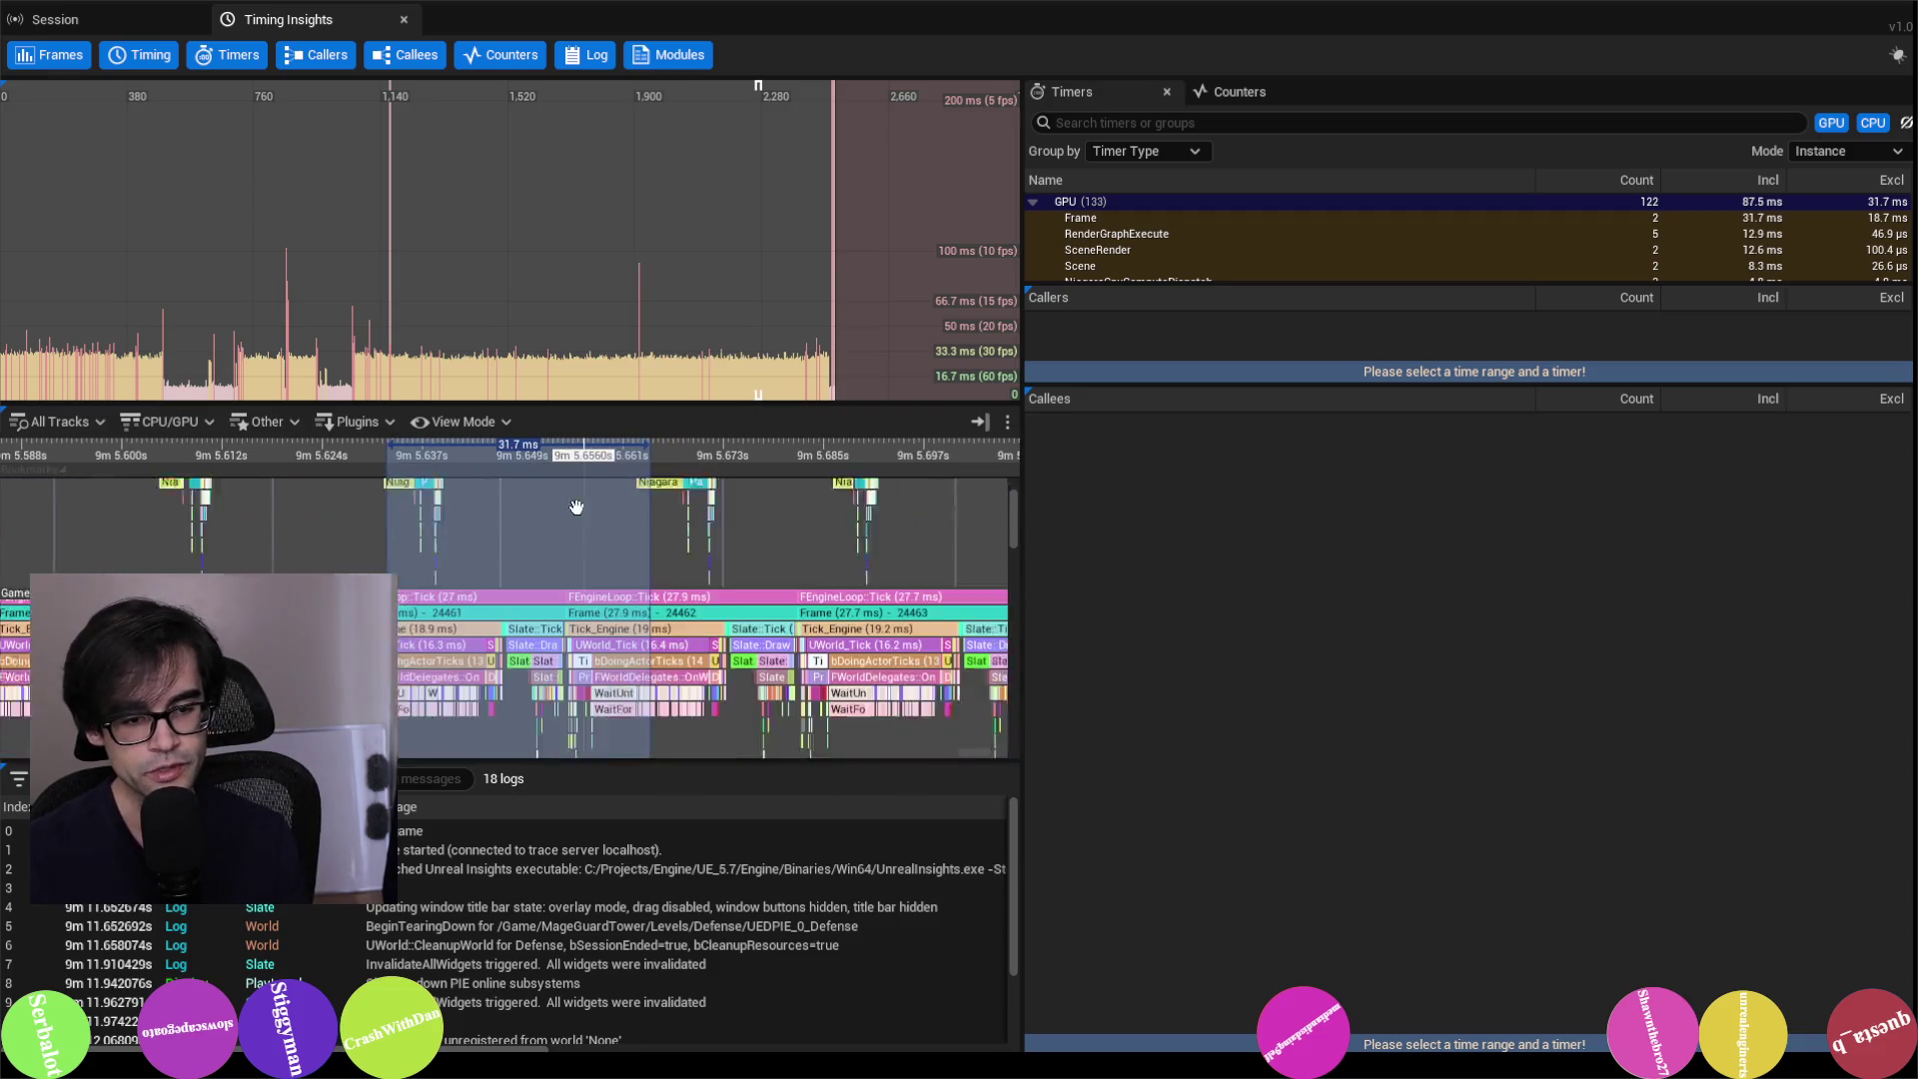
# Step: Inspect Frame, Tick_Engine and Slate::Tick events, settling on Tick_Engine's callees and bDoingActorTicks
pyautogui.click(694, 532)
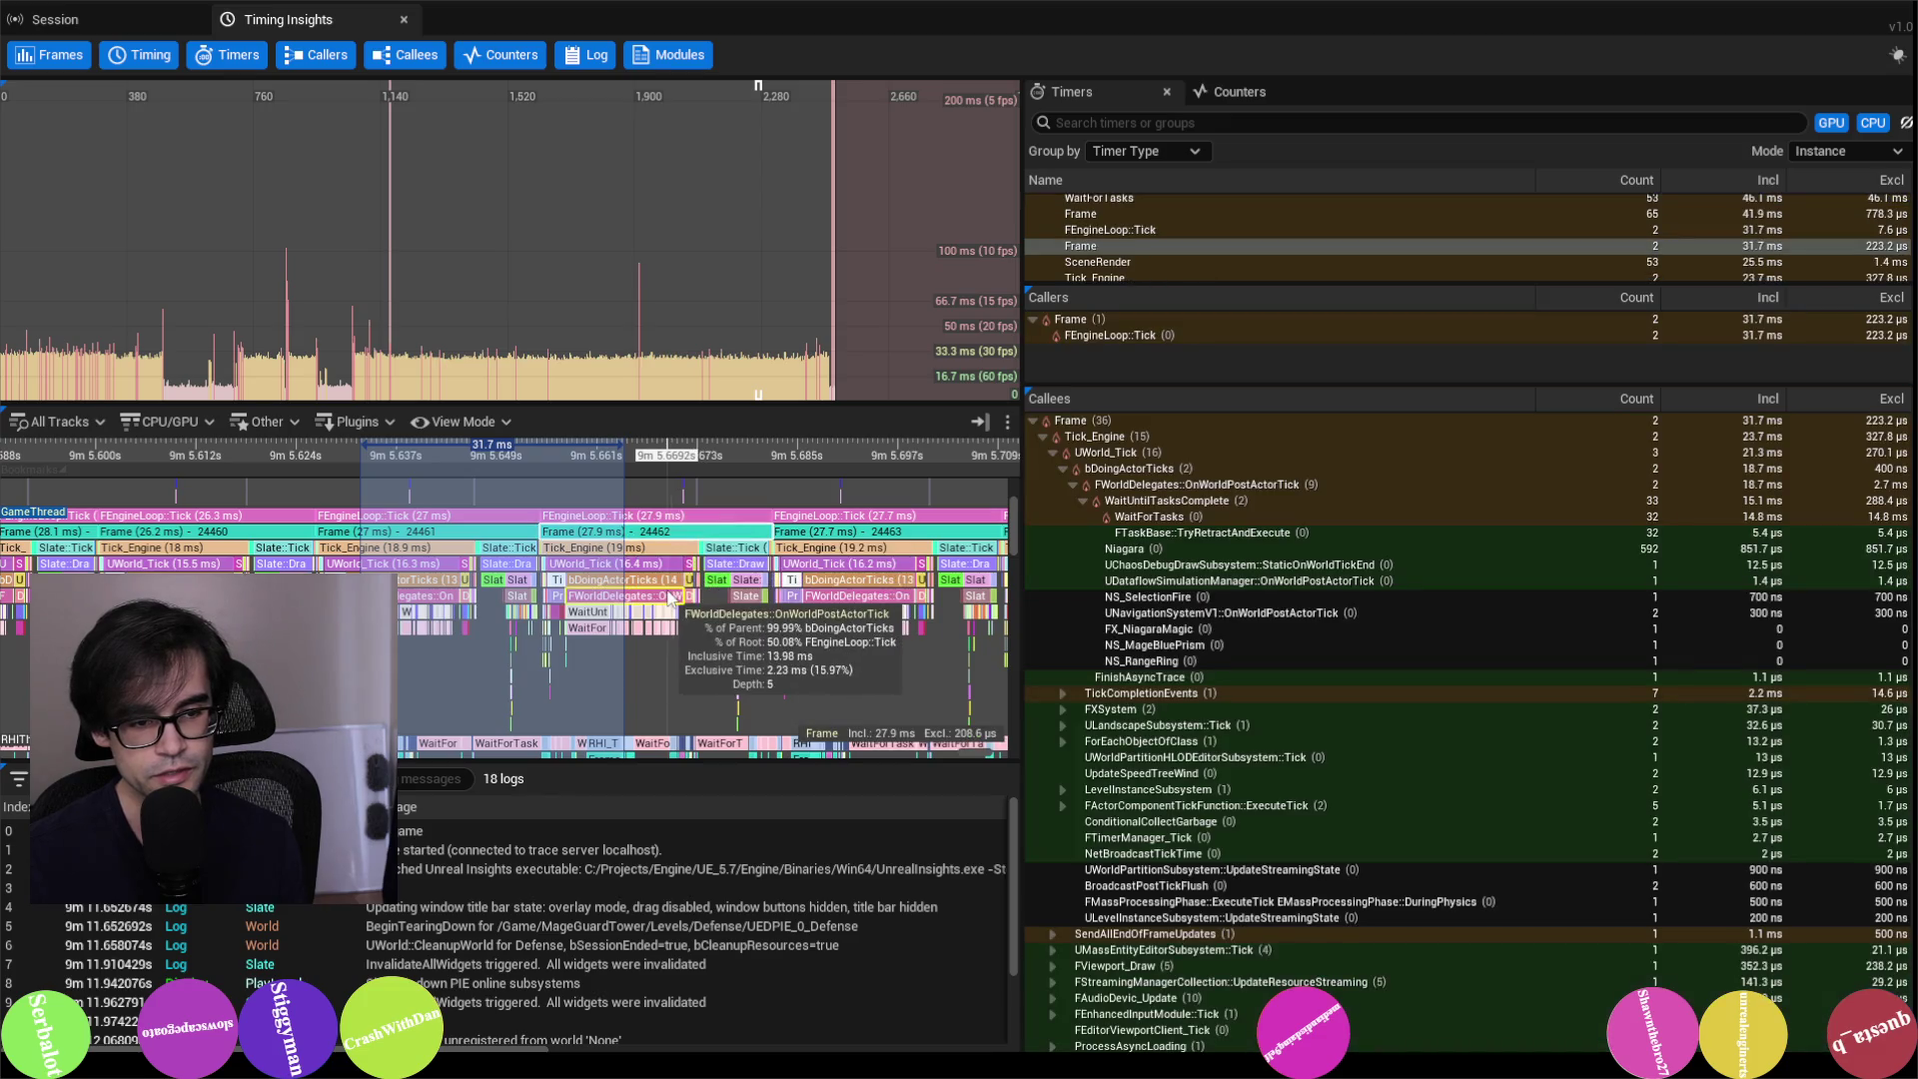
pyautogui.click(695, 549)
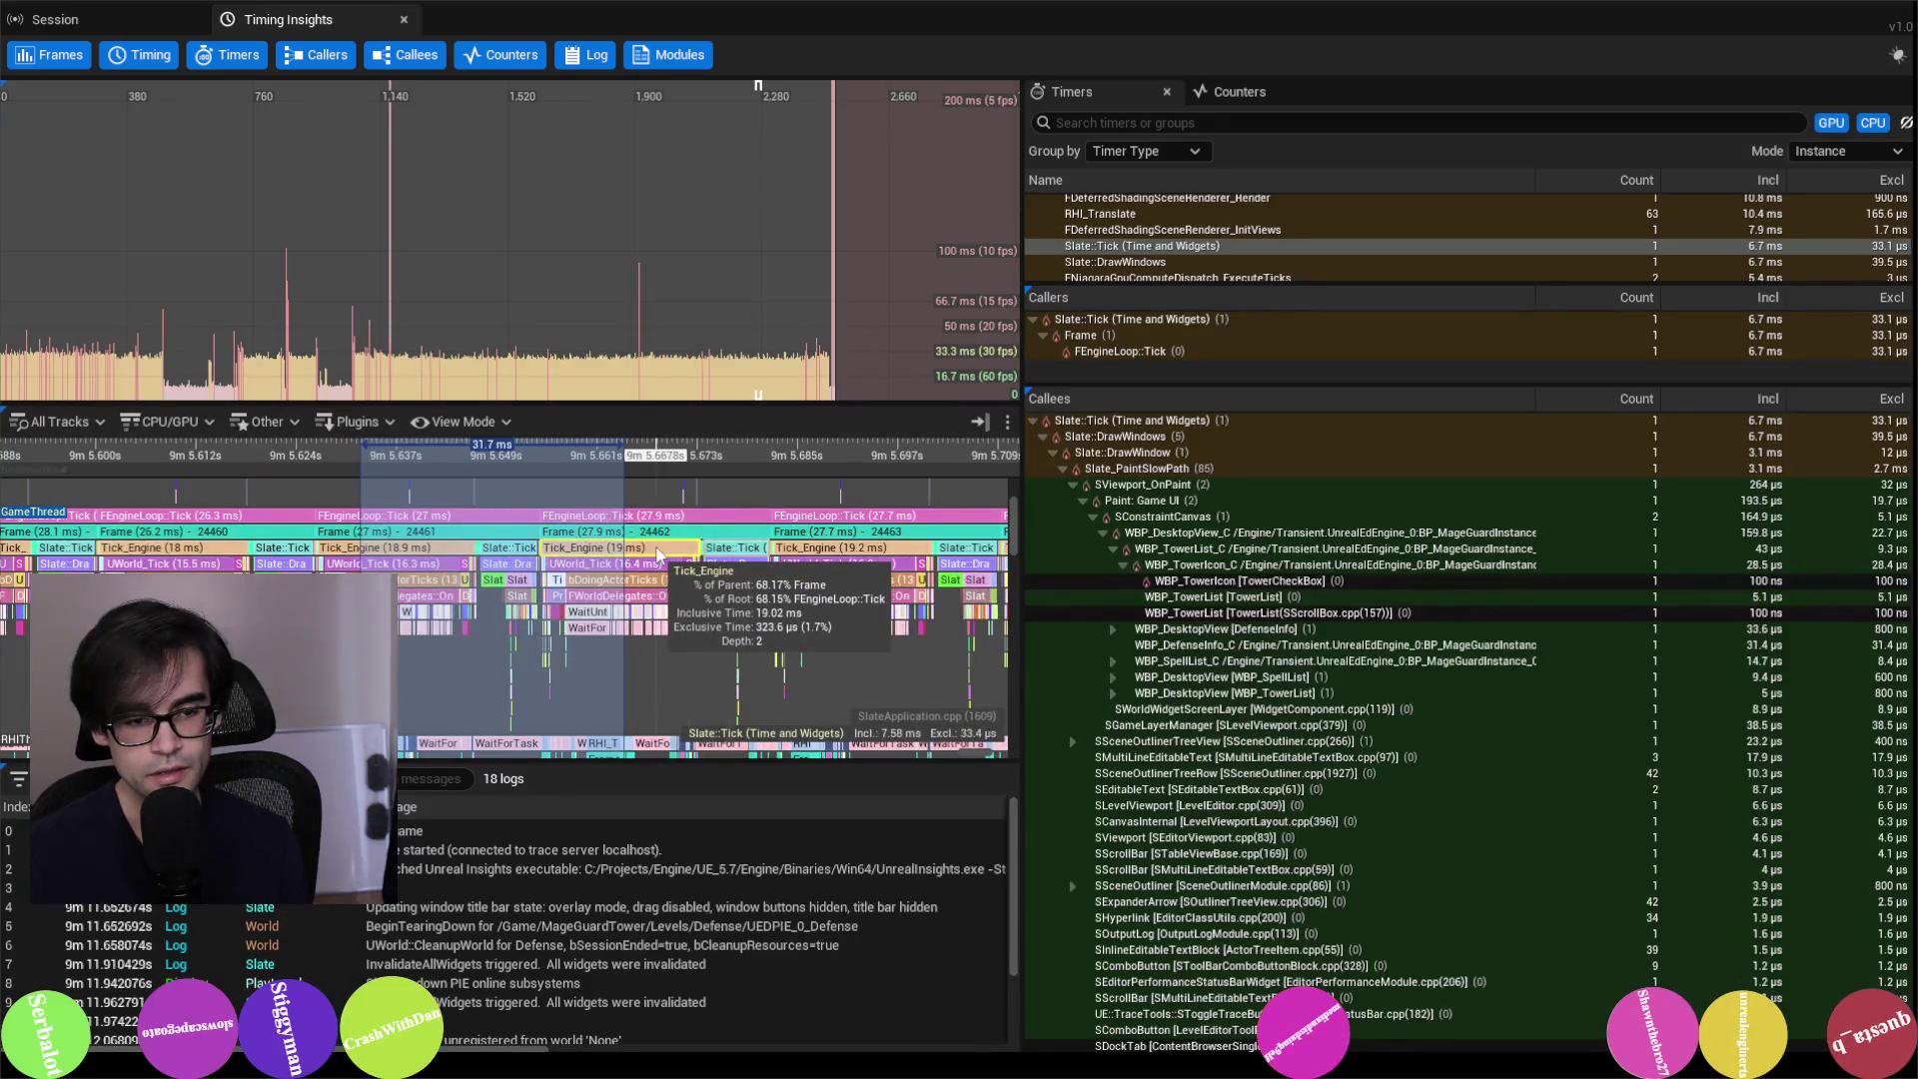
pyautogui.click(739, 549)
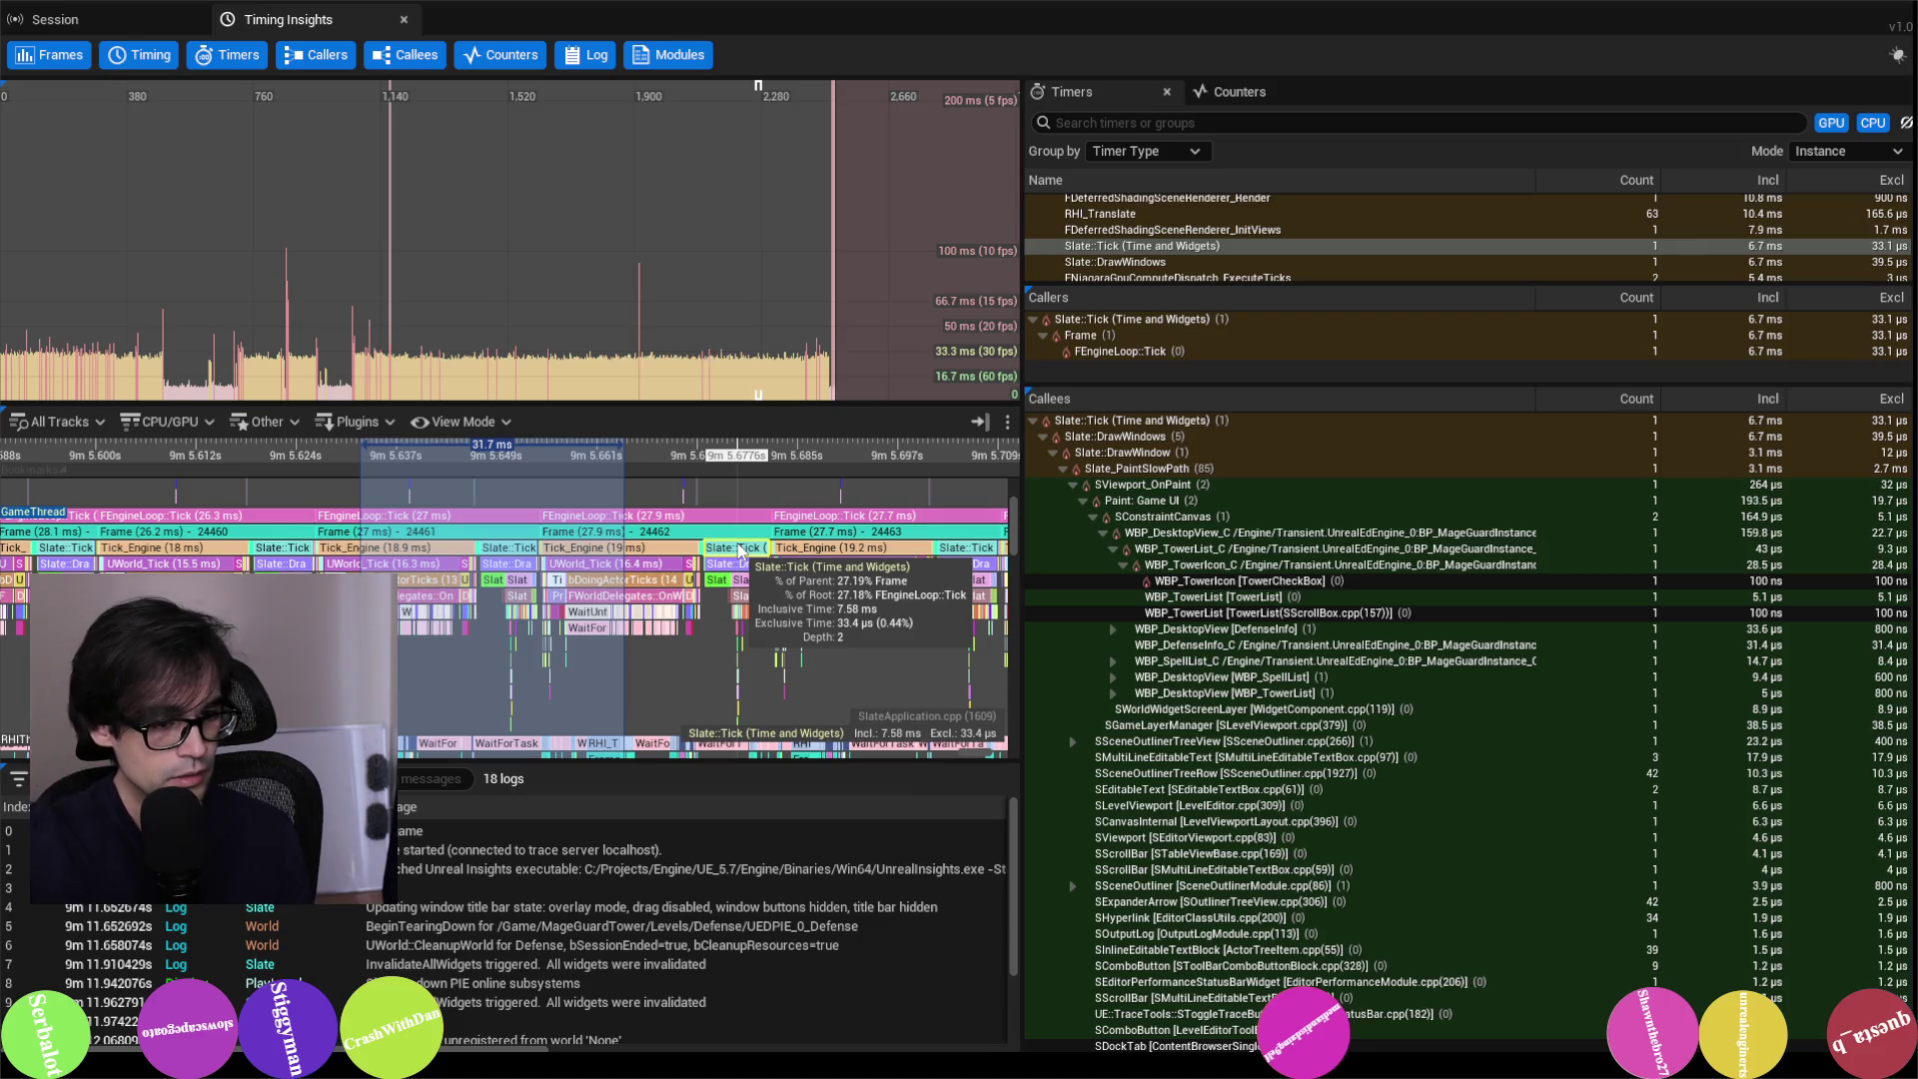
pyautogui.click(619, 548)
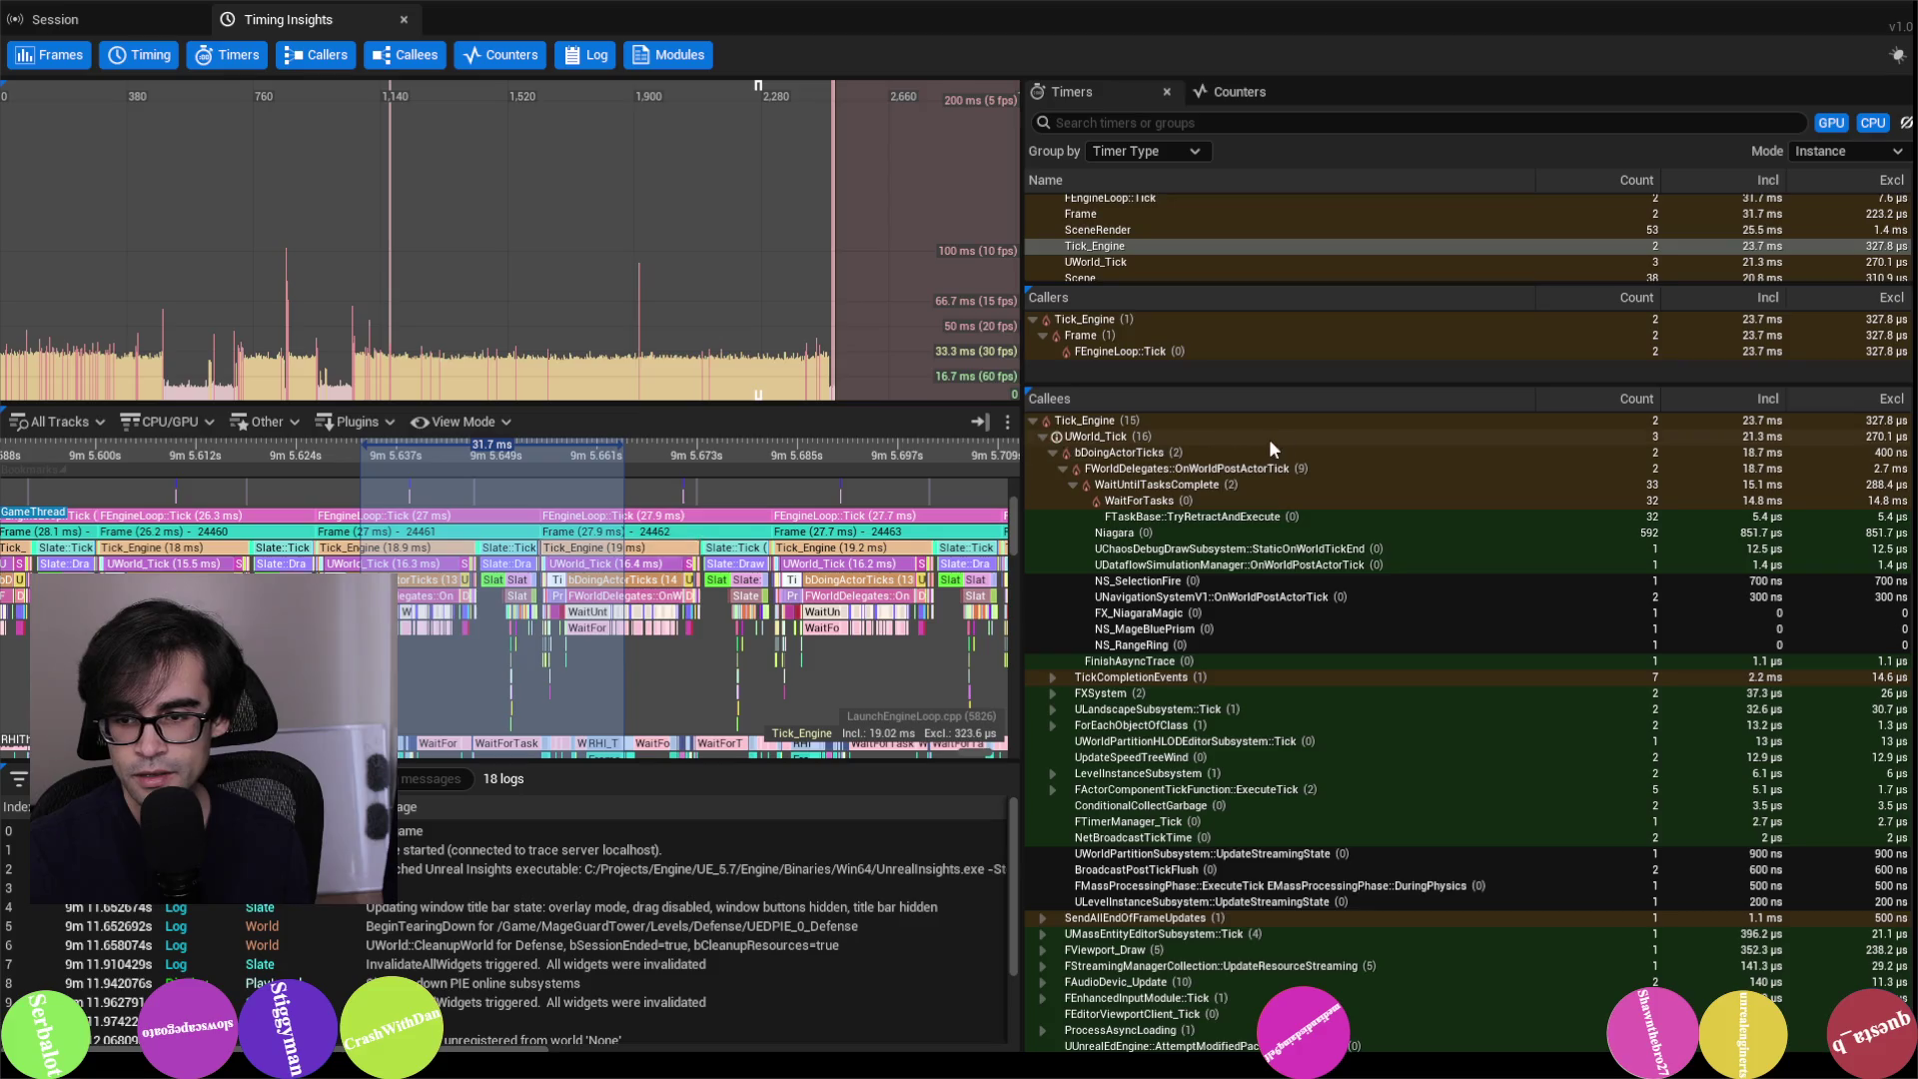
pyautogui.click(1306, 454)
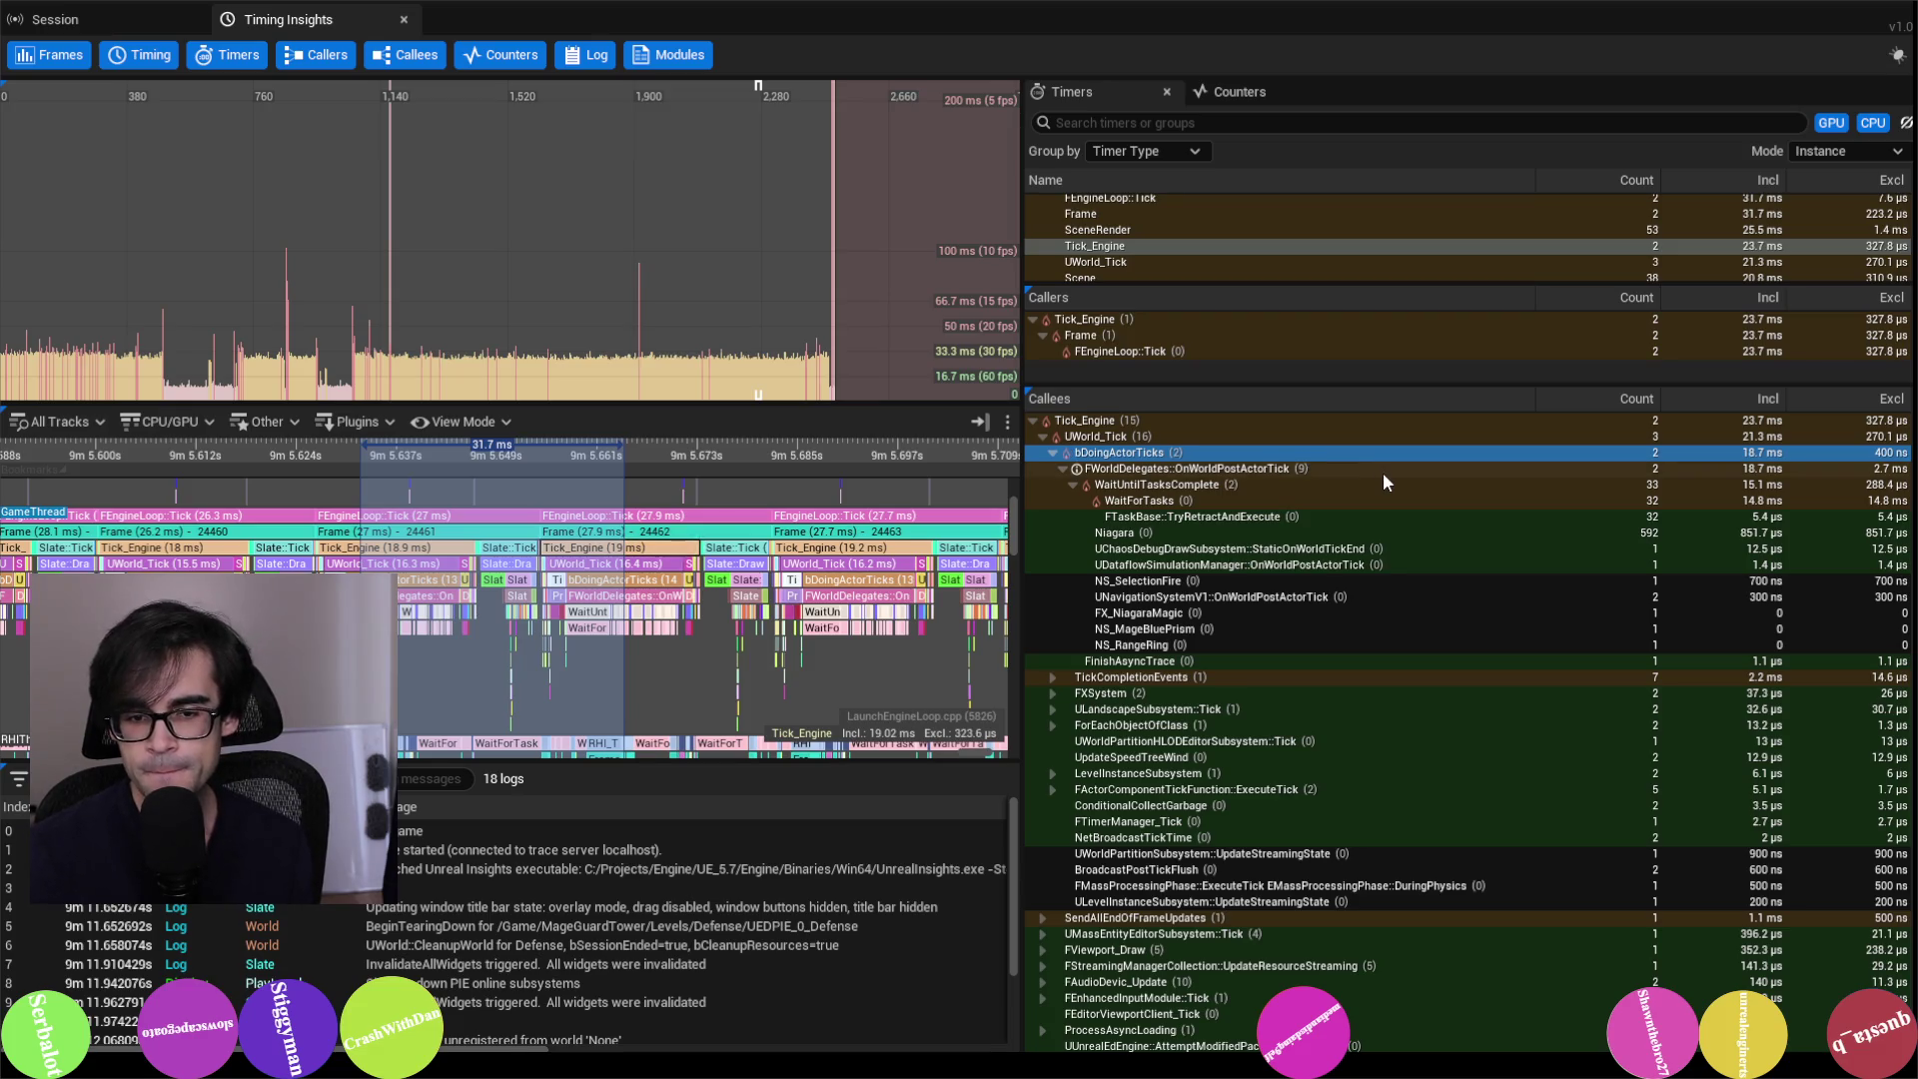
# Step: Drill through OnWorldPostActorTick and WaitUntilTasksComplete down to WaitForTasks (32 calls, 14.8 ms)
pyautogui.click(1299, 470)
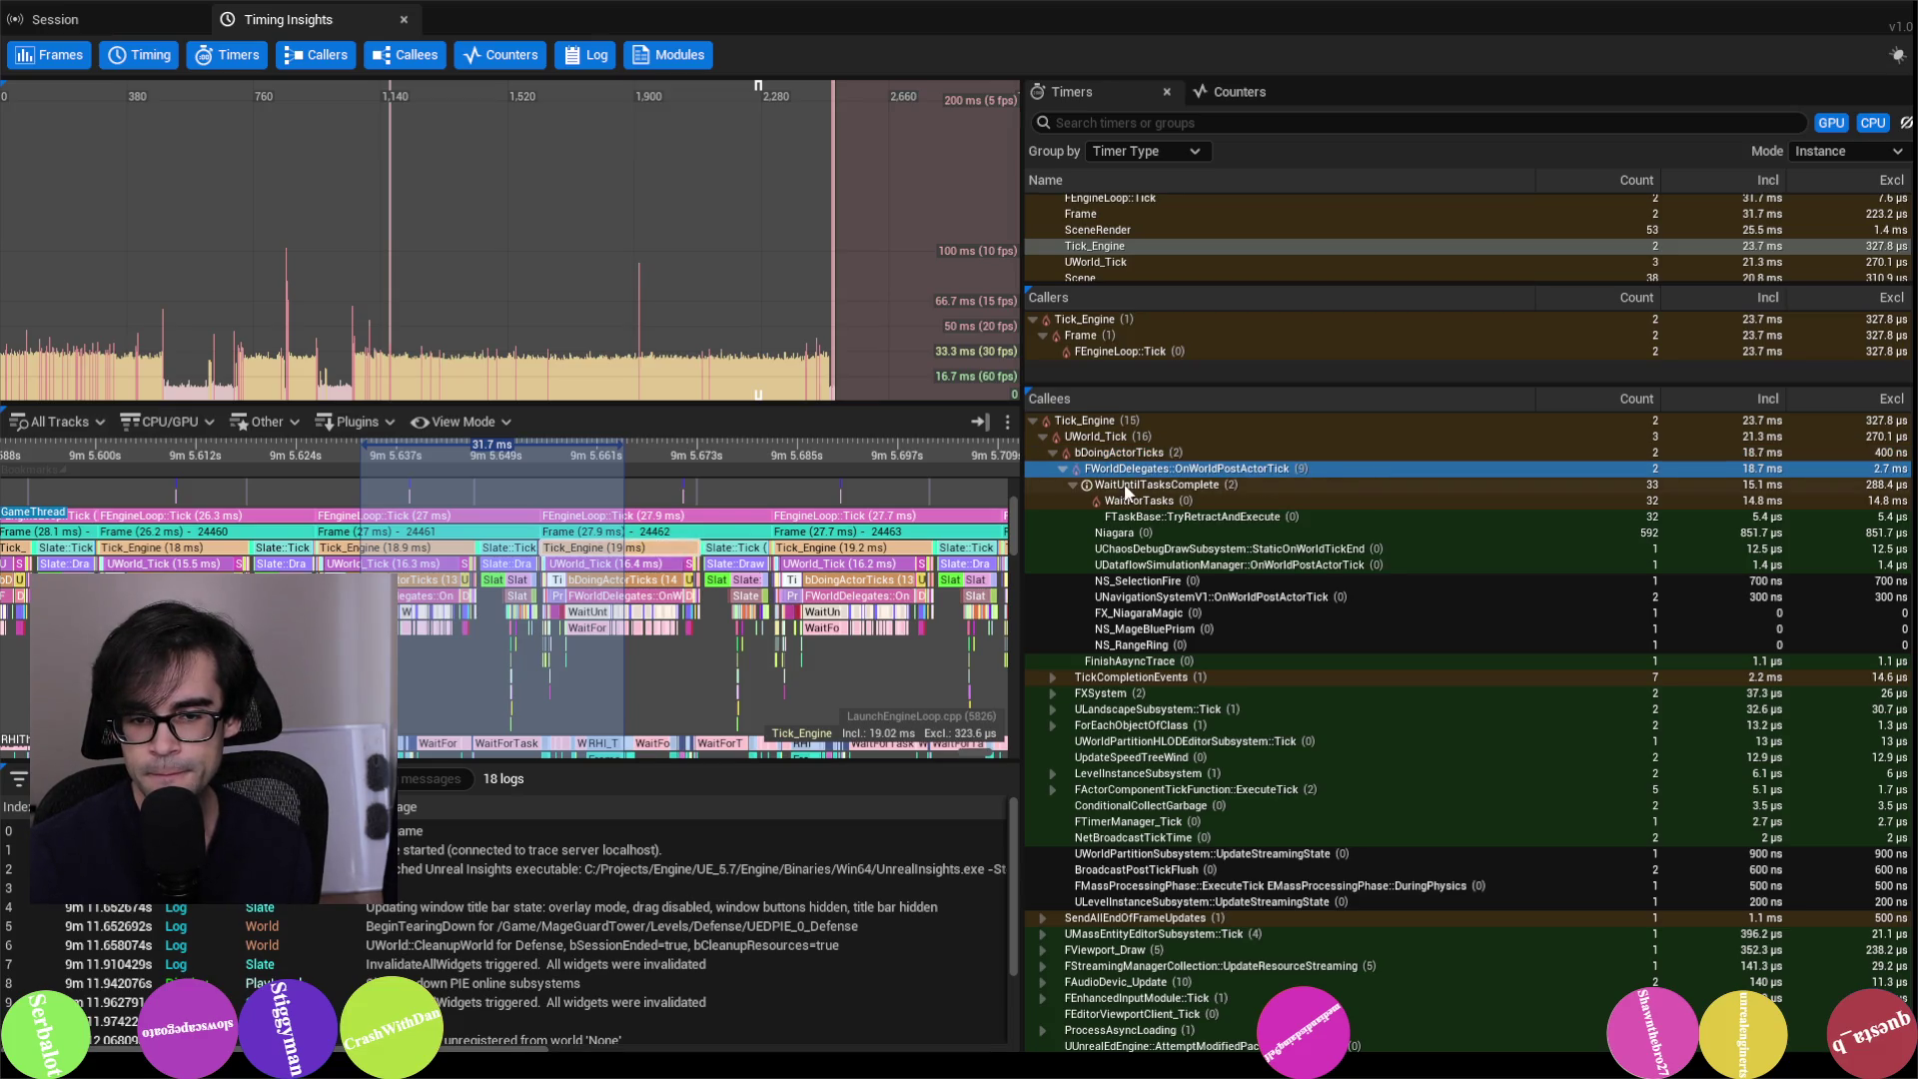
pyautogui.moveTo(1082, 473)
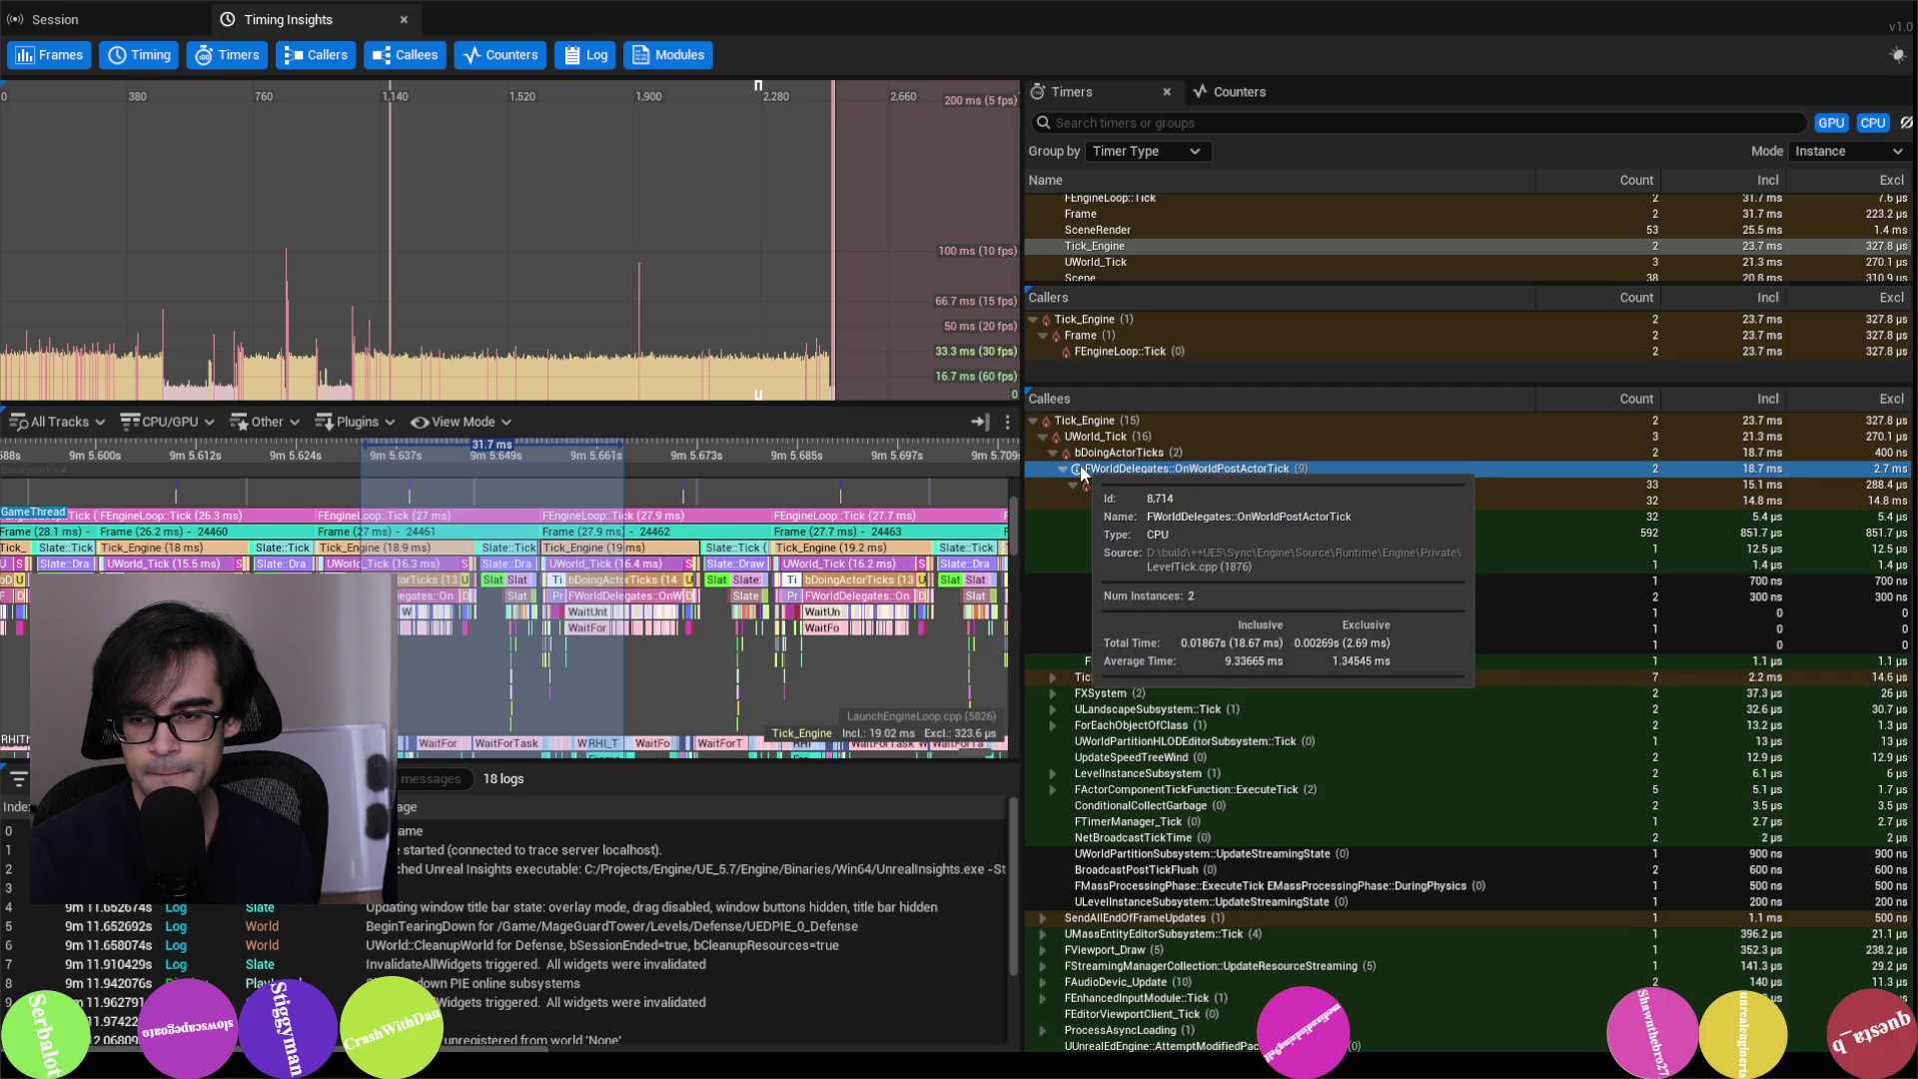
pyautogui.click(1304, 482)
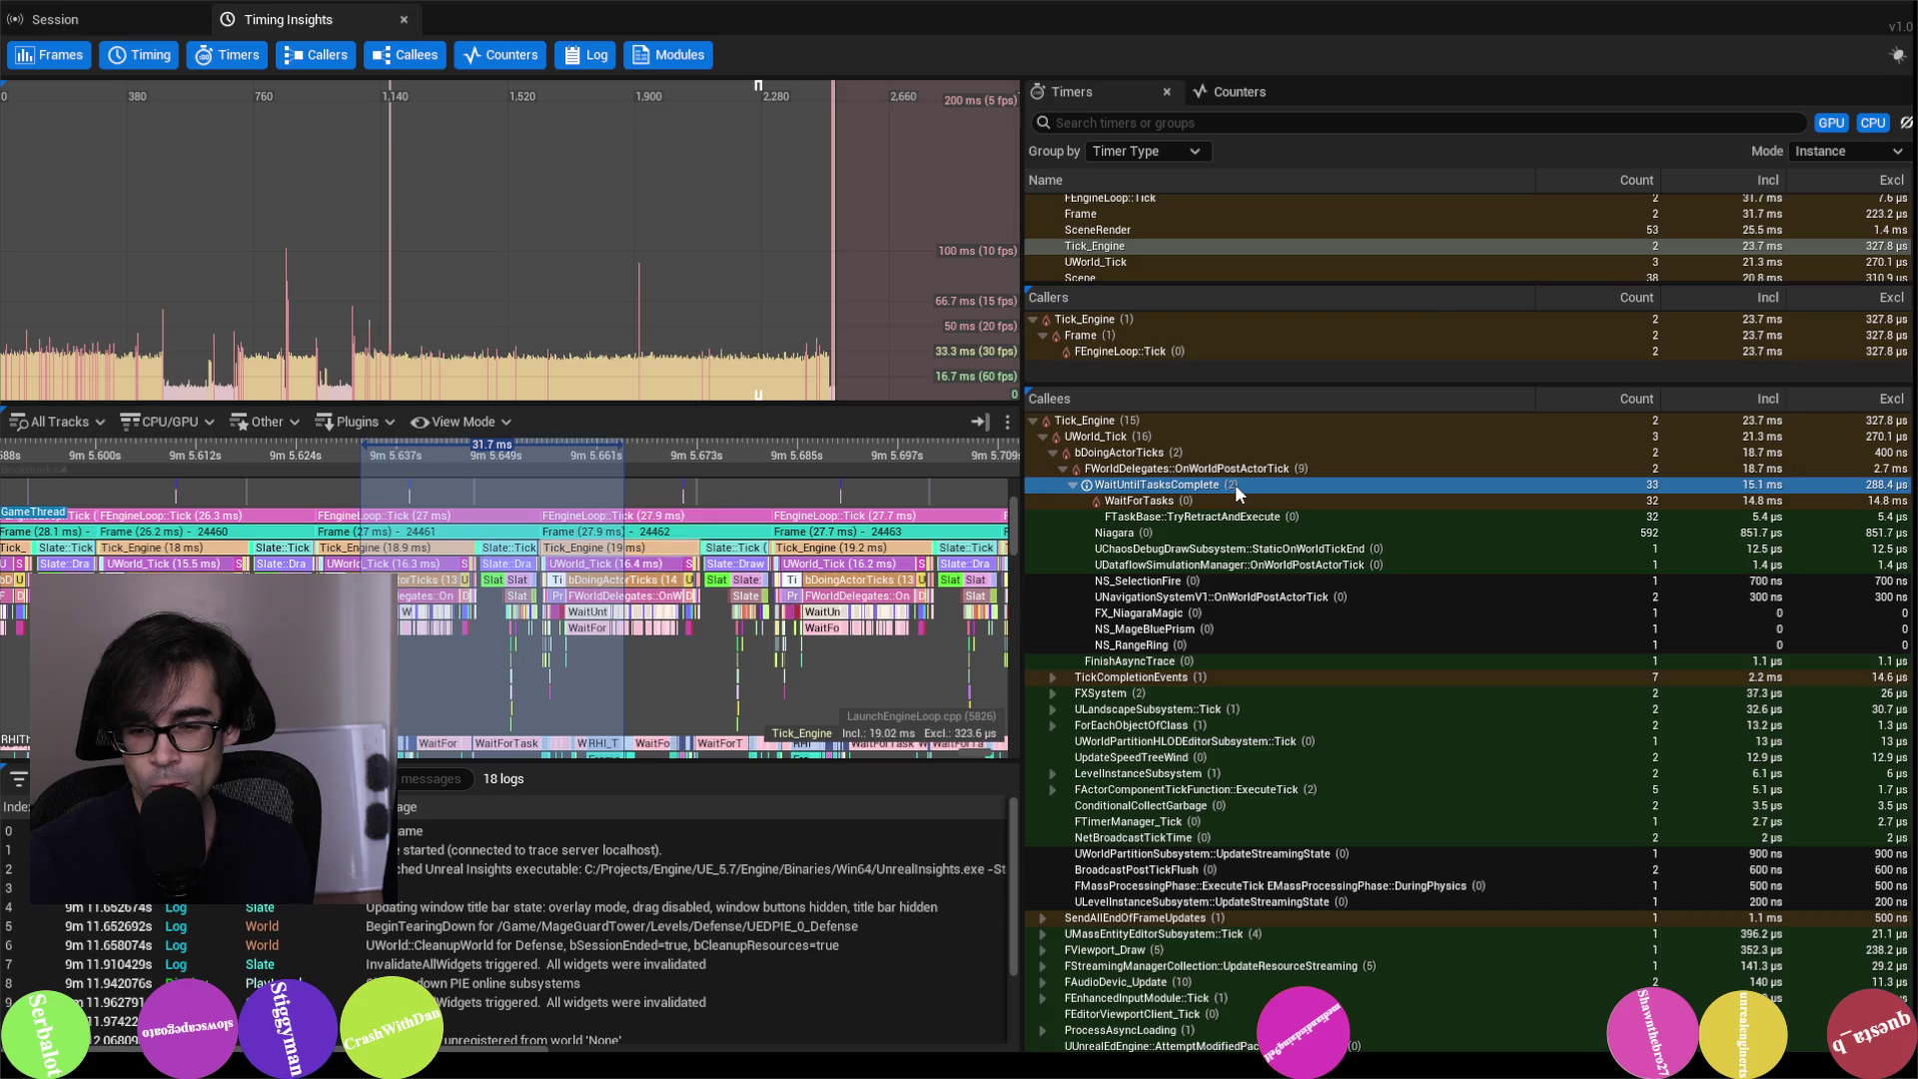
pyautogui.click(1149, 500)
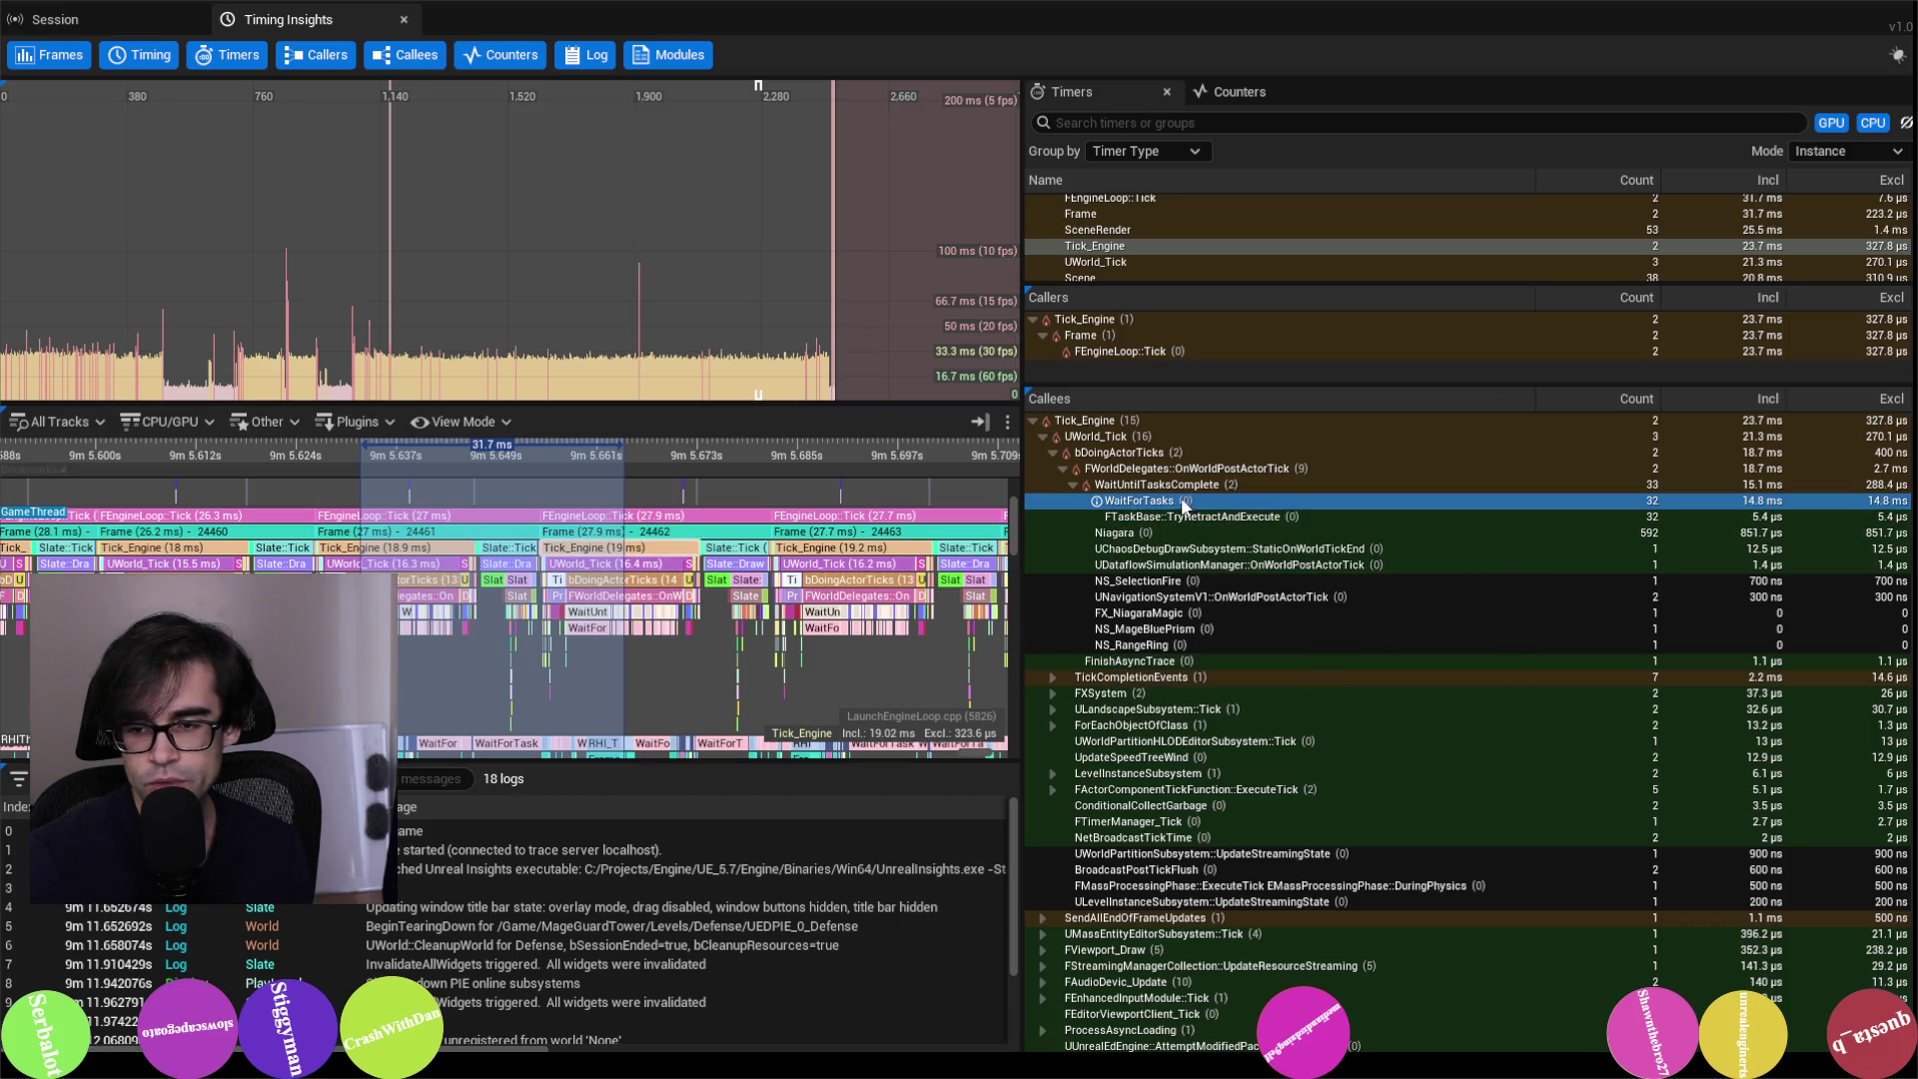
pyautogui.scroll(3, 662, 624)
pyautogui.scroll(2, 662, 624)
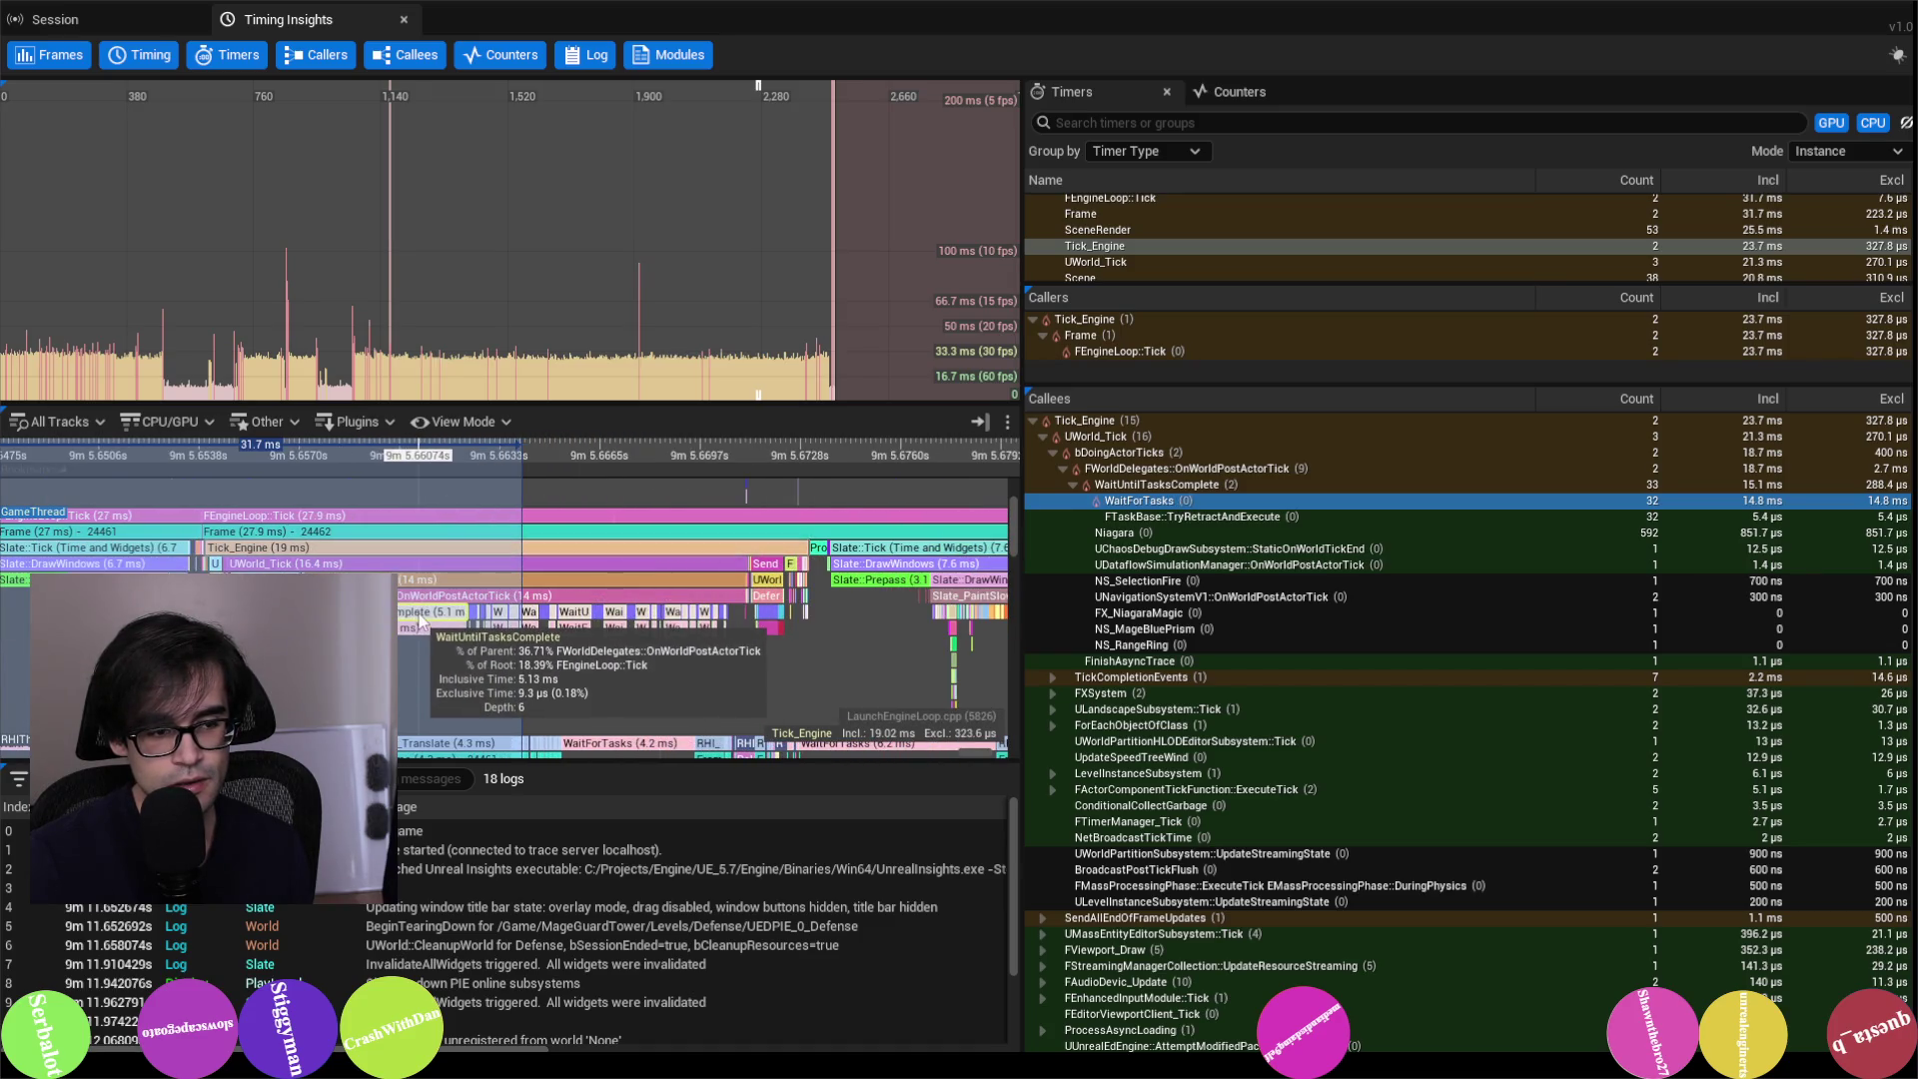
# Step: Zoom the timeline onto WaitForTasks events and read its source, TaskGraph.cpp line 765
pyautogui.scroll(5, 420, 622)
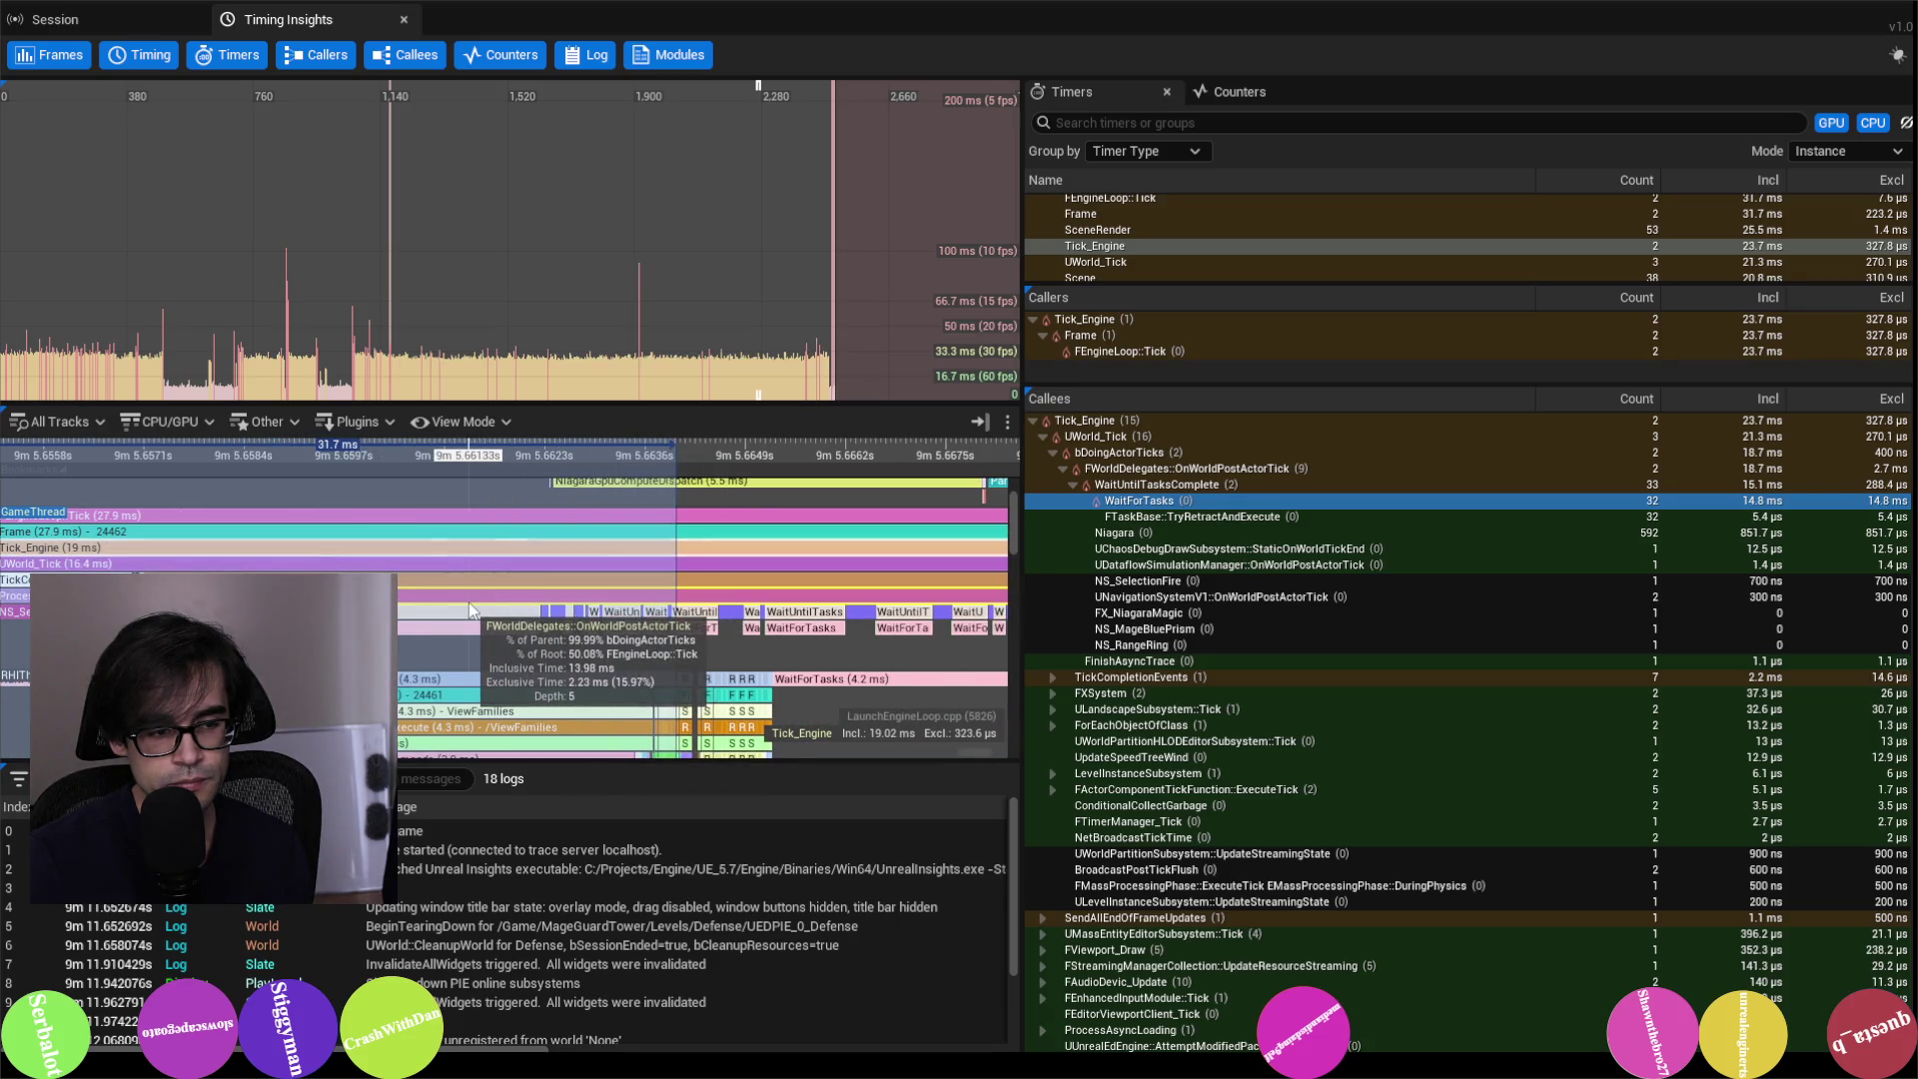
pyautogui.scroll(-4, 473, 612)
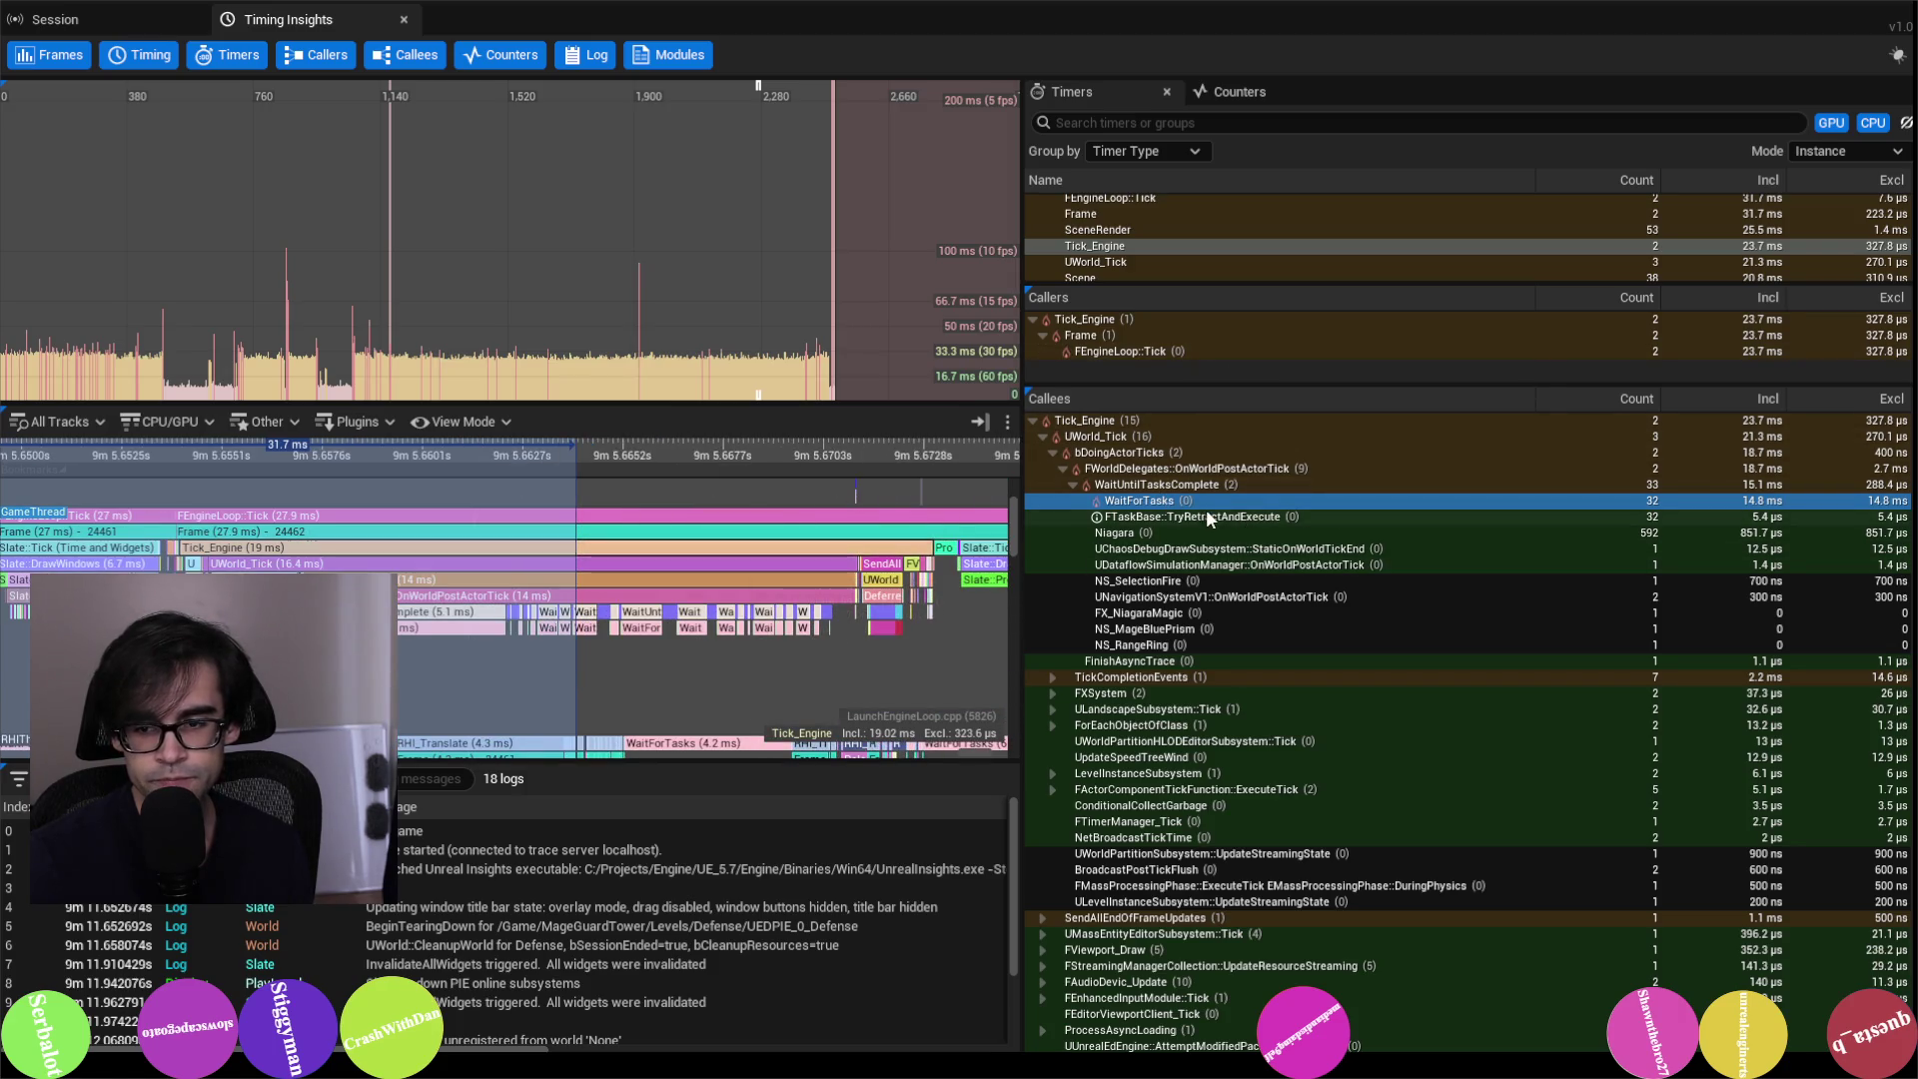
pyautogui.moveTo(1098, 506)
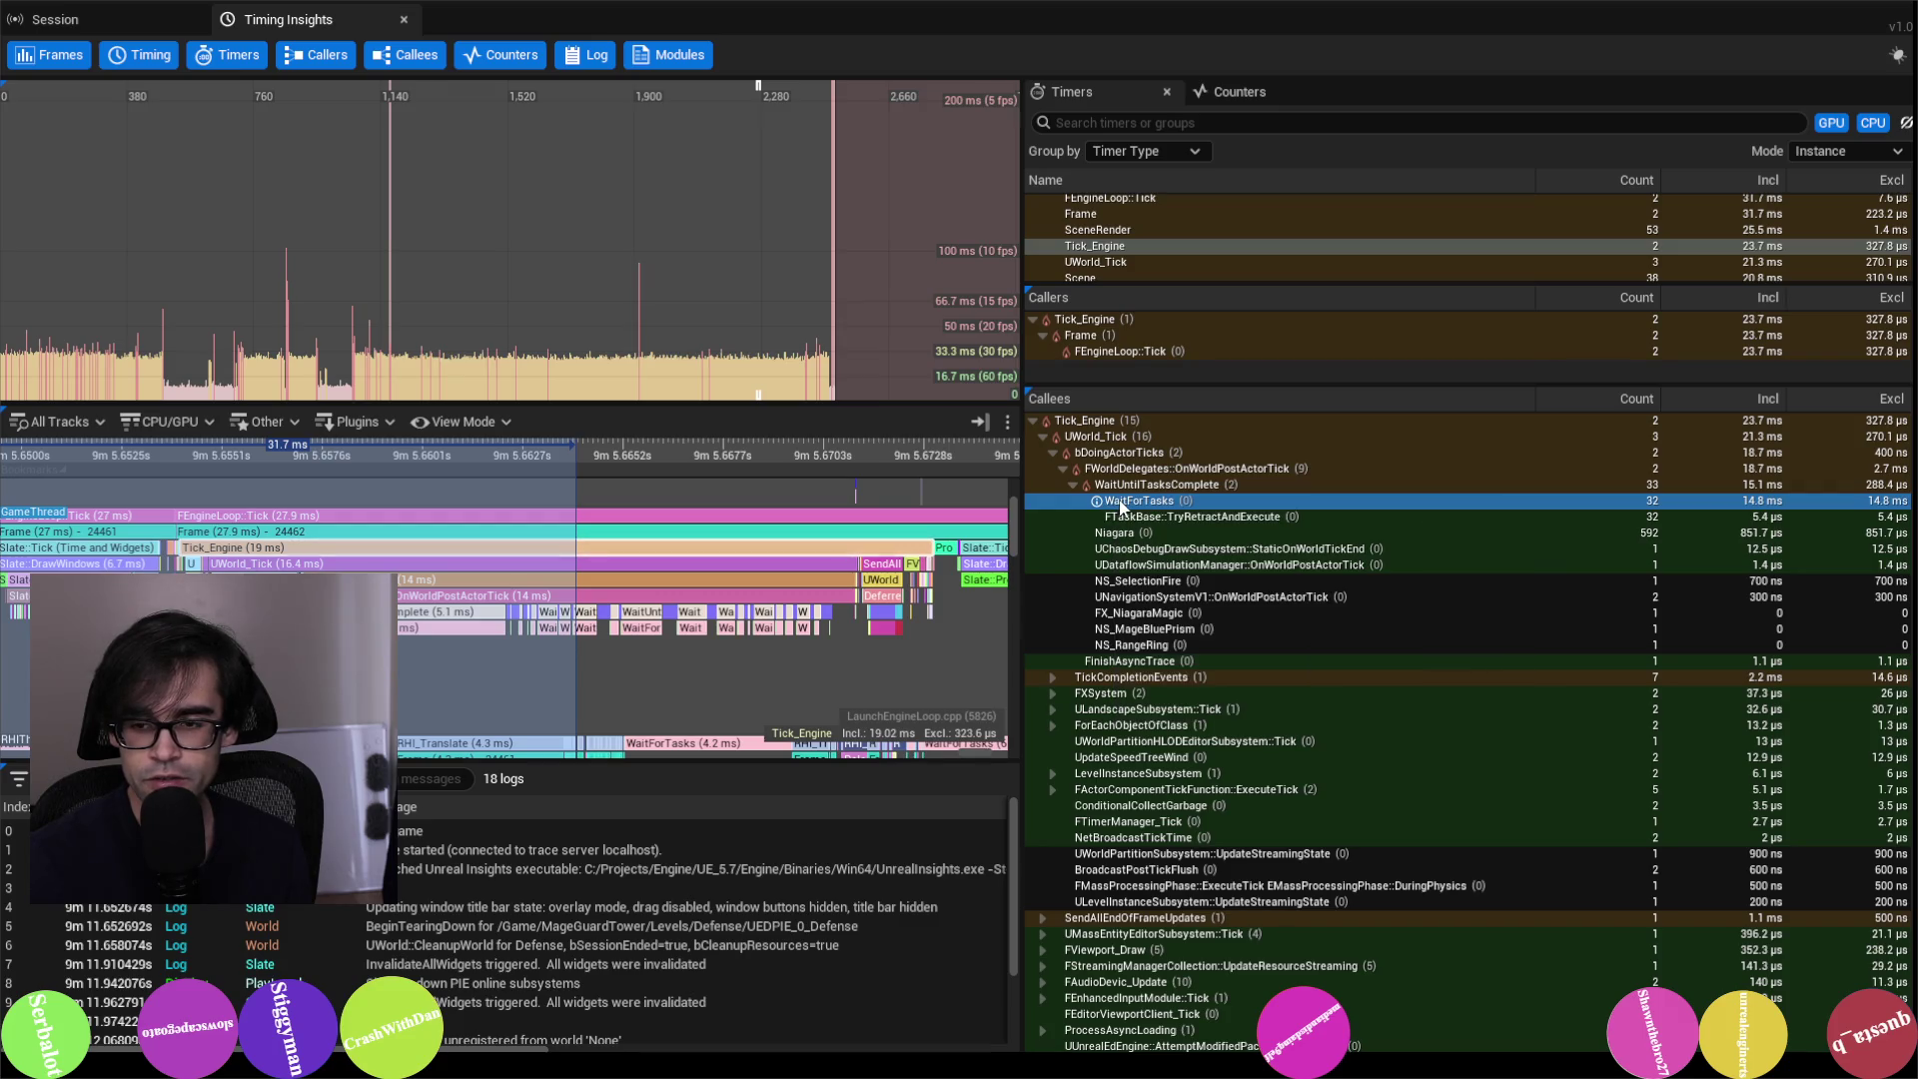
pyautogui.moveTo(1099, 511)
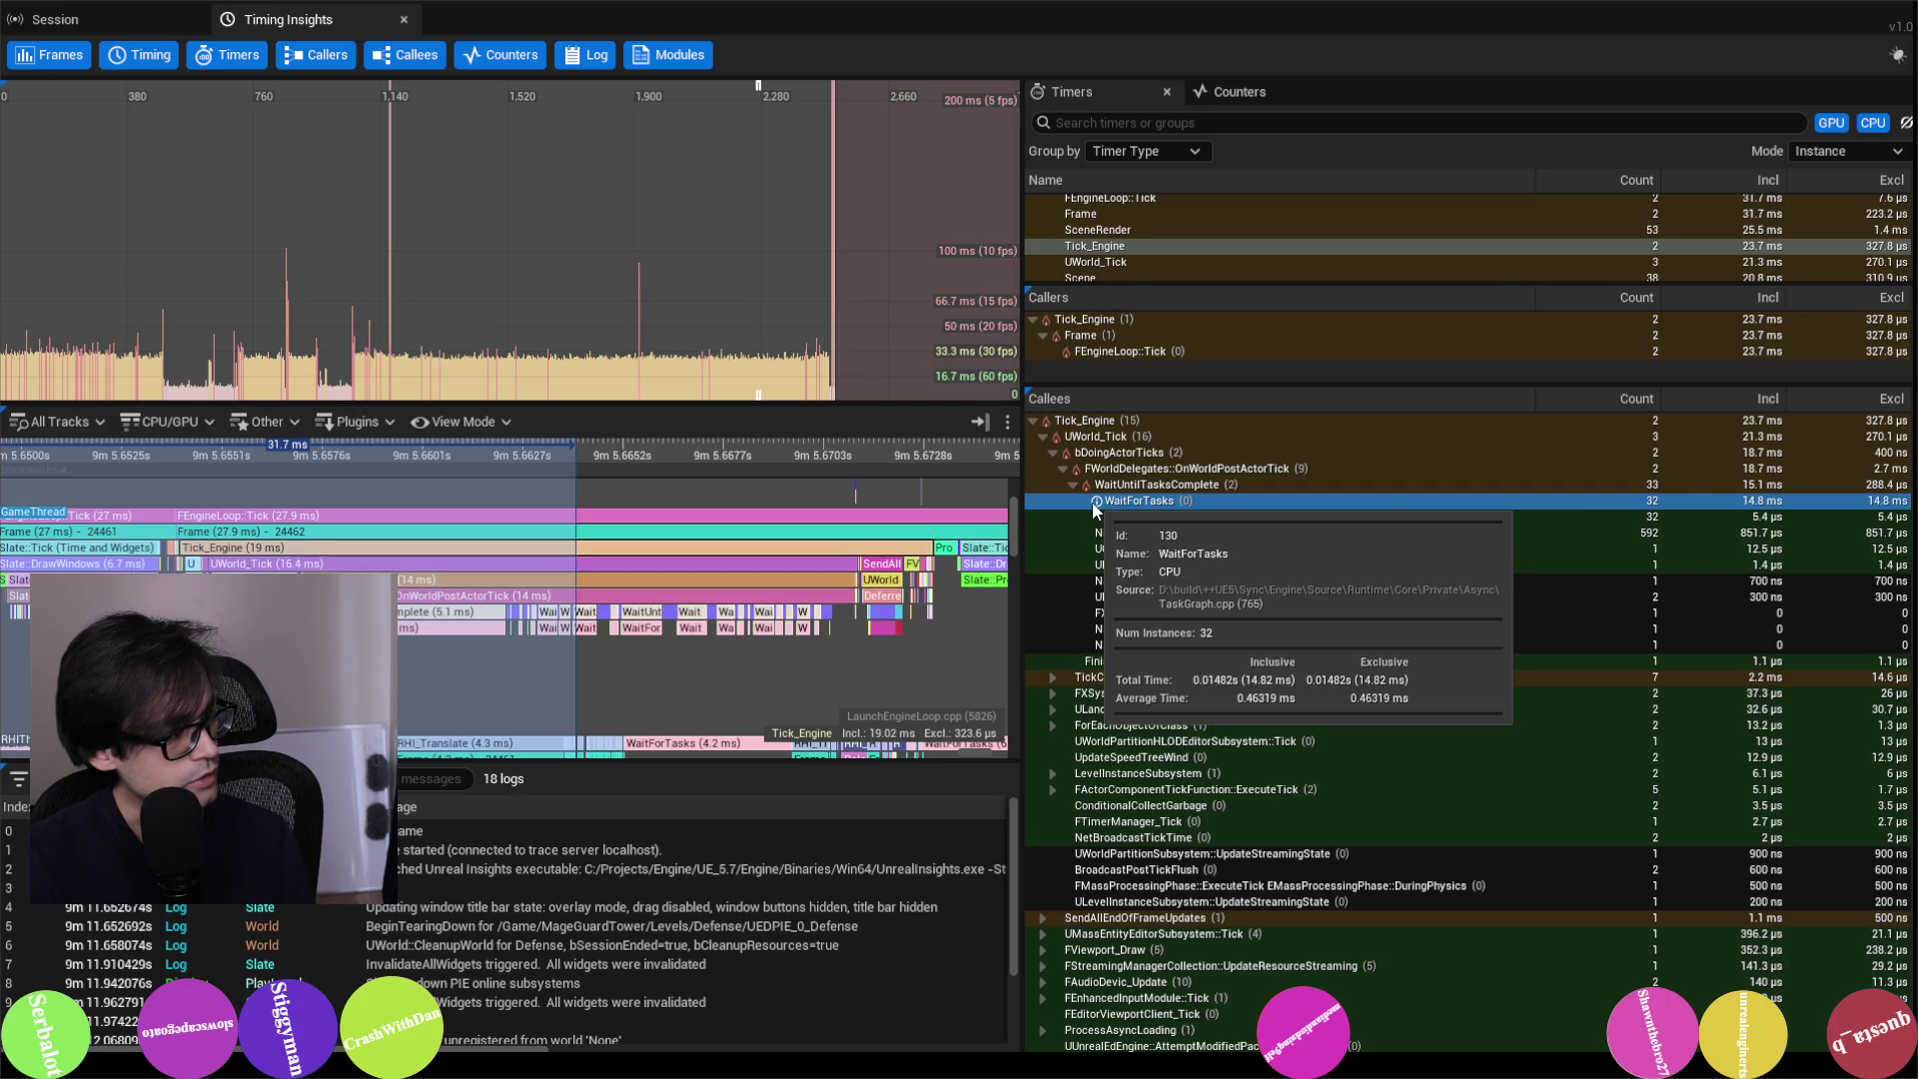
# Step: Open the engine's TaskGraph.cpp in VS Code via quick file search, cross-checking Insights
pyautogui.hotkey('alt', 'Tab')
pyautogui.hotkey('ctrl', 'p')
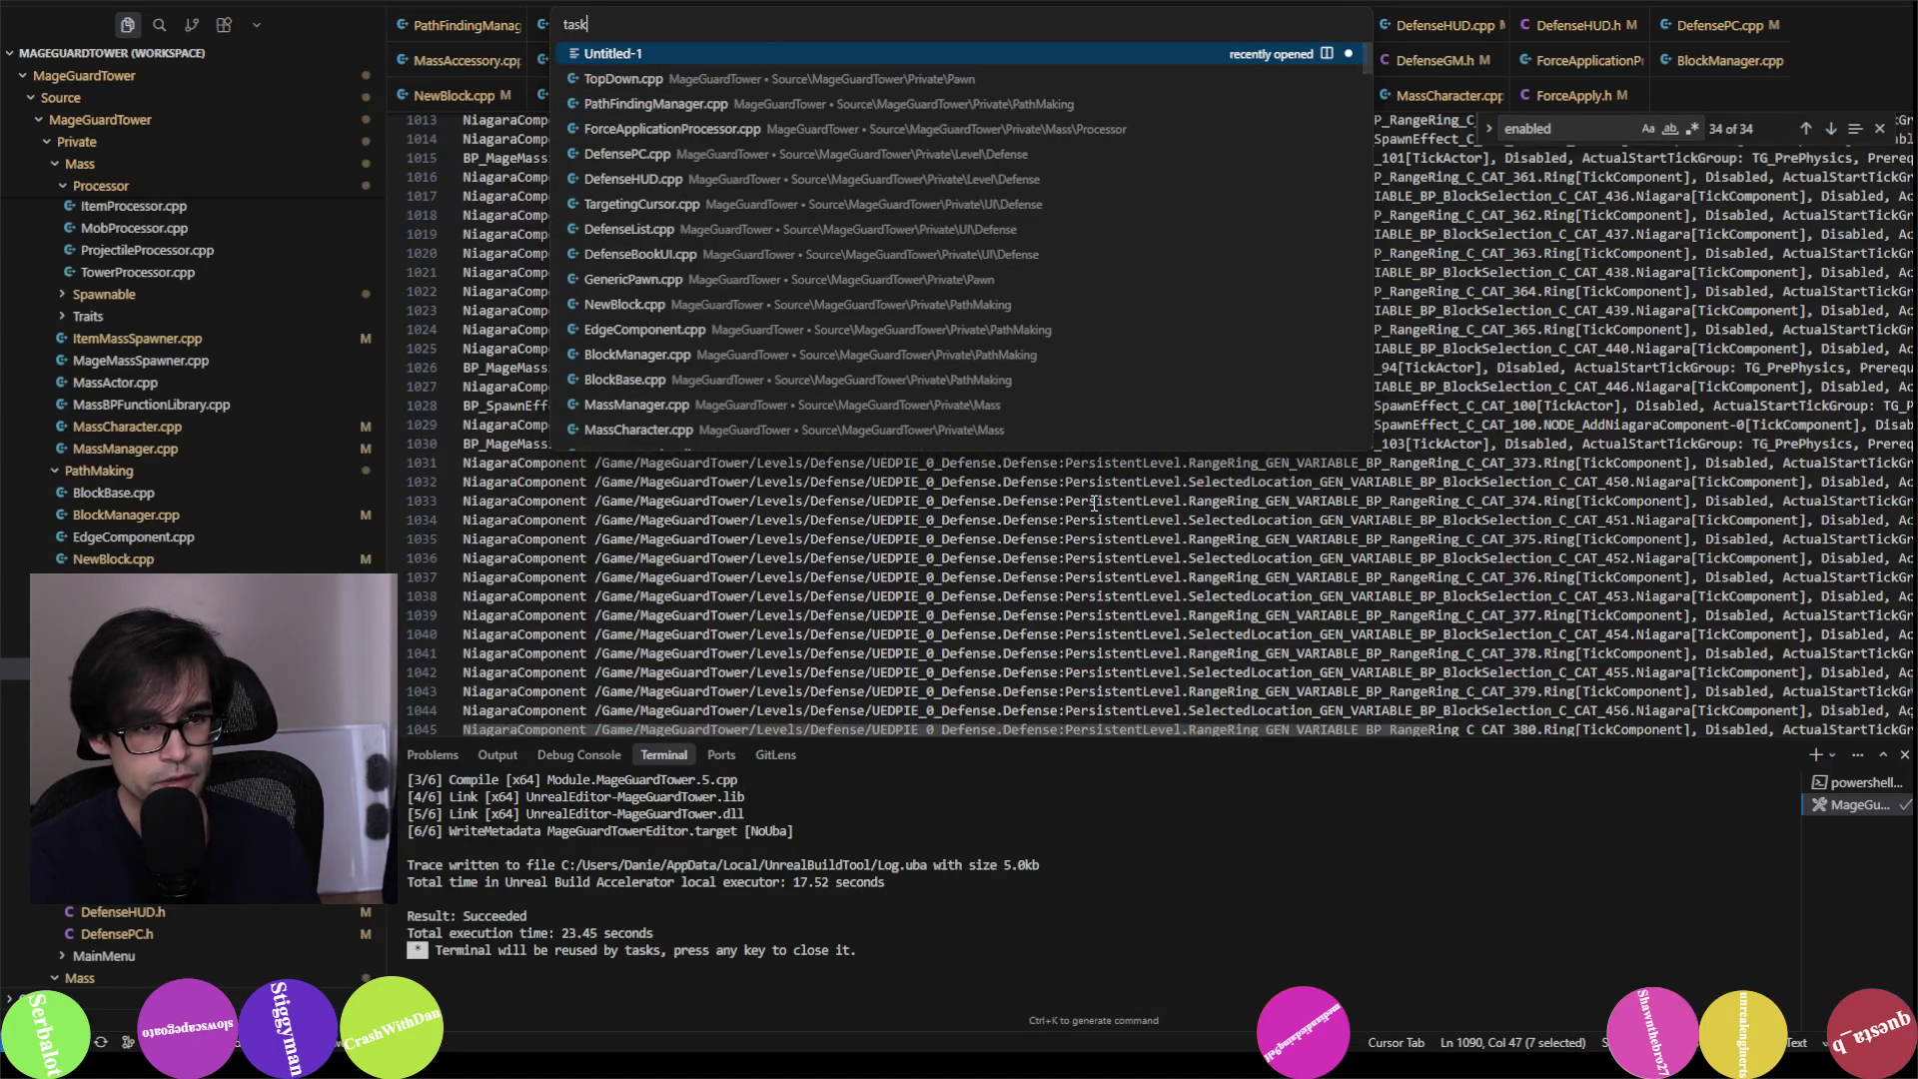
pyautogui.write('ask')
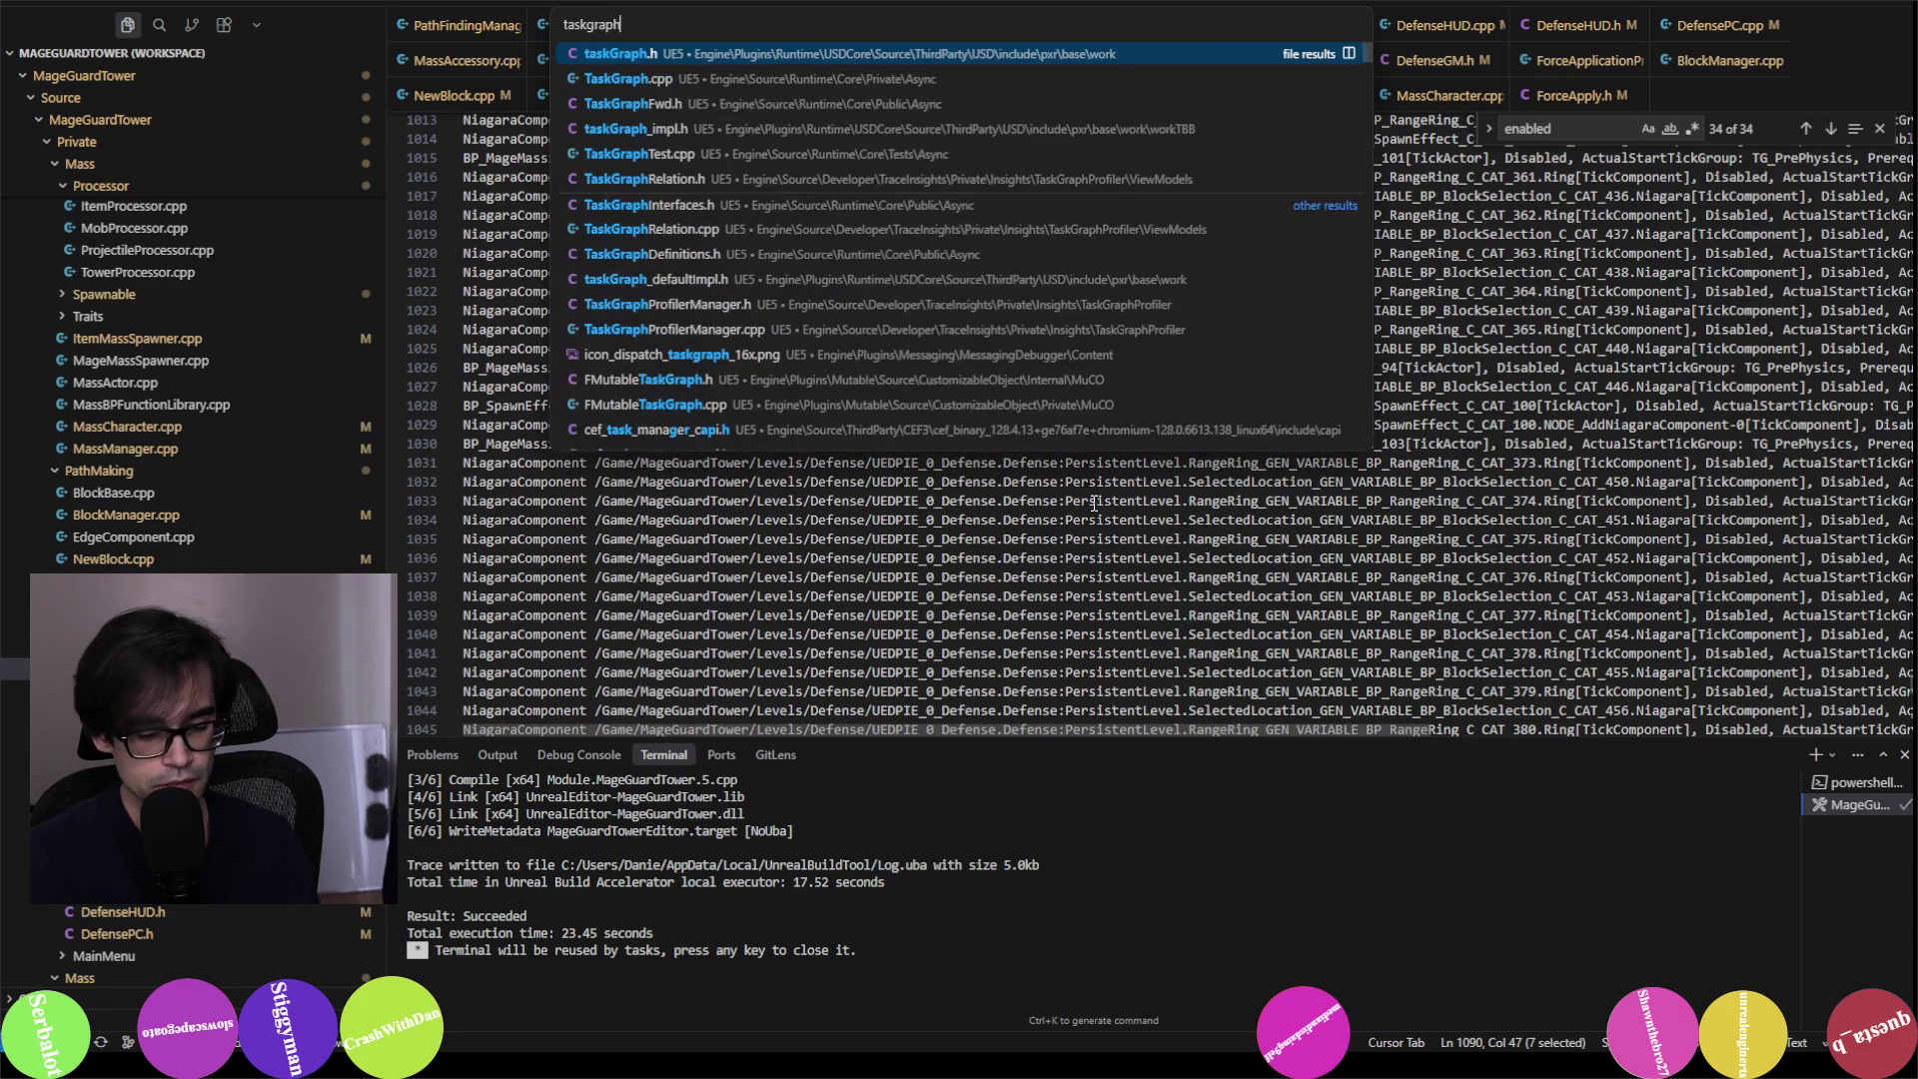
pyautogui.press('Return')
pyautogui.hotkey('alt', 'Tab')
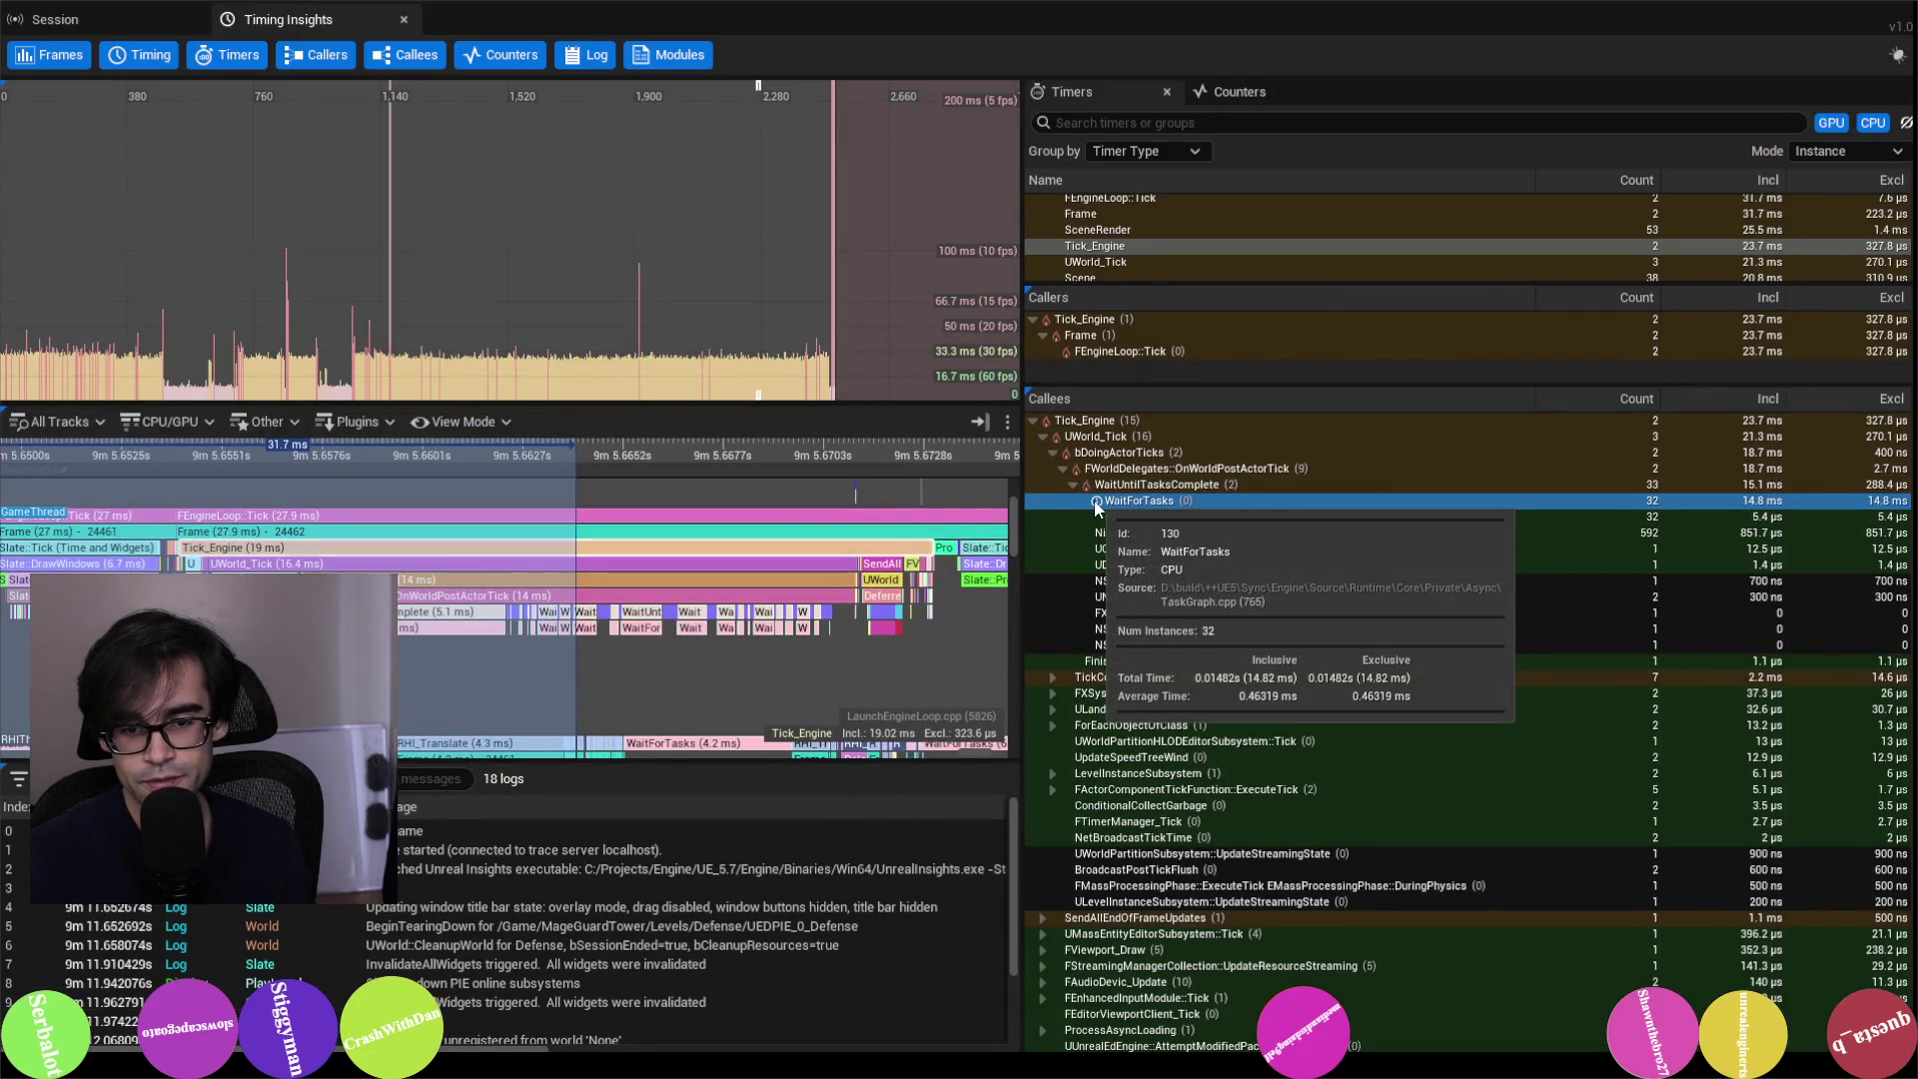
pyautogui.hotkey('alt', 'Tab')
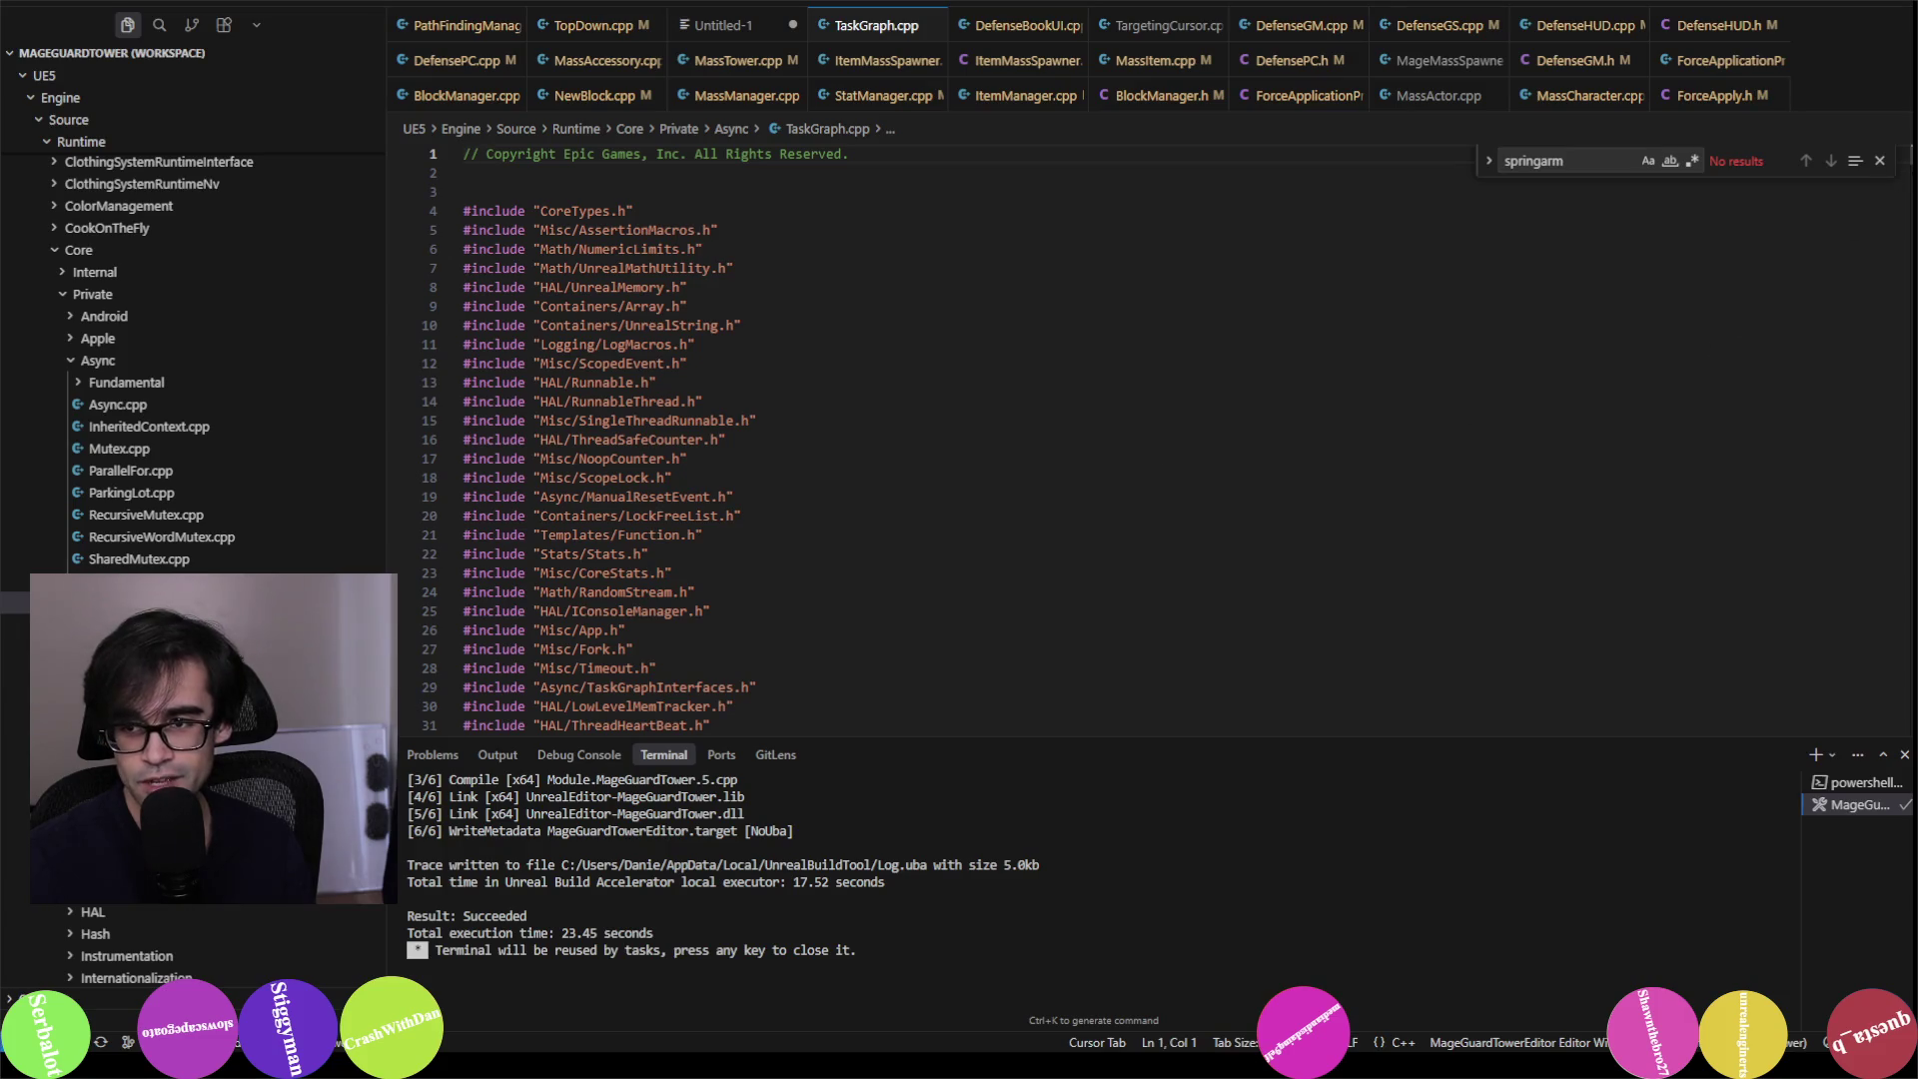
# Step: Place a breakpoint on TaskGraph.cpp line 765, the WaitForTasks profiler scope in ProcessTasksNamedThread
pyautogui.scroll(-20, 1860, 351)
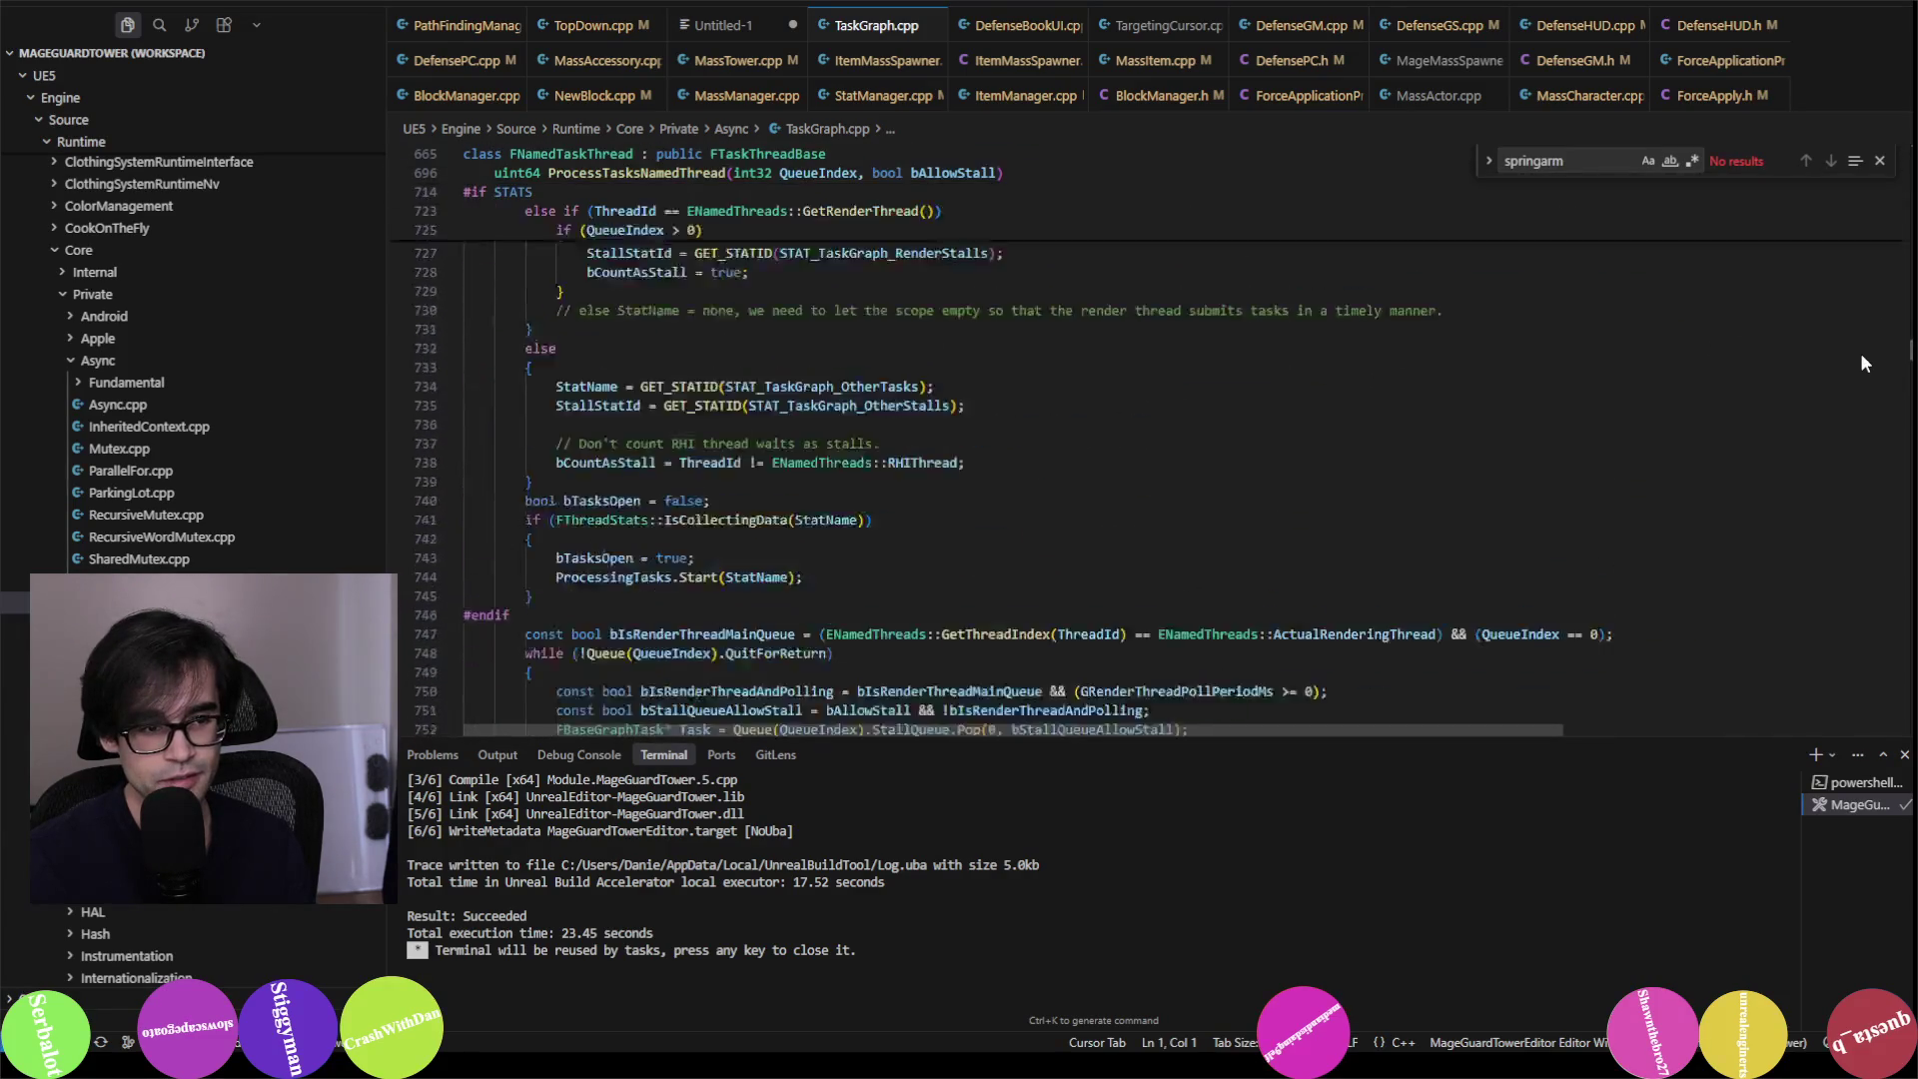
pyautogui.scroll(-10, 1860, 356)
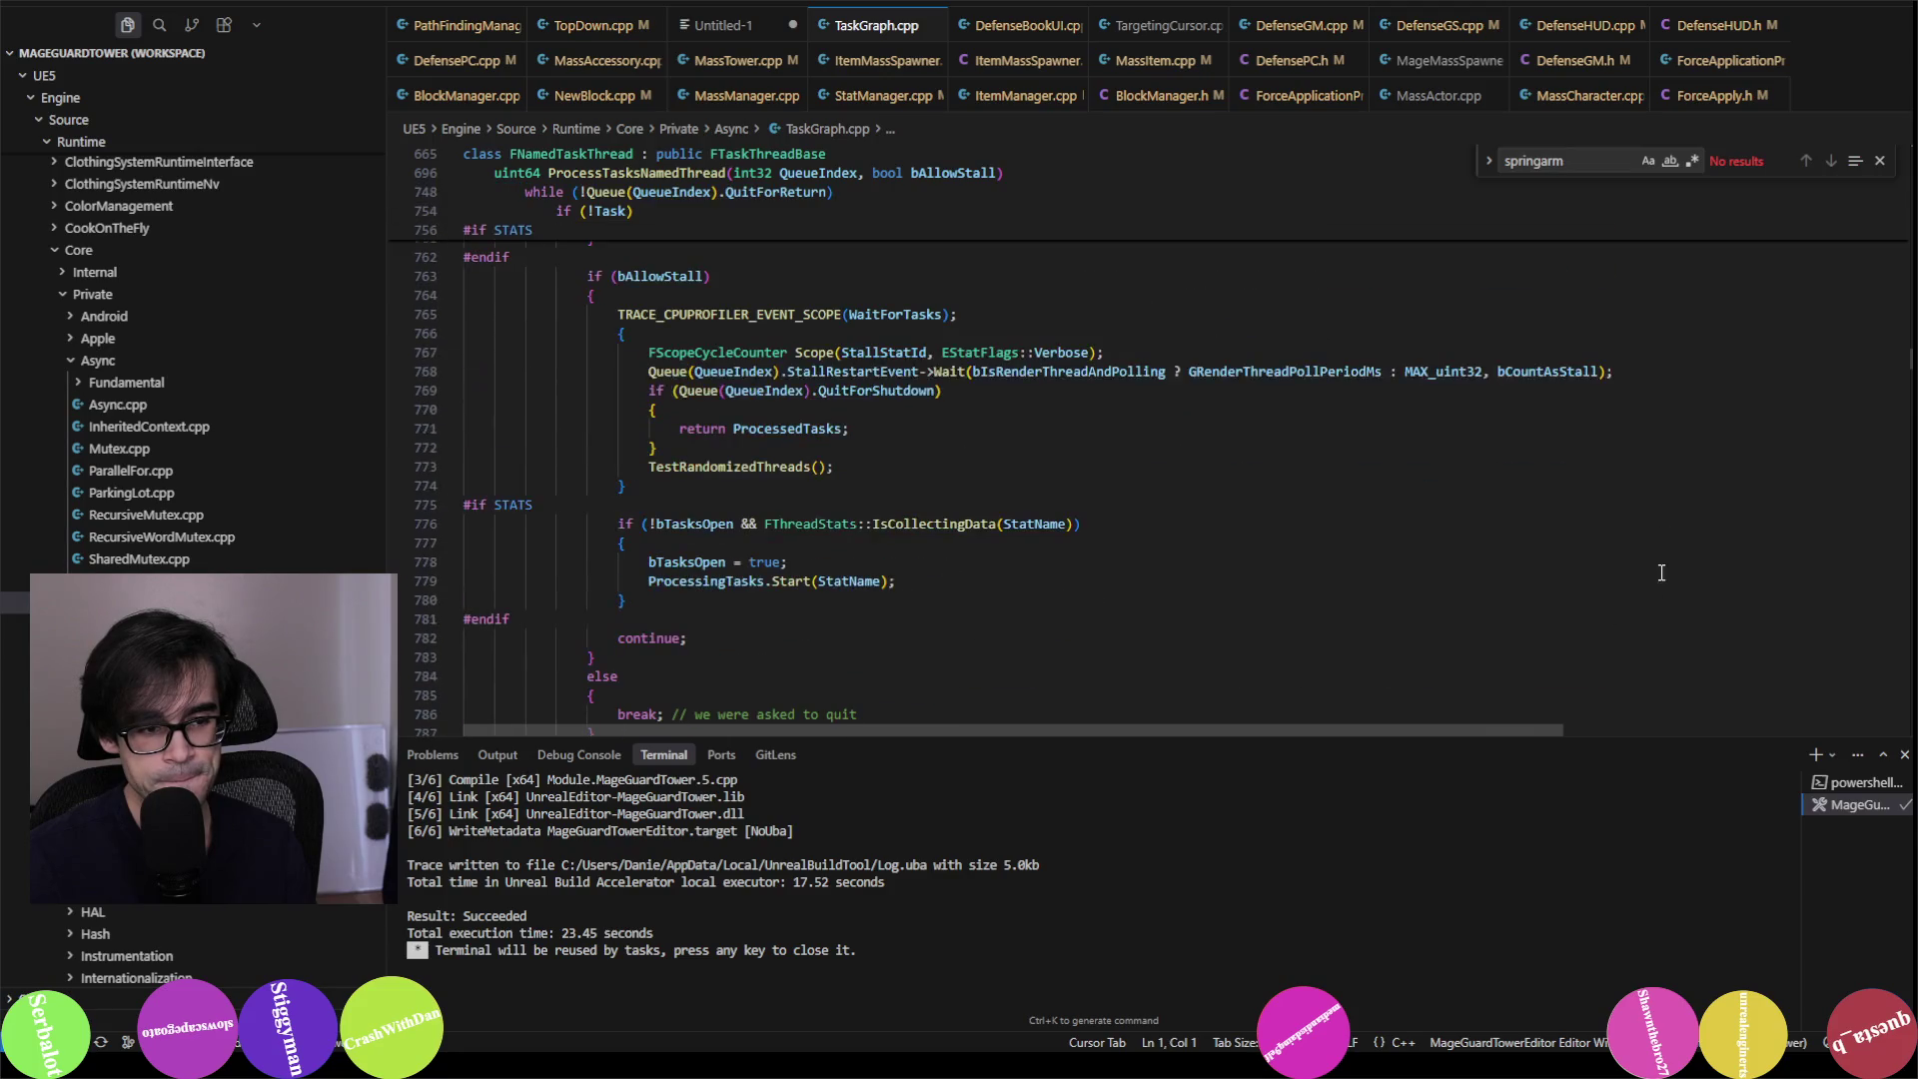
pyautogui.scroll(2, 1463, 547)
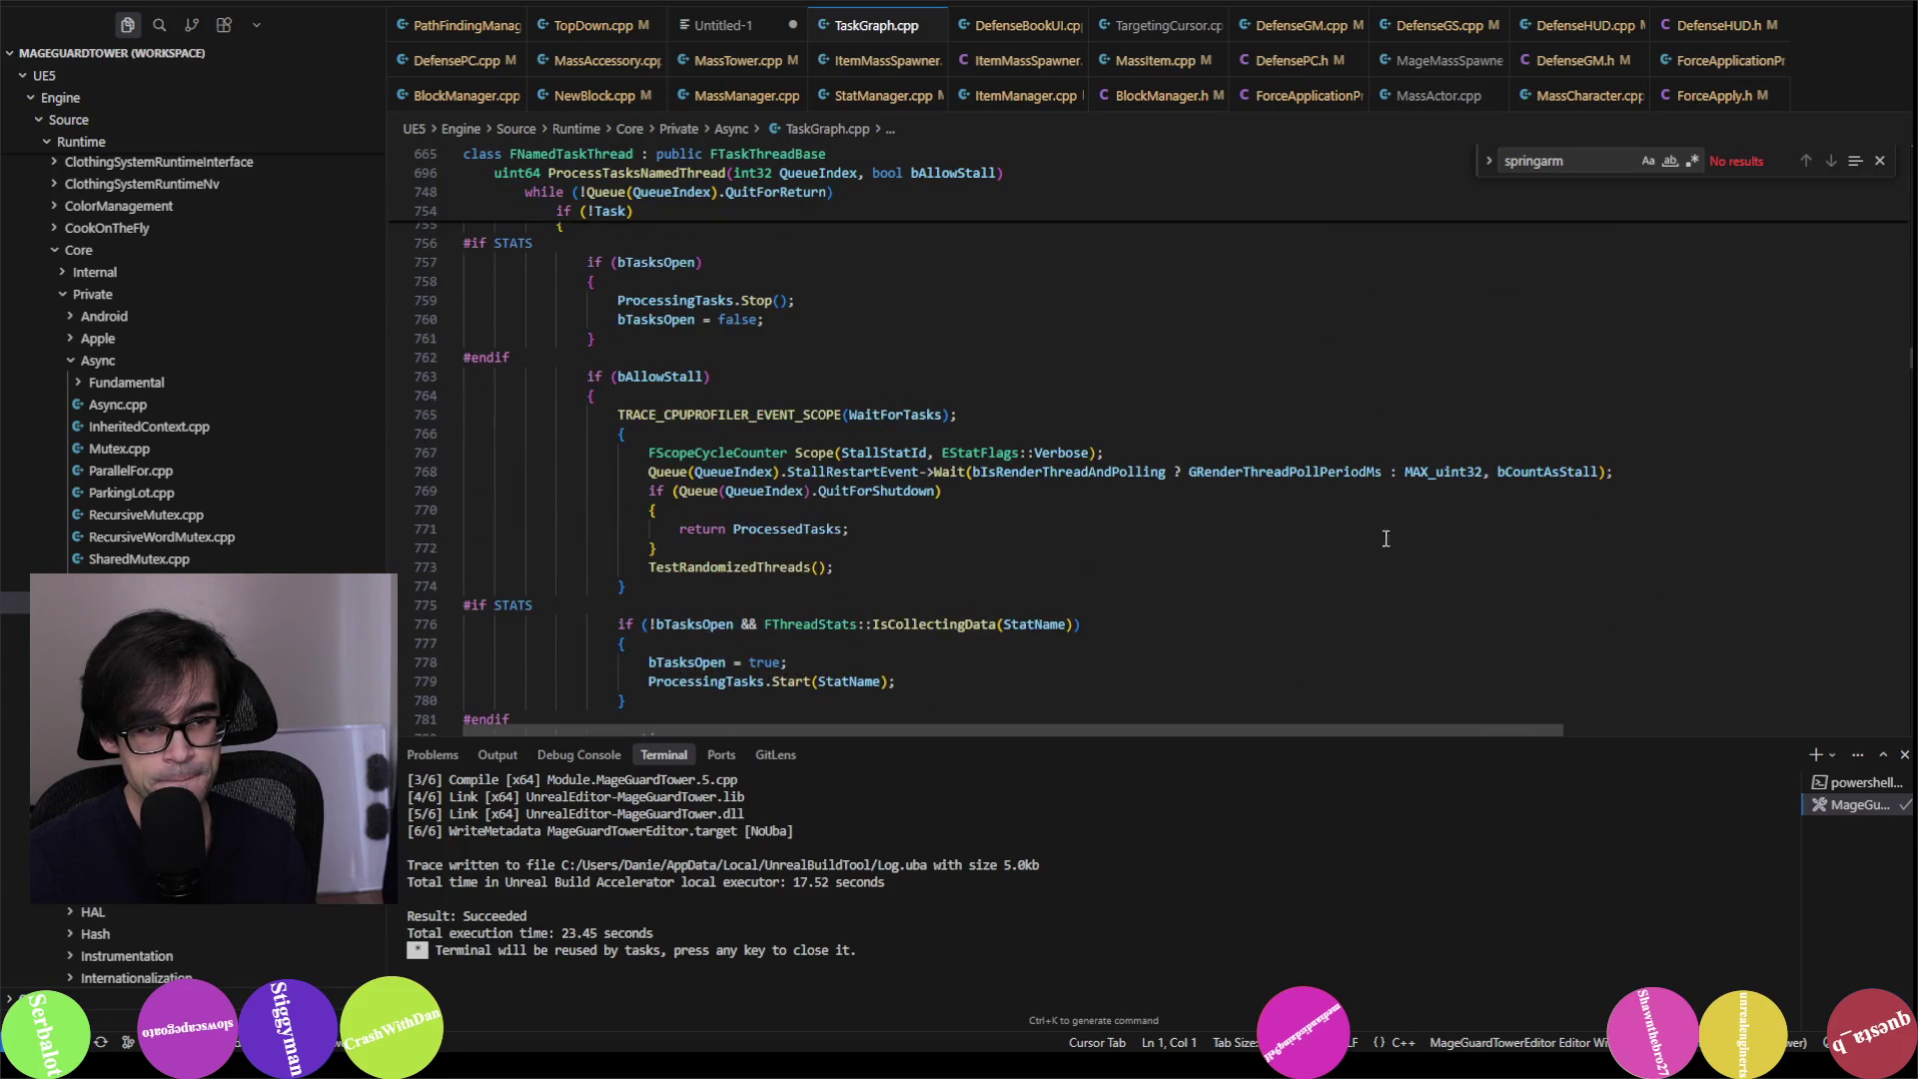
pyautogui.click(692, 414)
pyautogui.click(913, 414)
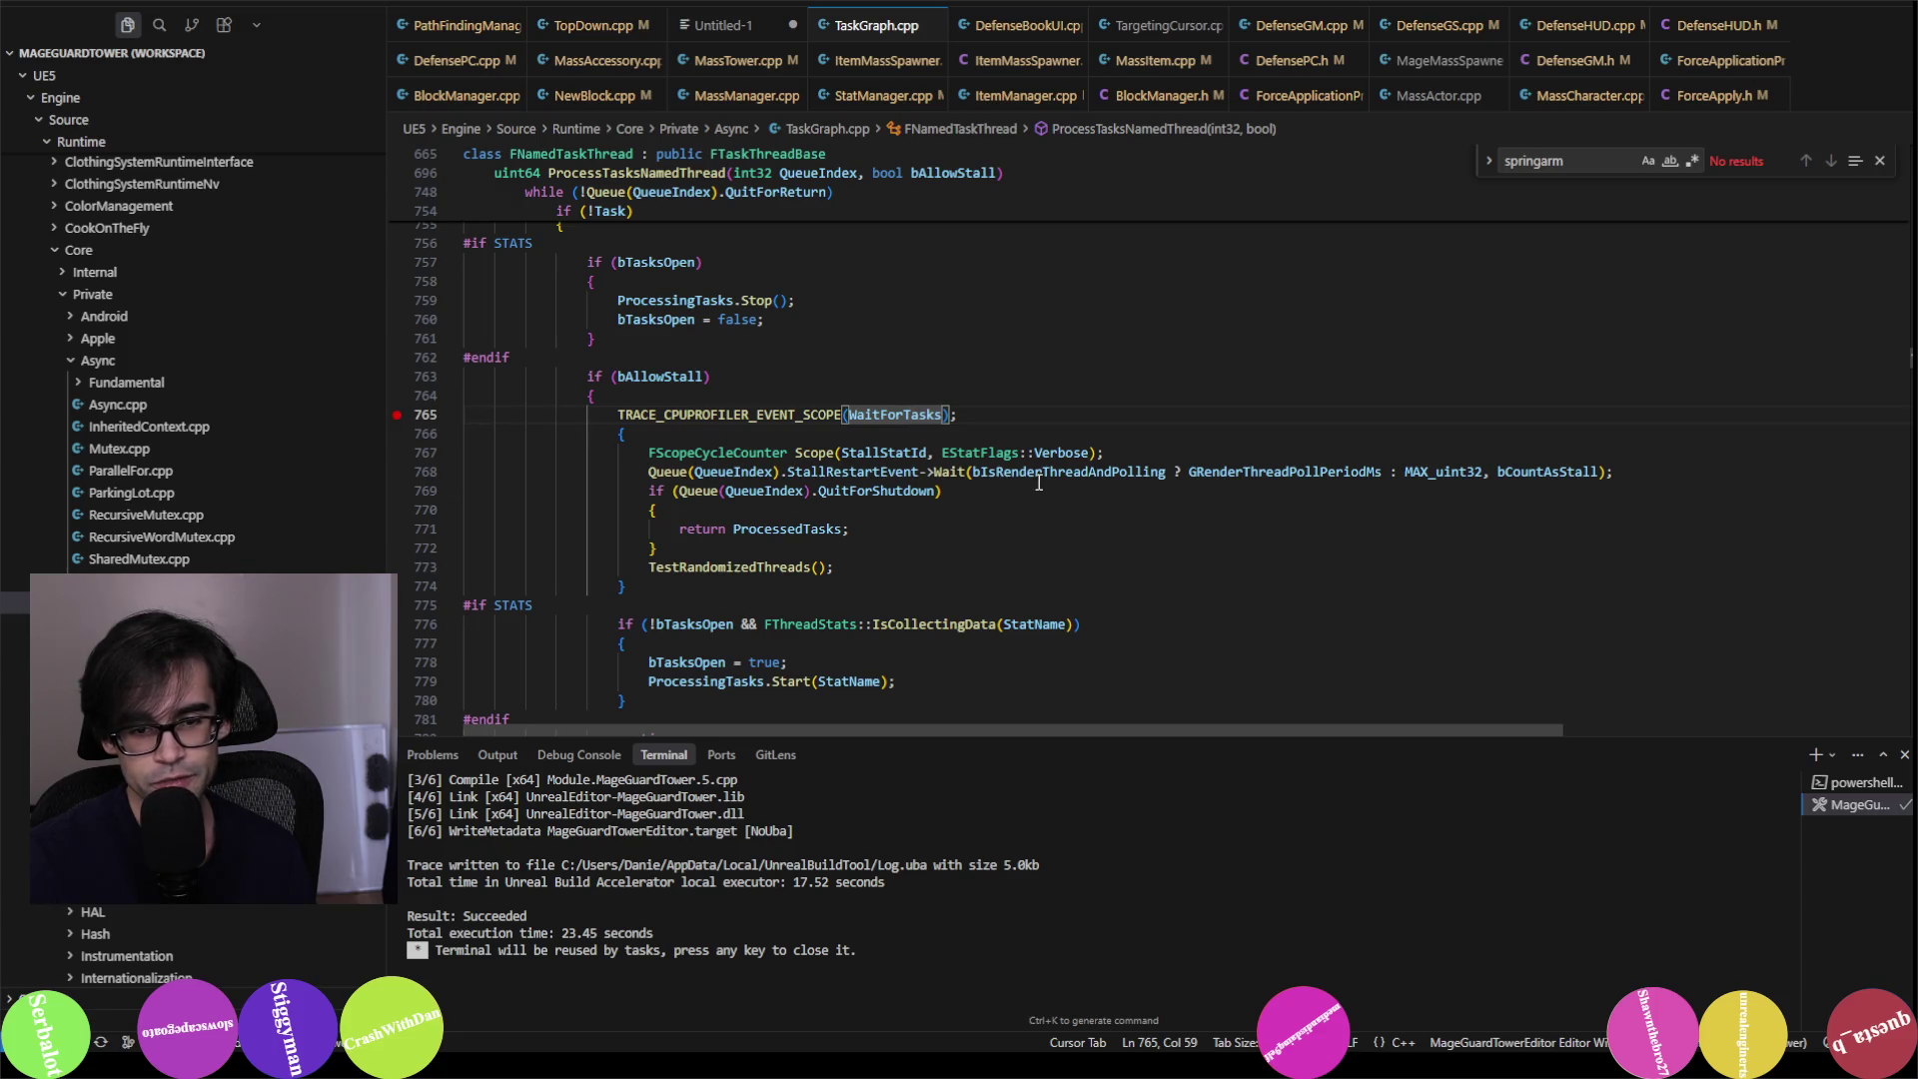
pyautogui.scroll(2, 937, 524)
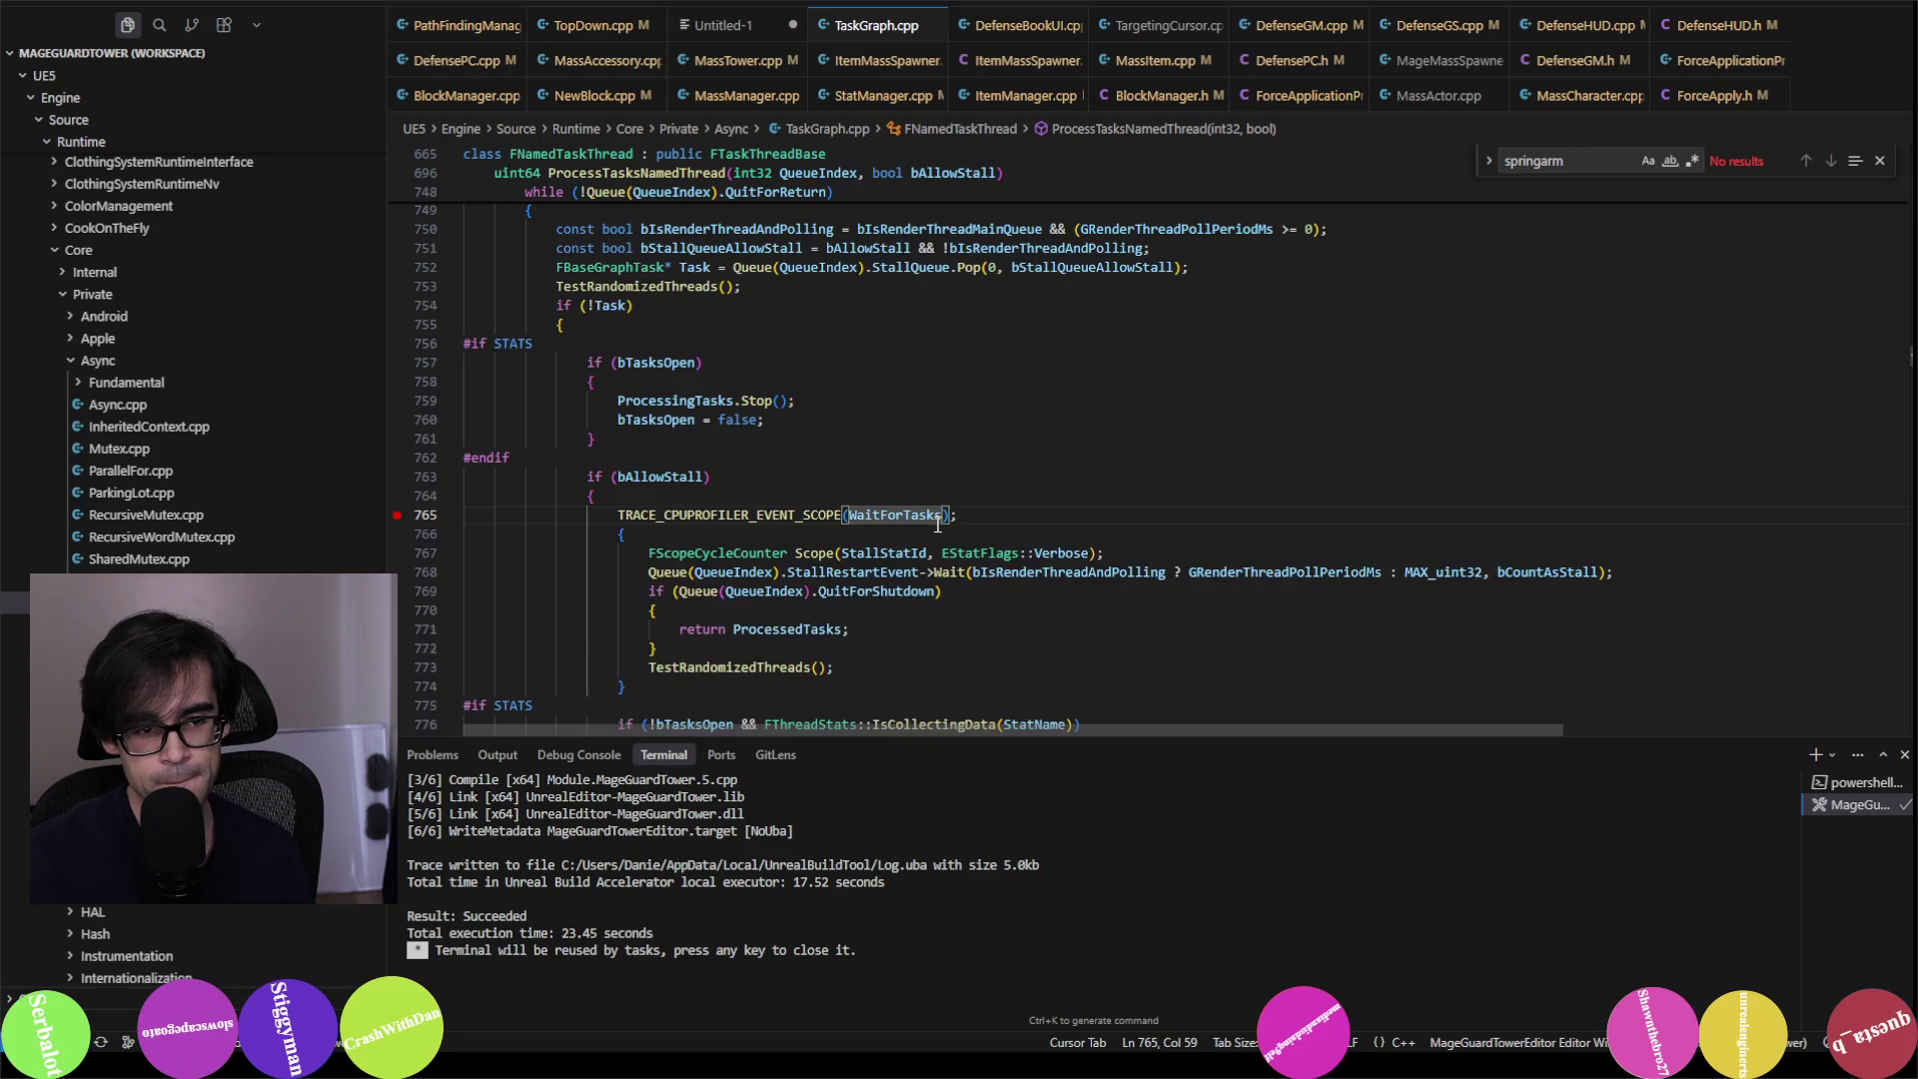
pyautogui.scroll(2, 937, 533)
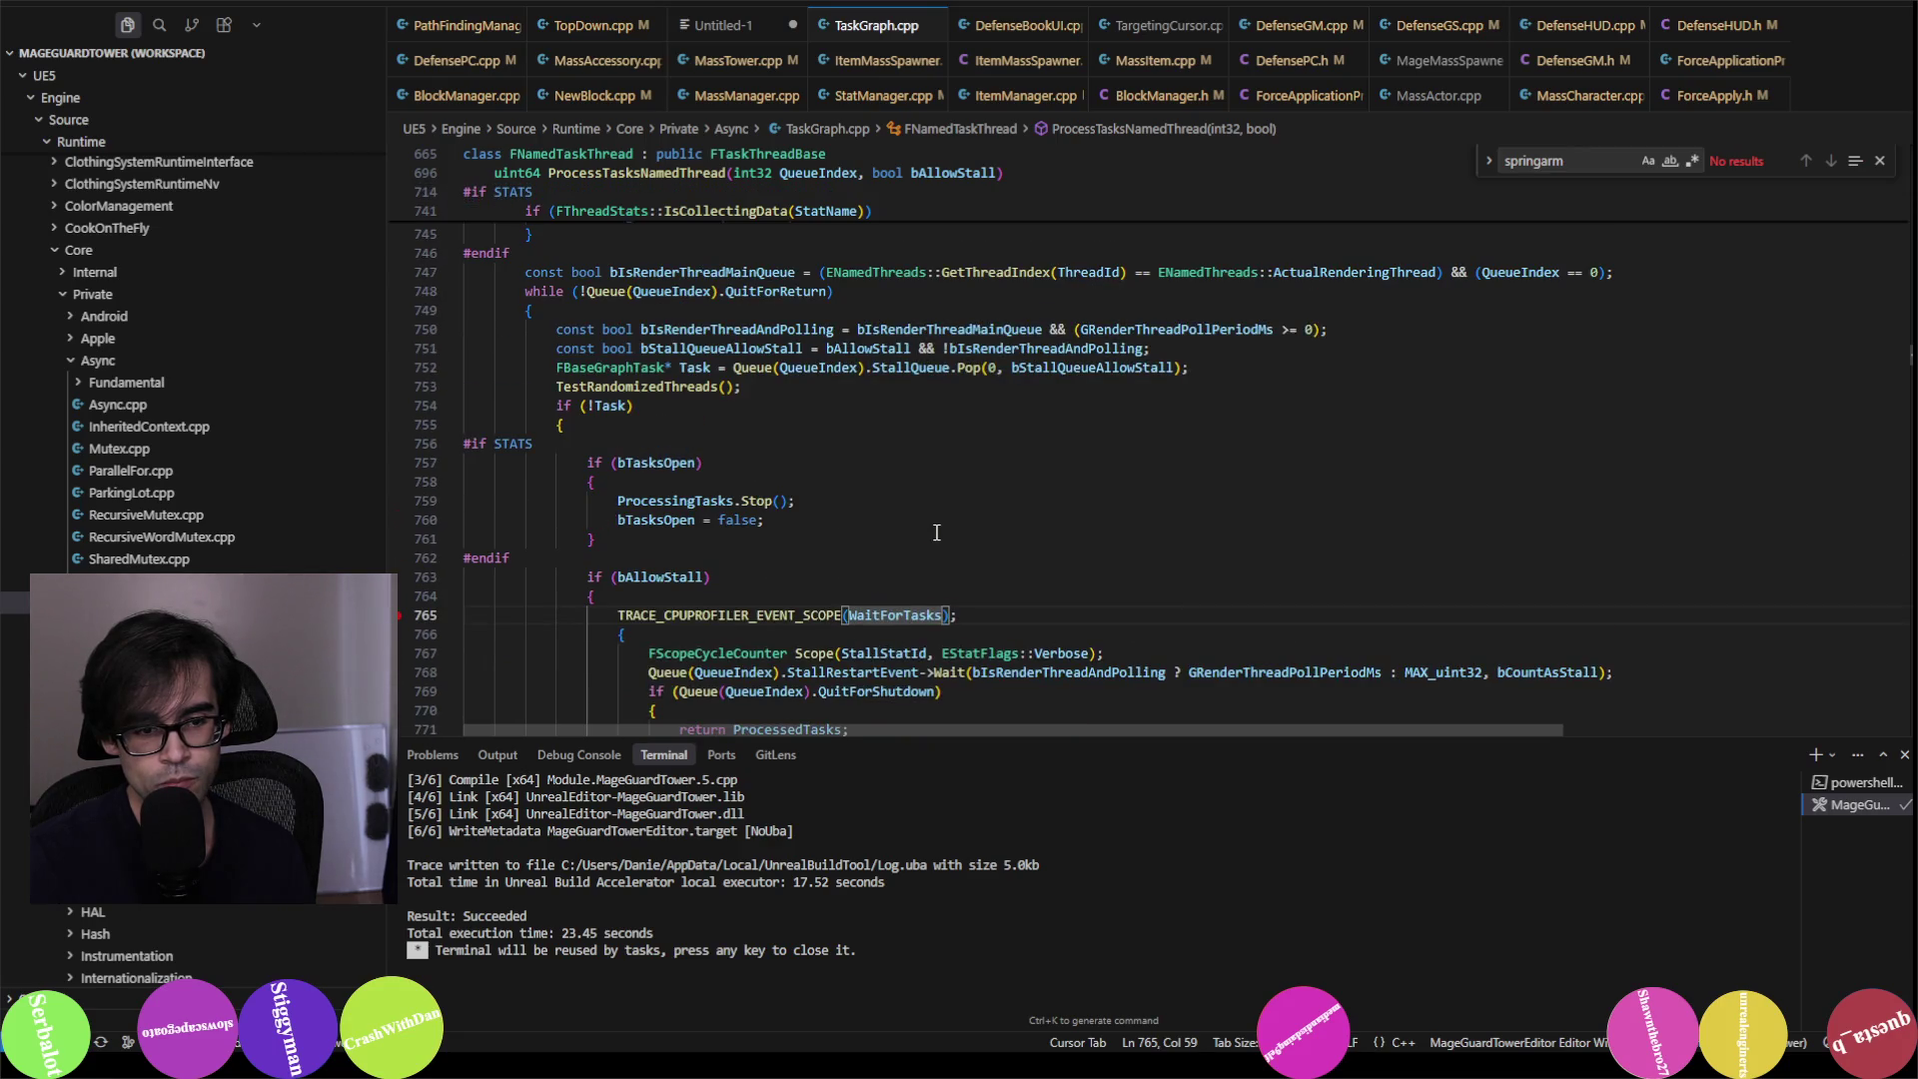
pyautogui.scroll(-3, 937, 532)
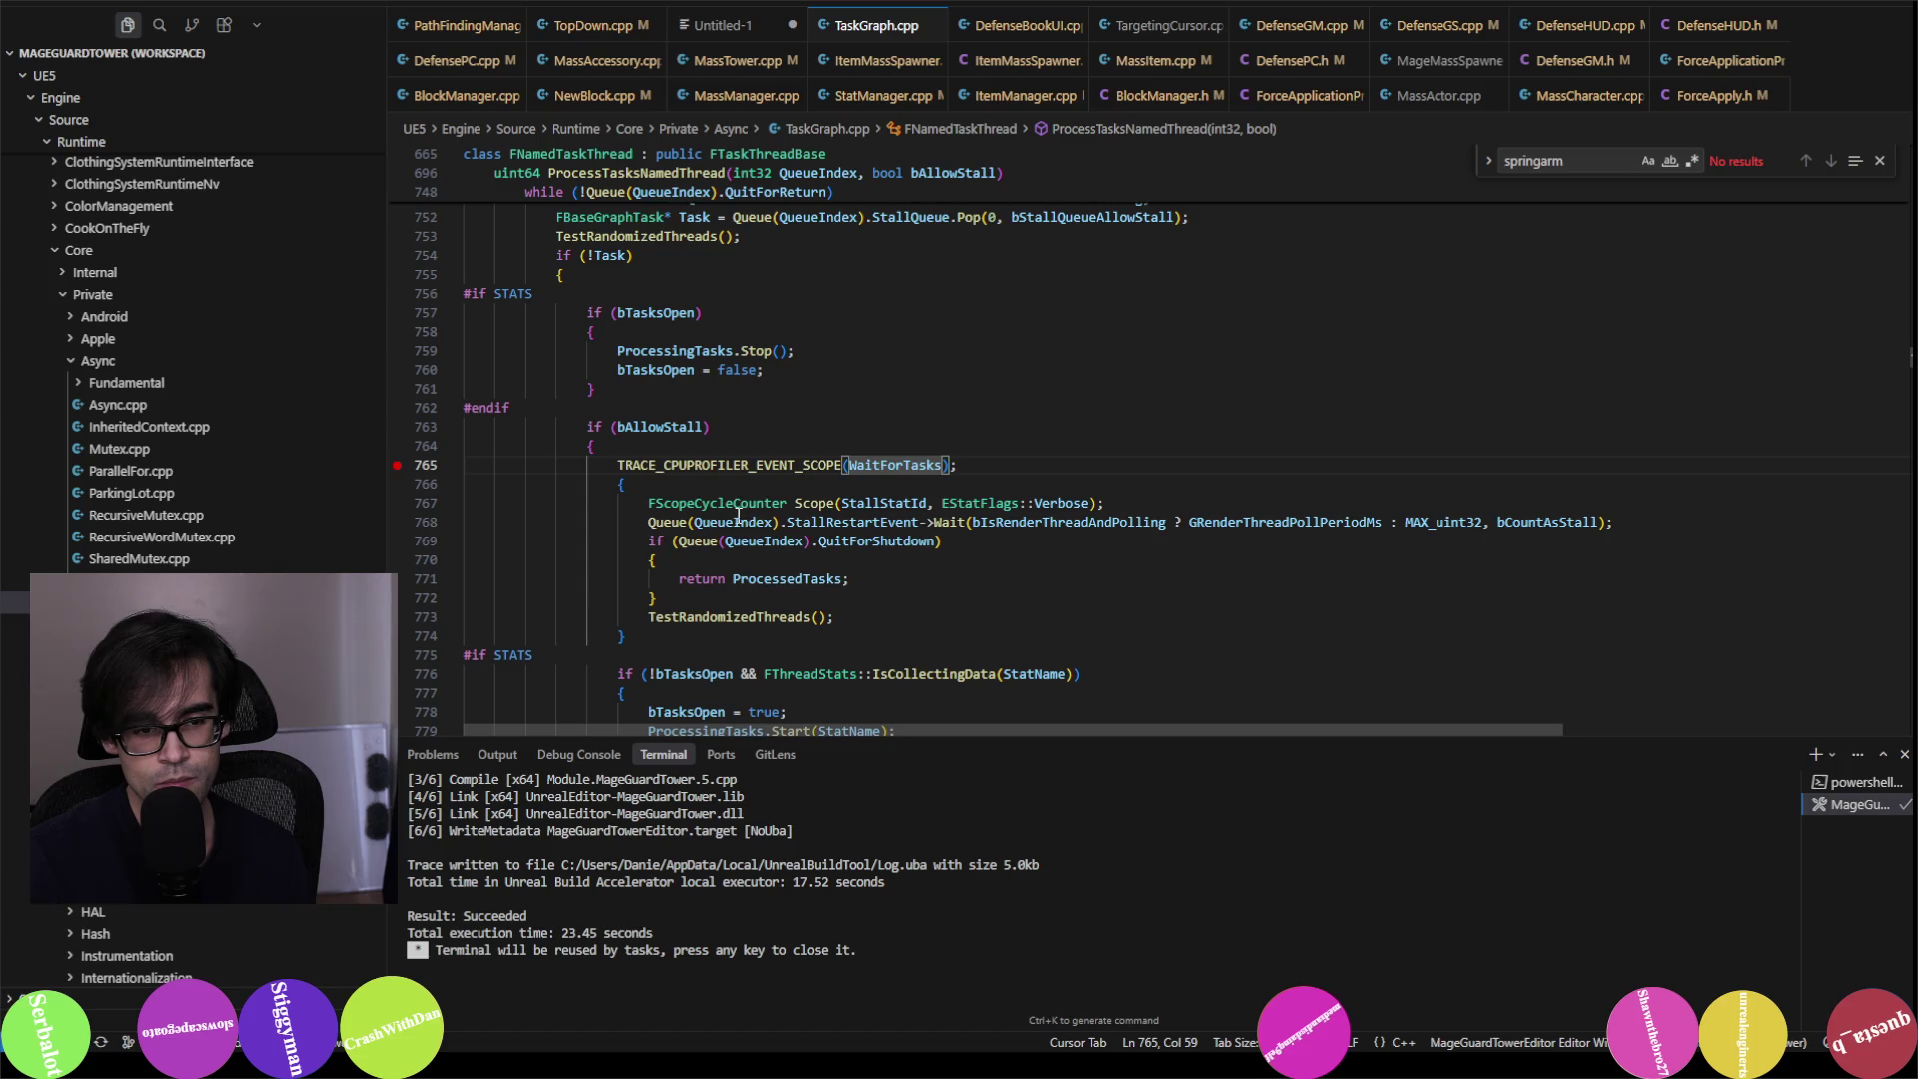
pyautogui.moveTo(881, 460)
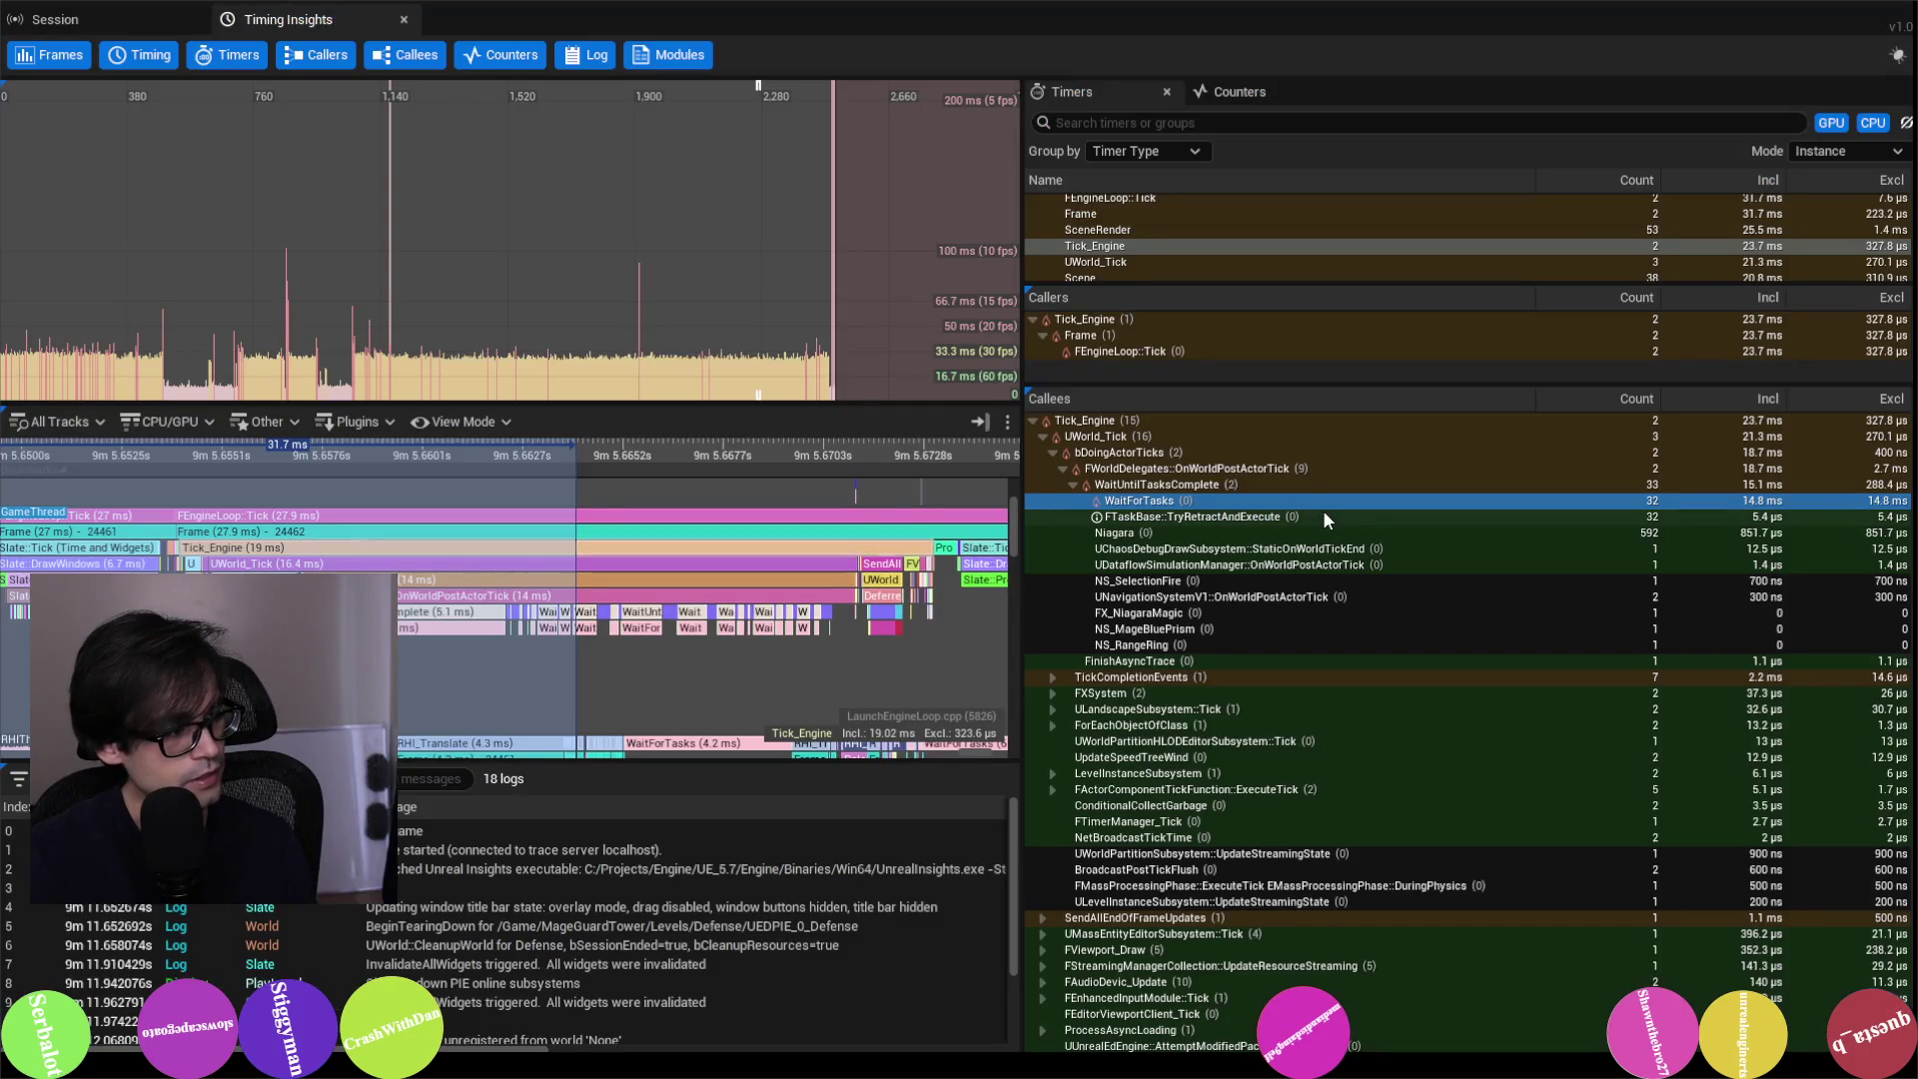
# Step: Add a note line about debugging WaitForTasks to find actors waiting on tick, then minimise Notepad++
pyautogui.hotkey('alt', 'Tab')
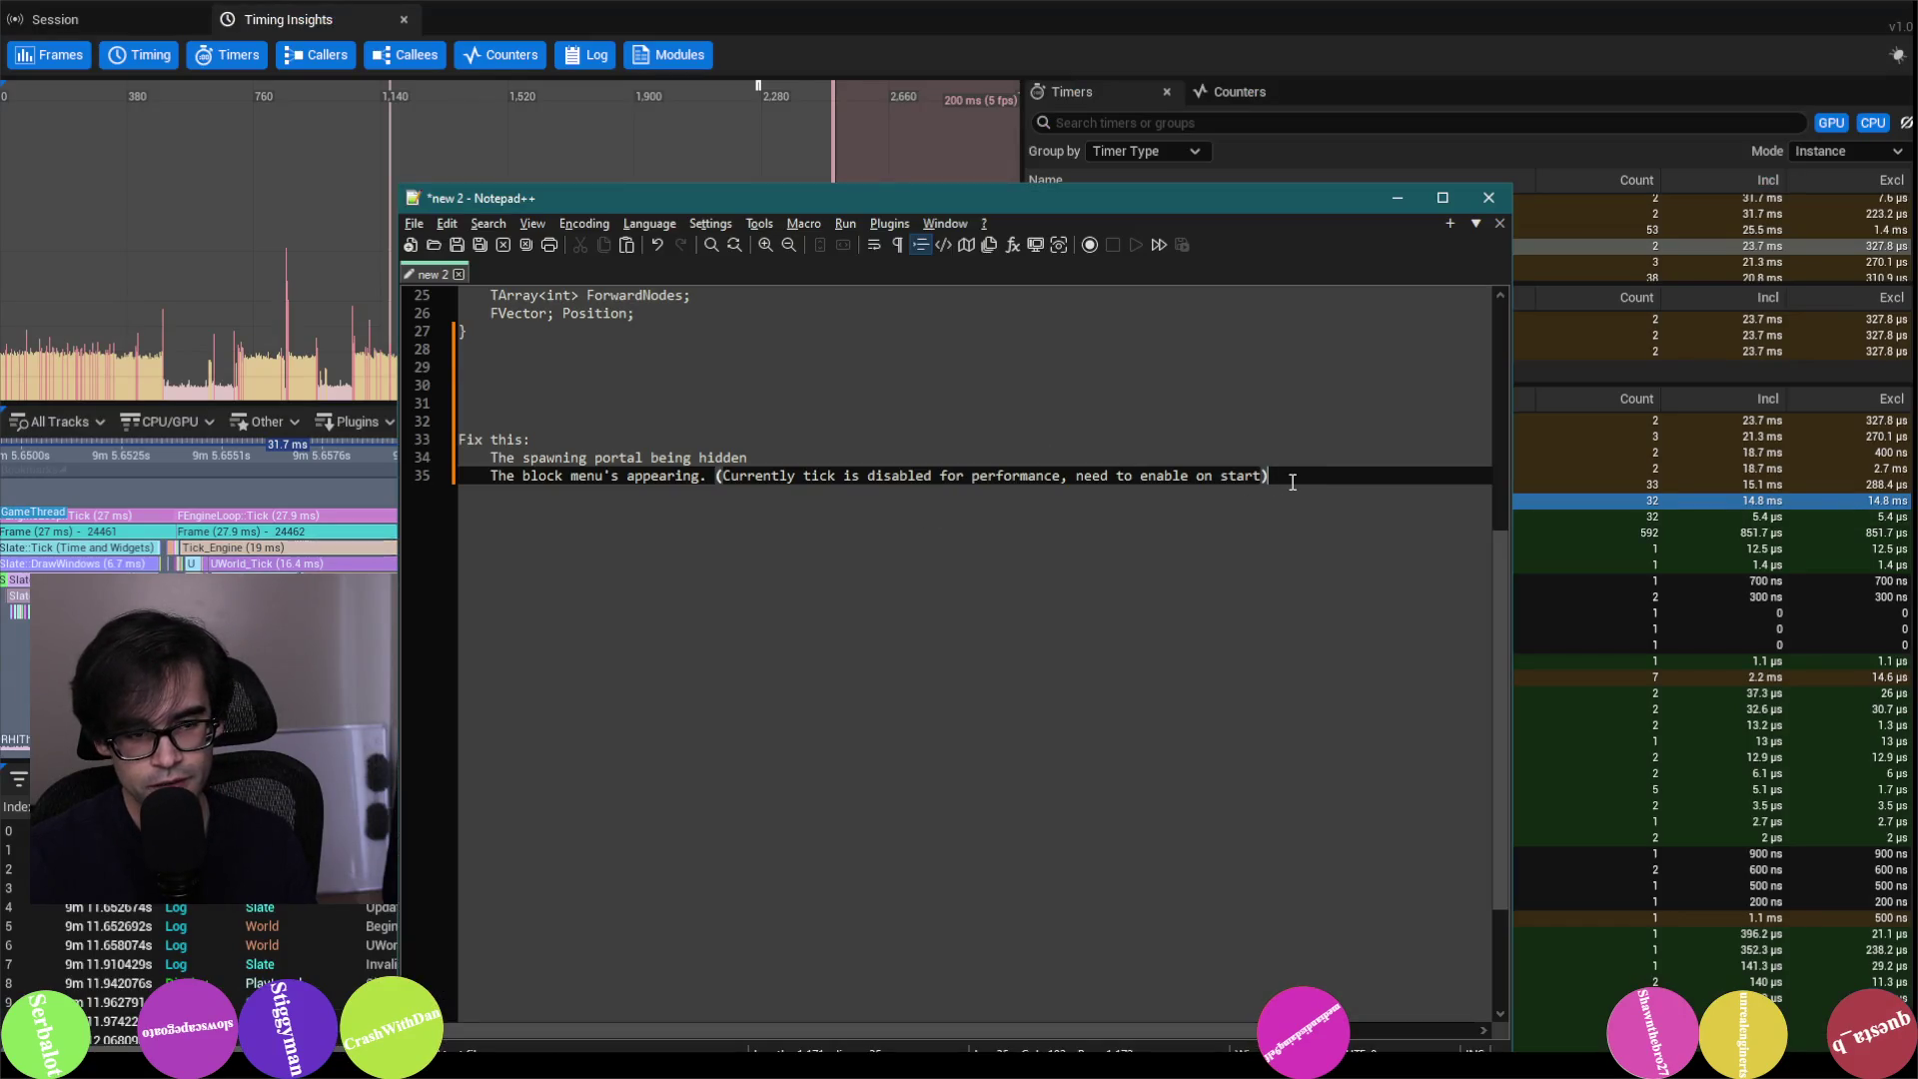
pyautogui.press('Return')
pyautogui.write('To')
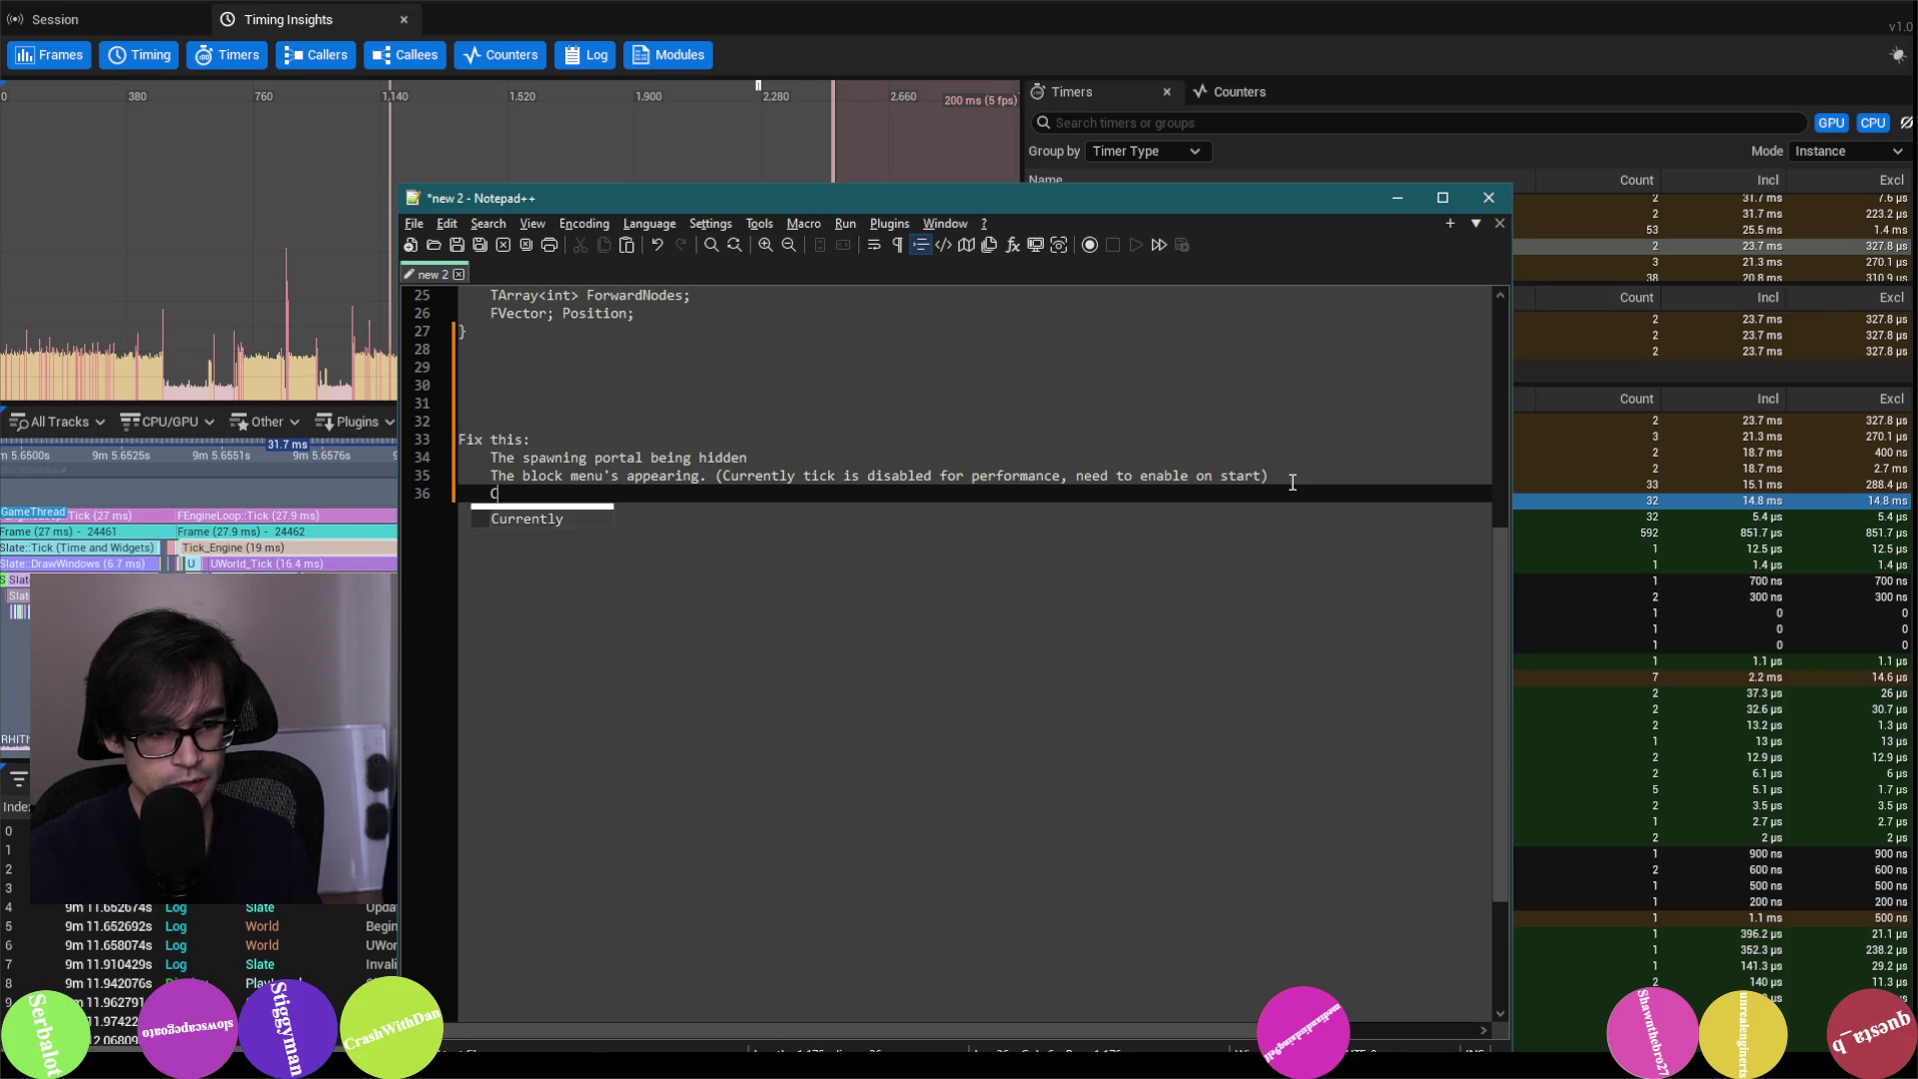
pyautogui.write('back try debugging waitfor')
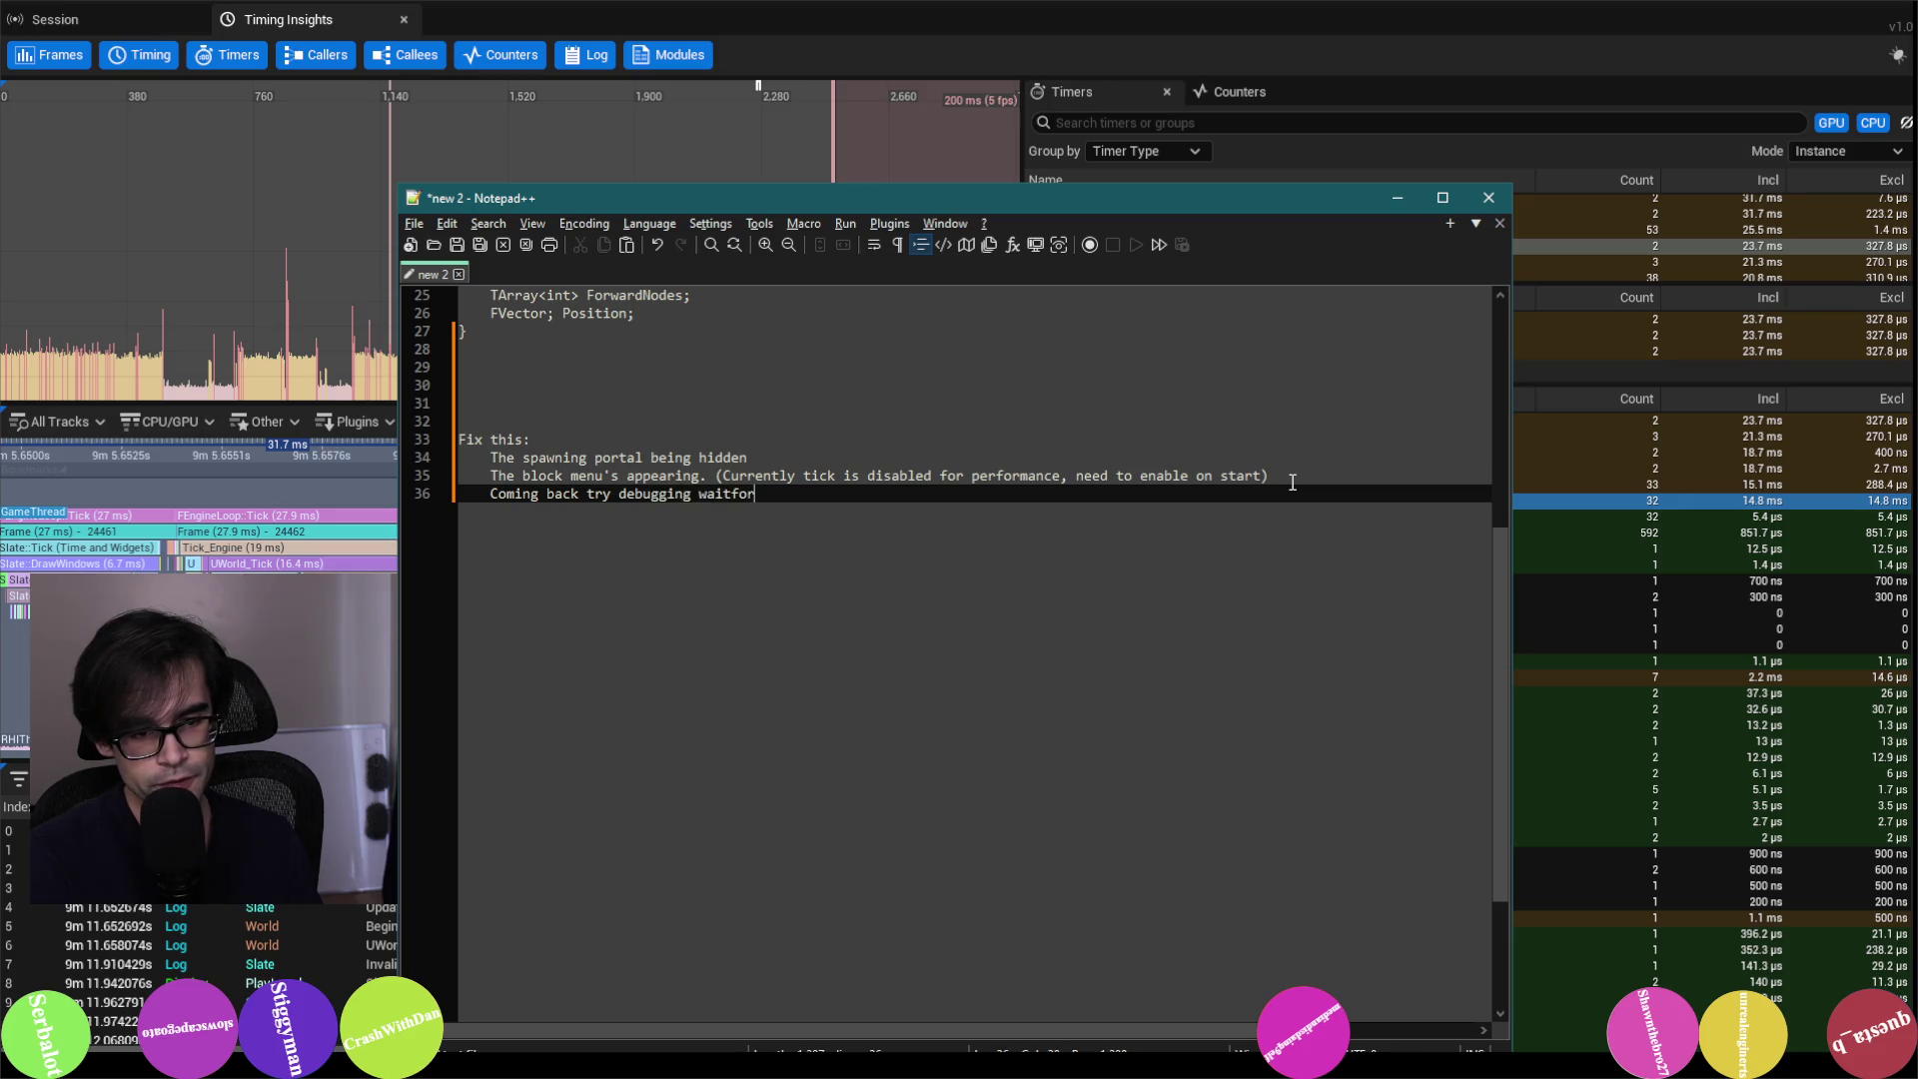
pyautogui.write('tasks and see if ')
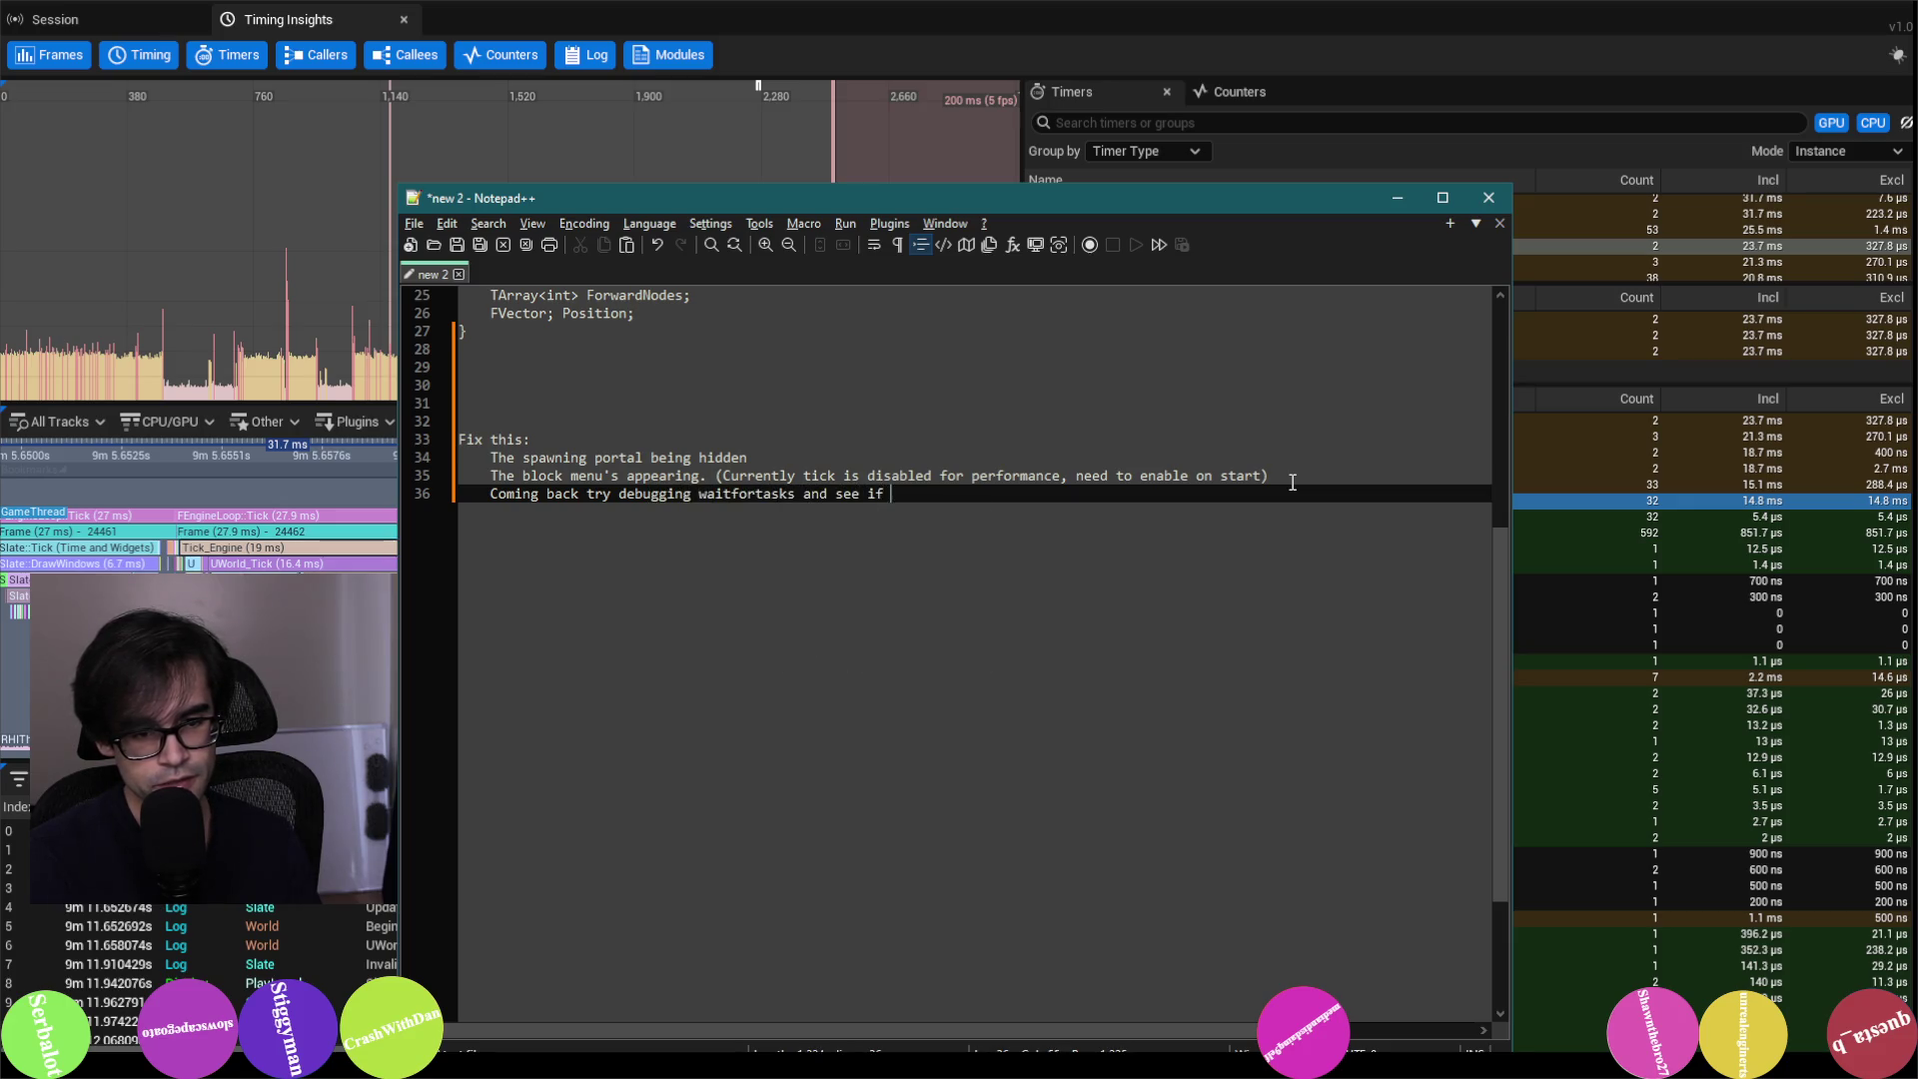
pyautogui.write('you find the names of th')
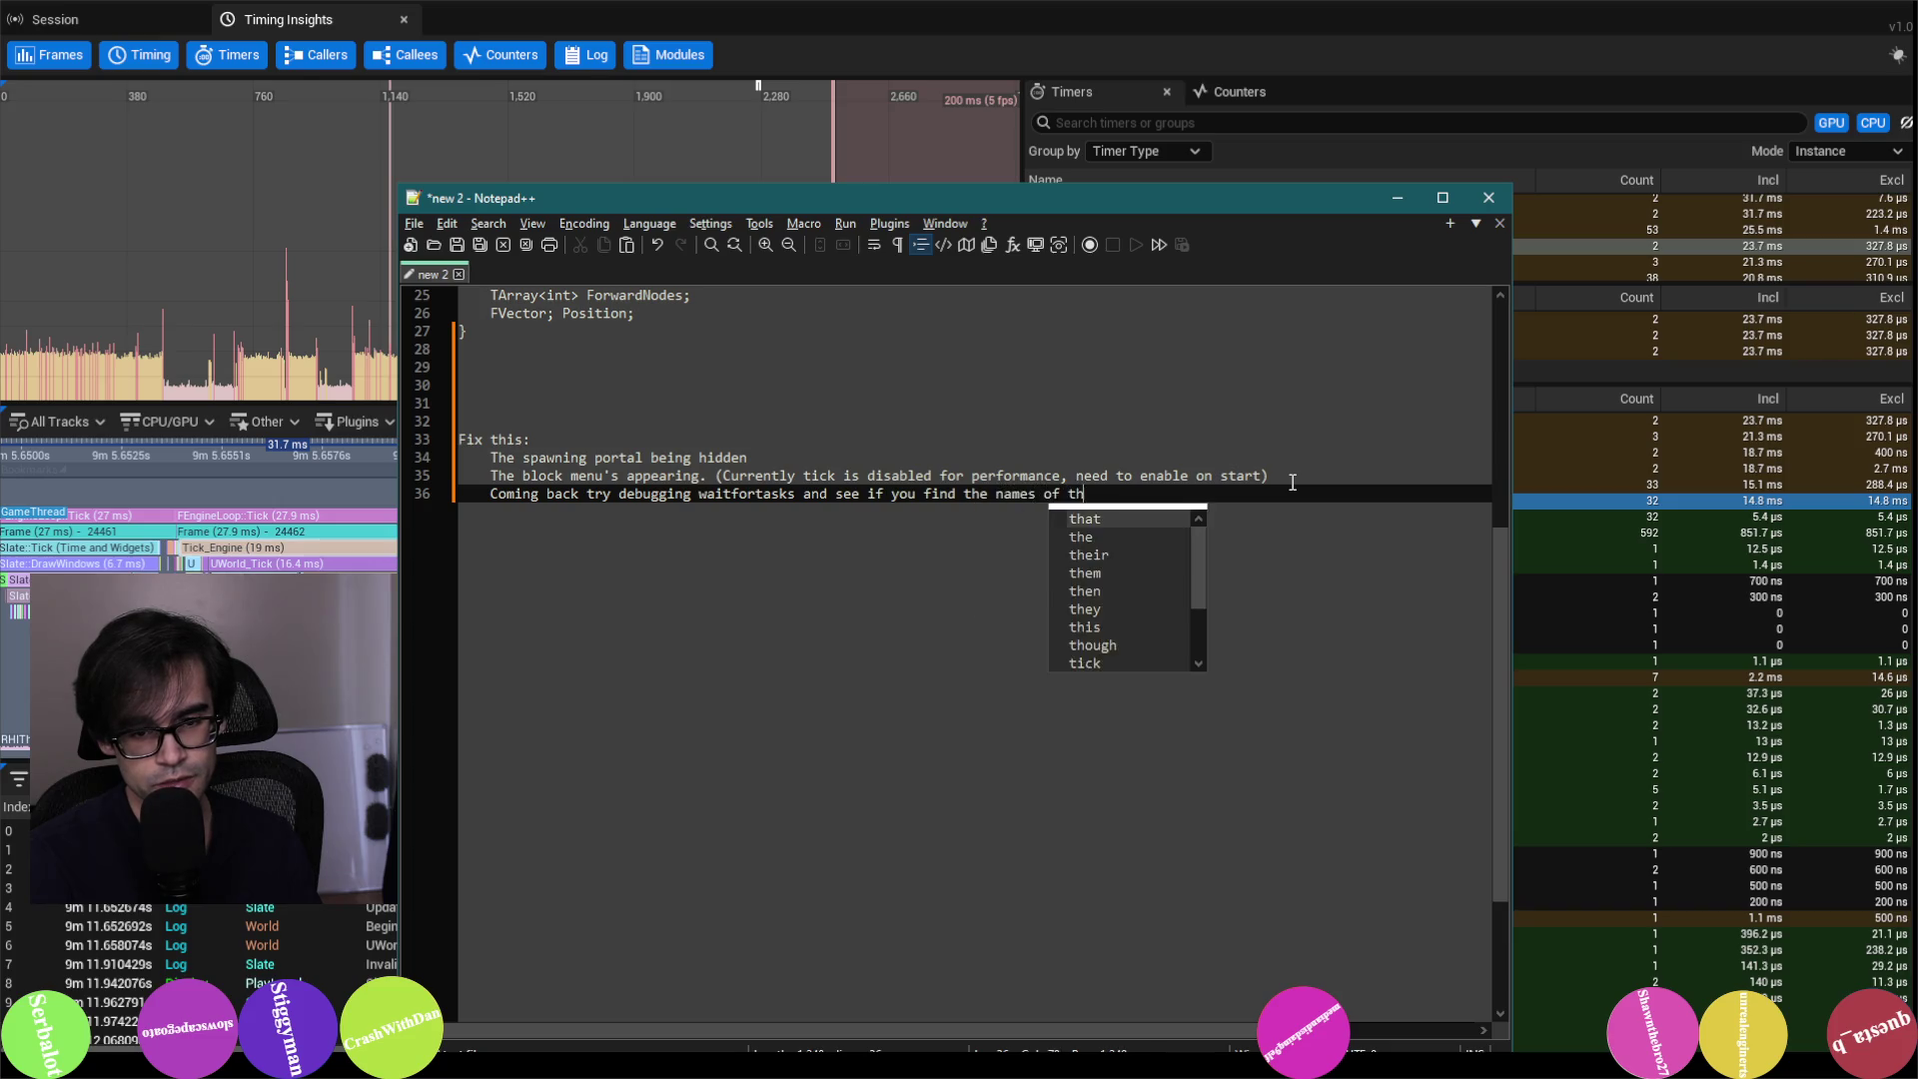
pyautogui.write('e actors wait')
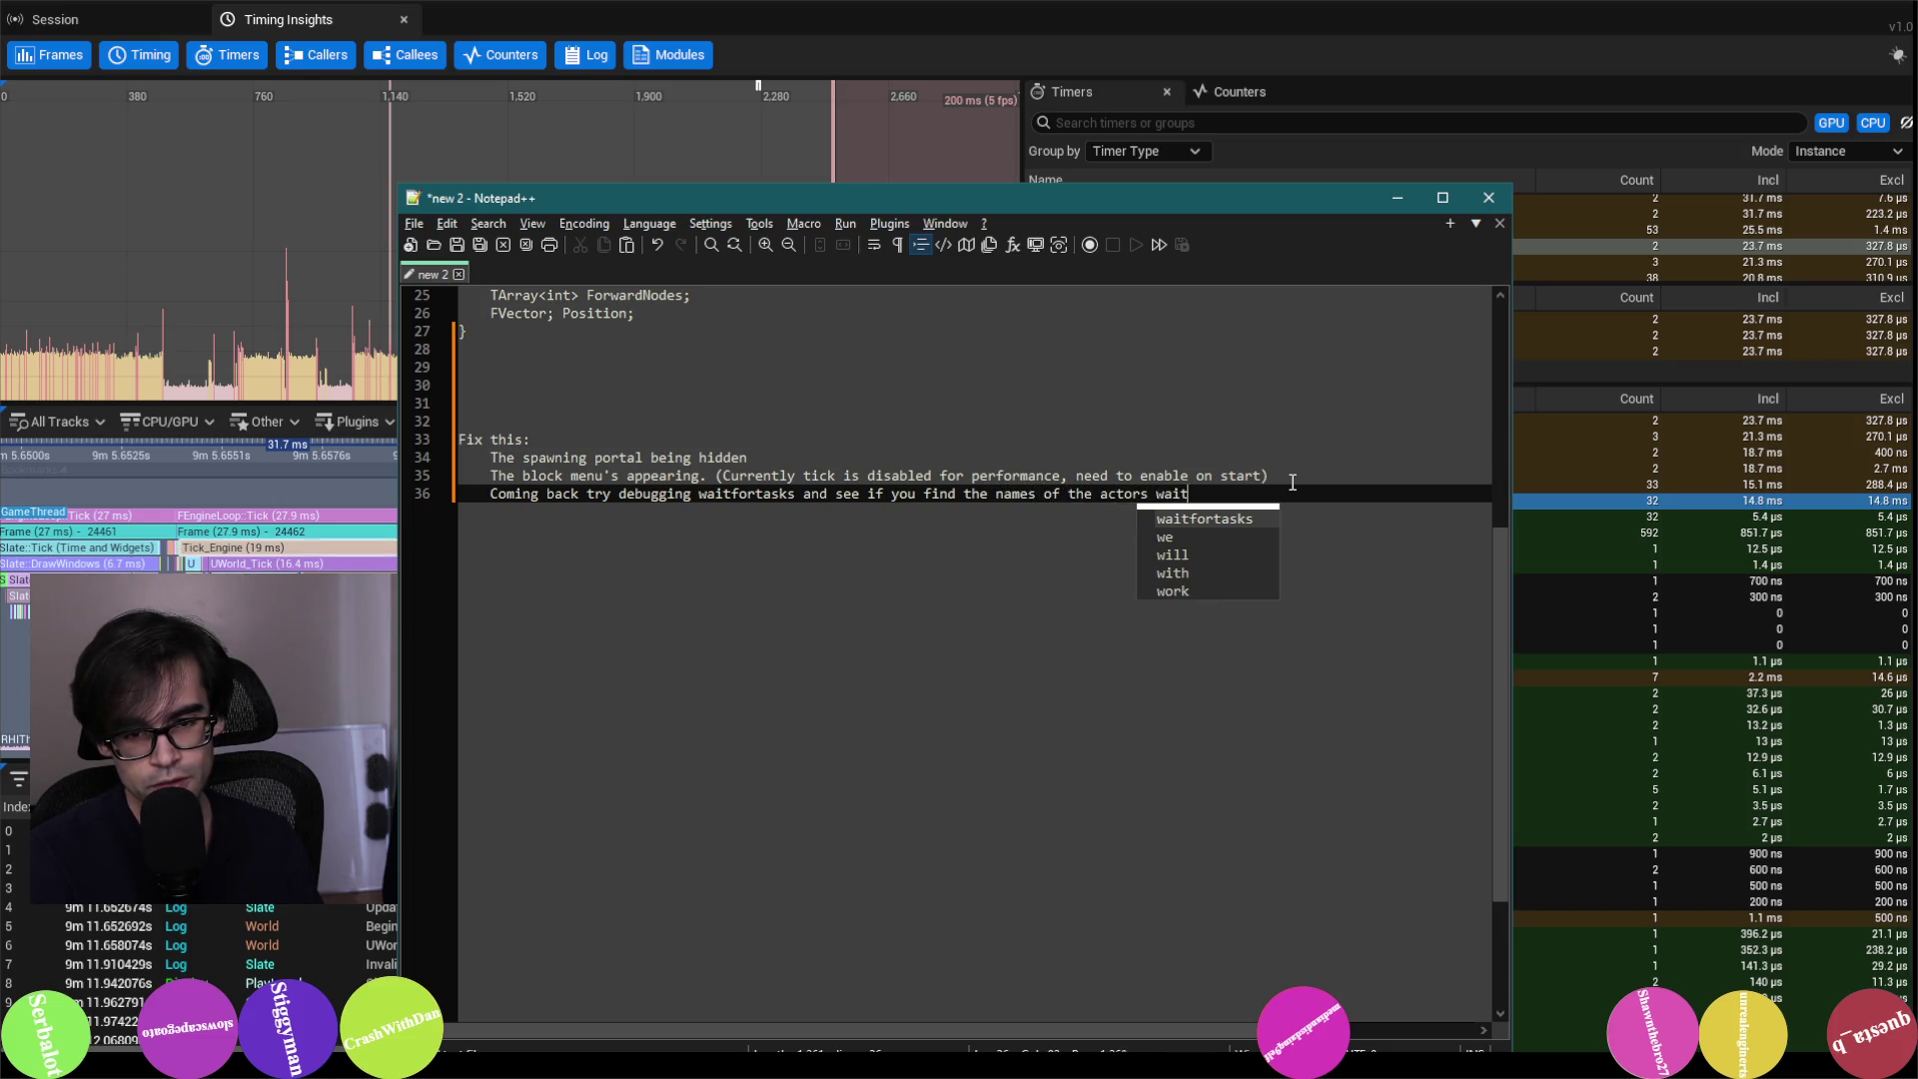
pyautogui.write('ing on tick')
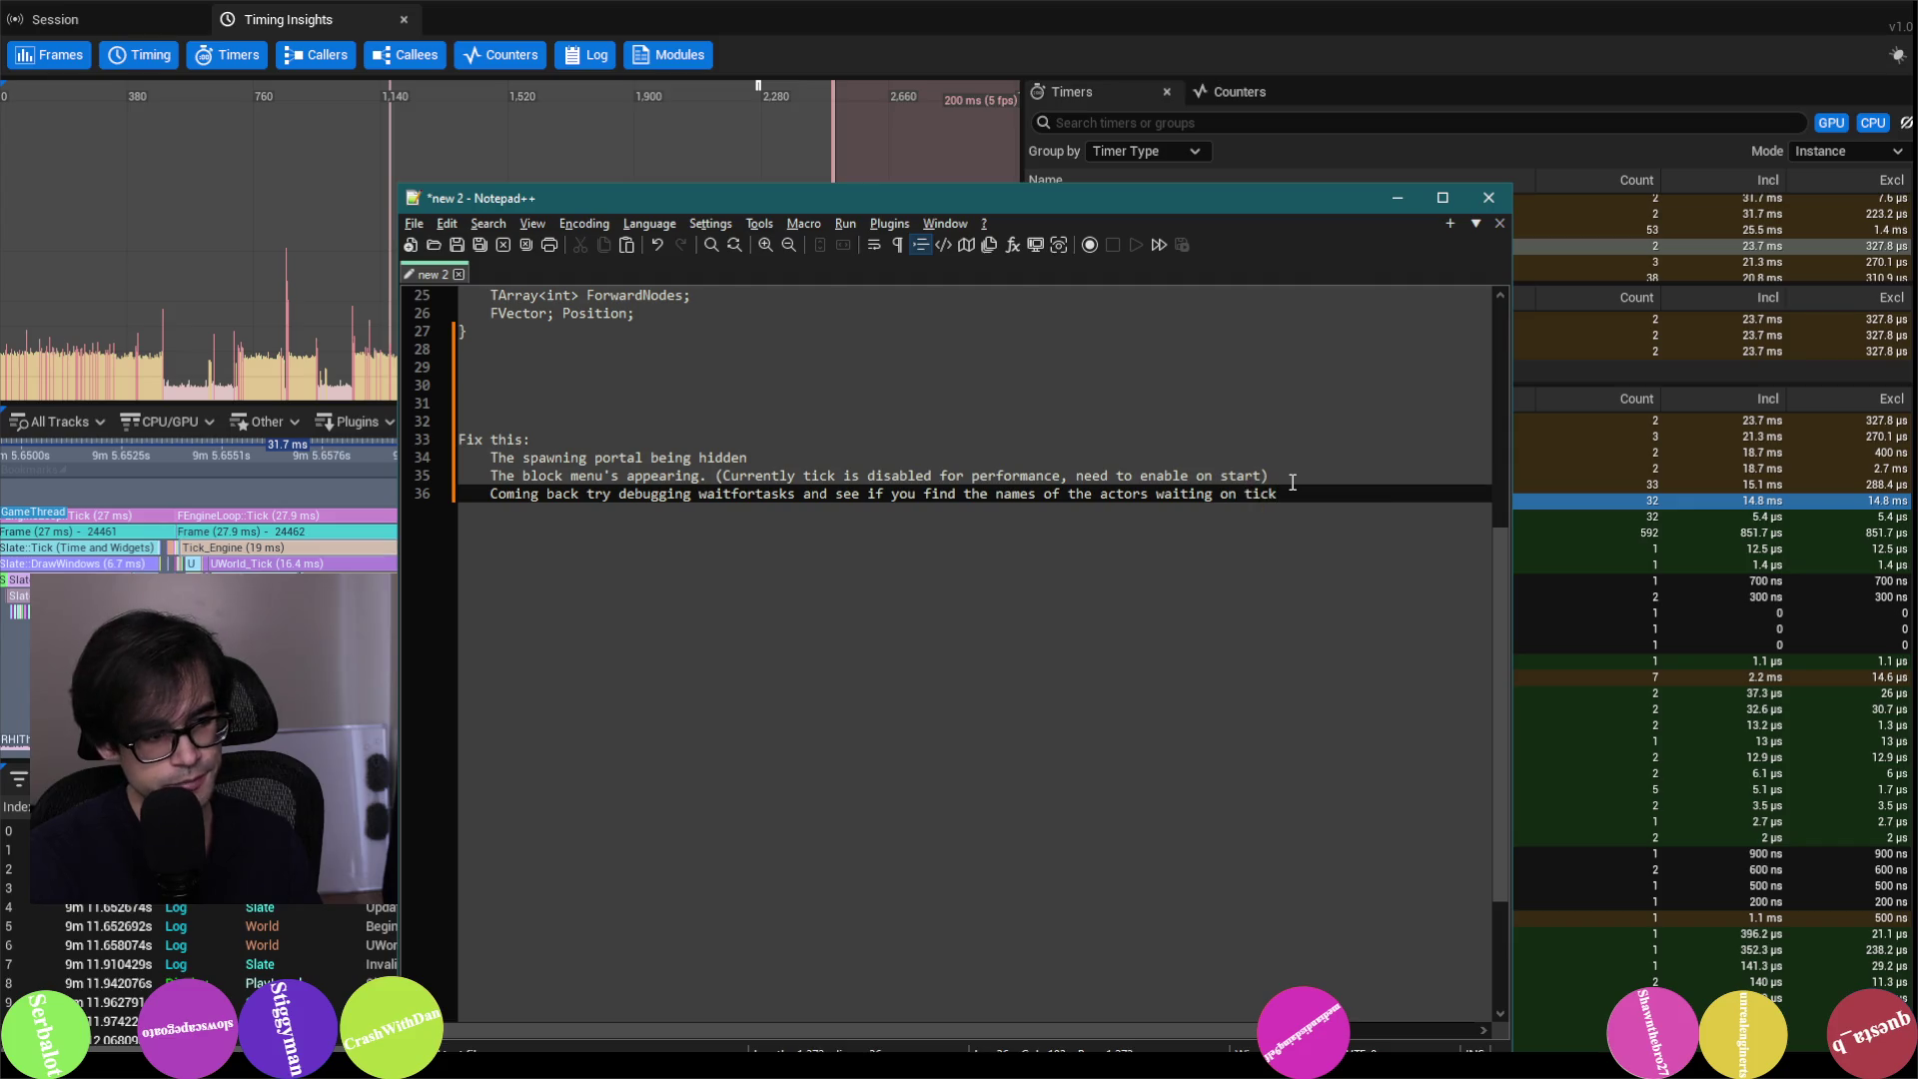
pyautogui.press('Return')
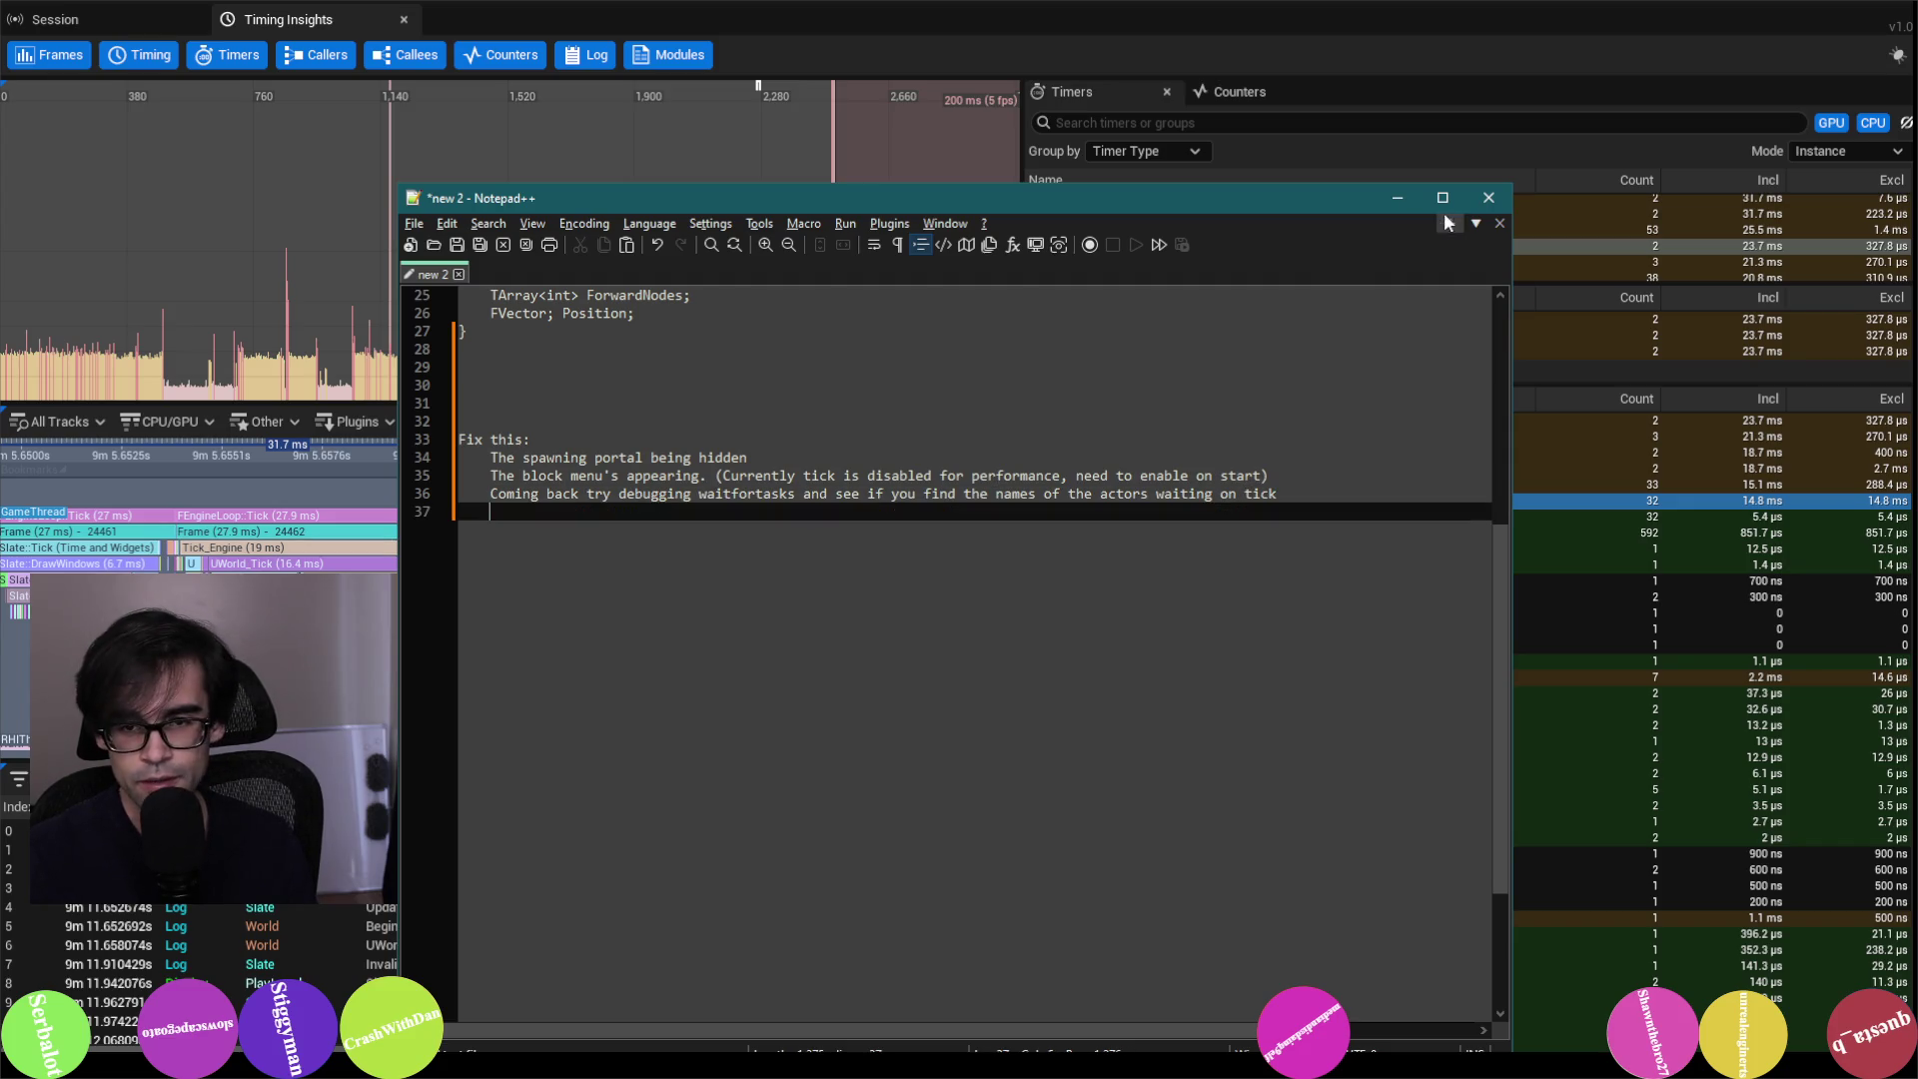
pyautogui.click(1404, 201)
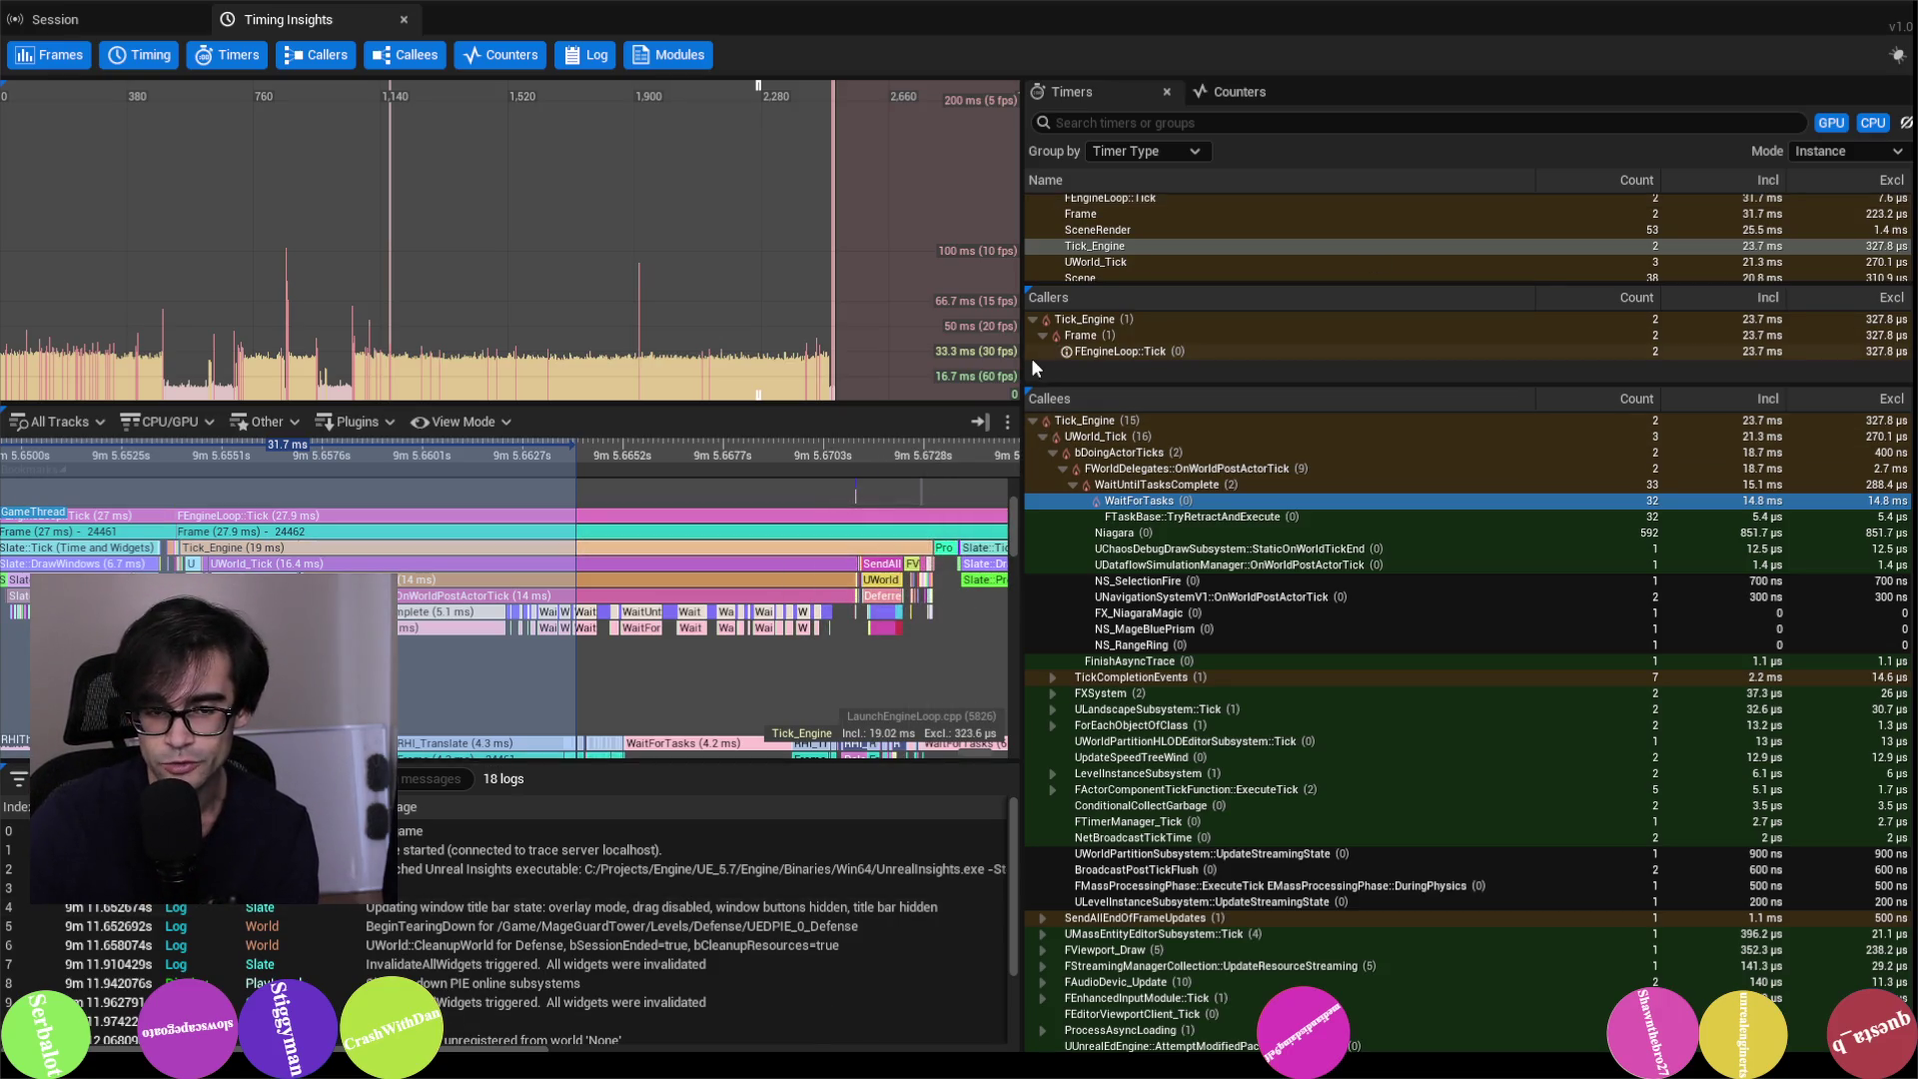
# Step: Close the Timing Insights tab and the Unreal Insights window, returning to the Unreal Editor's Defense level
pyautogui.moveTo(1019, 351); pyautogui.dragTo(1307, 352)
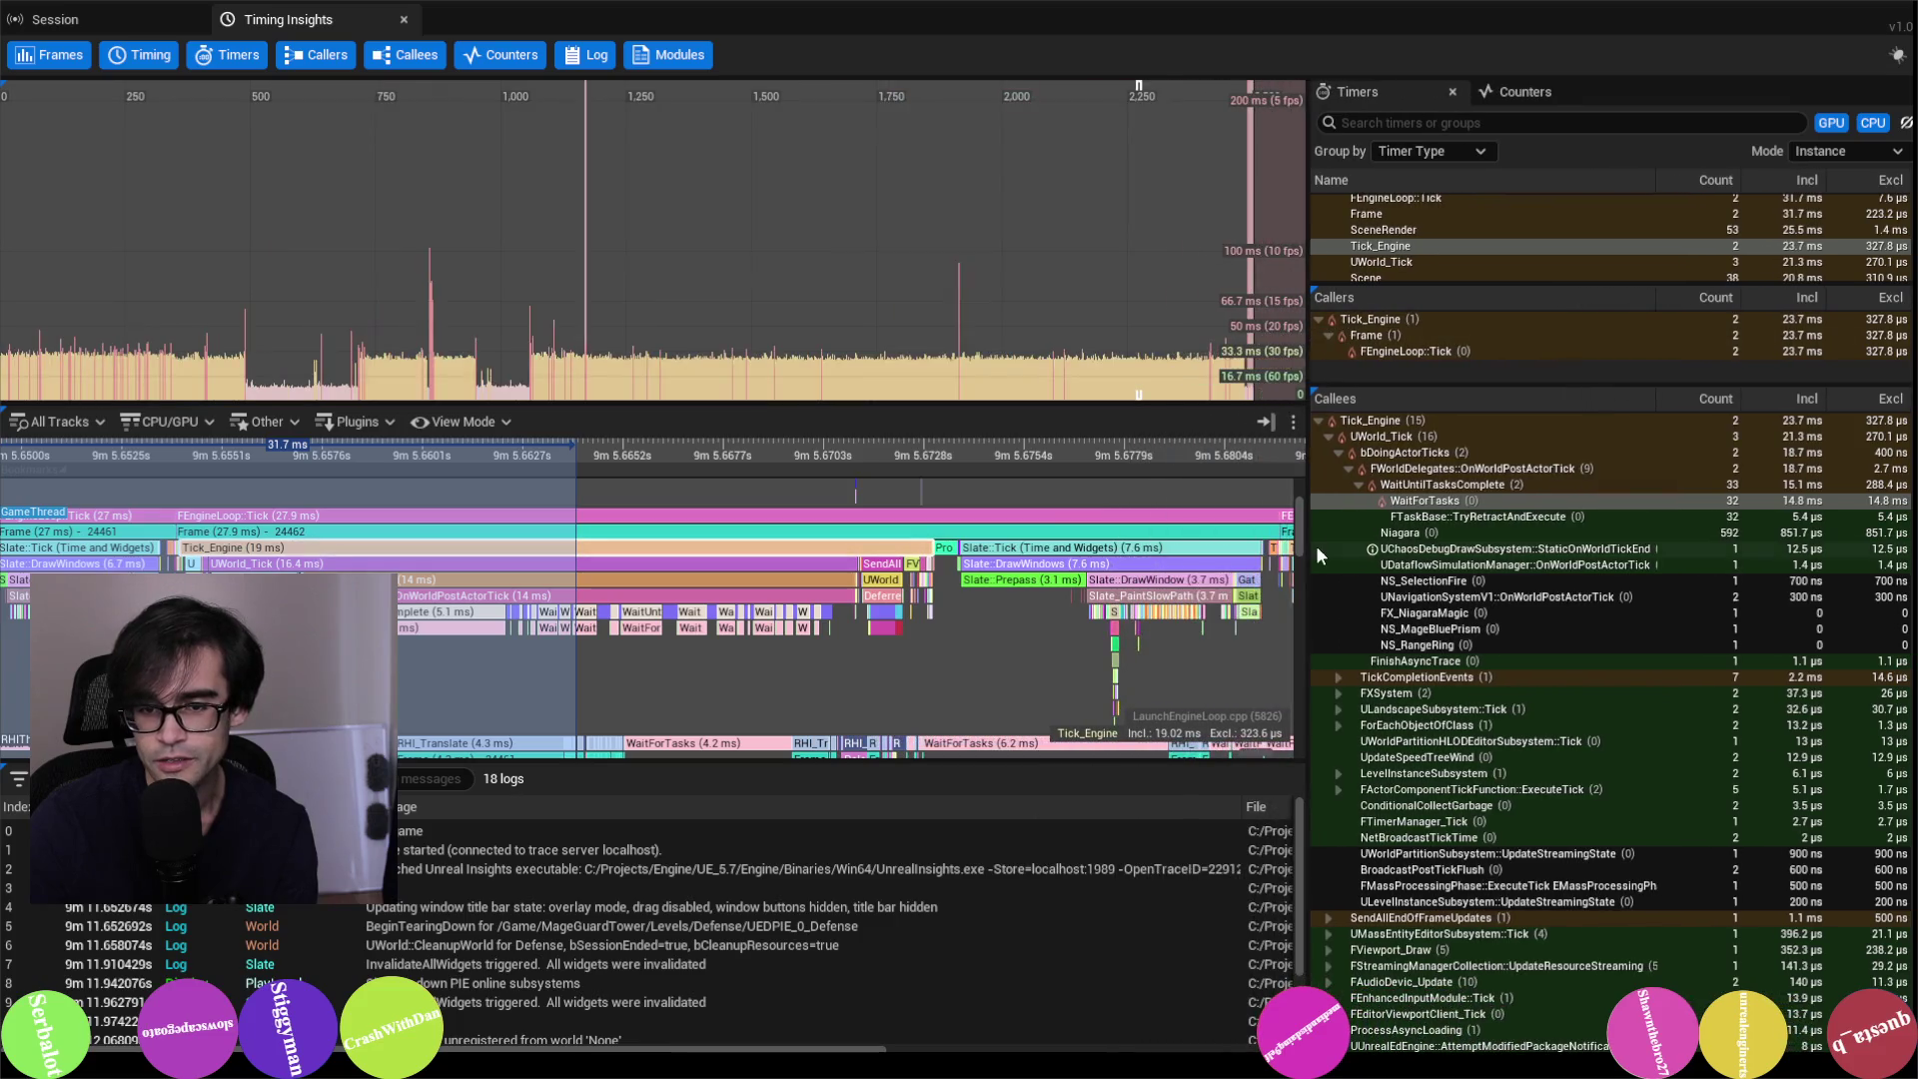
pyautogui.click(403, 20)
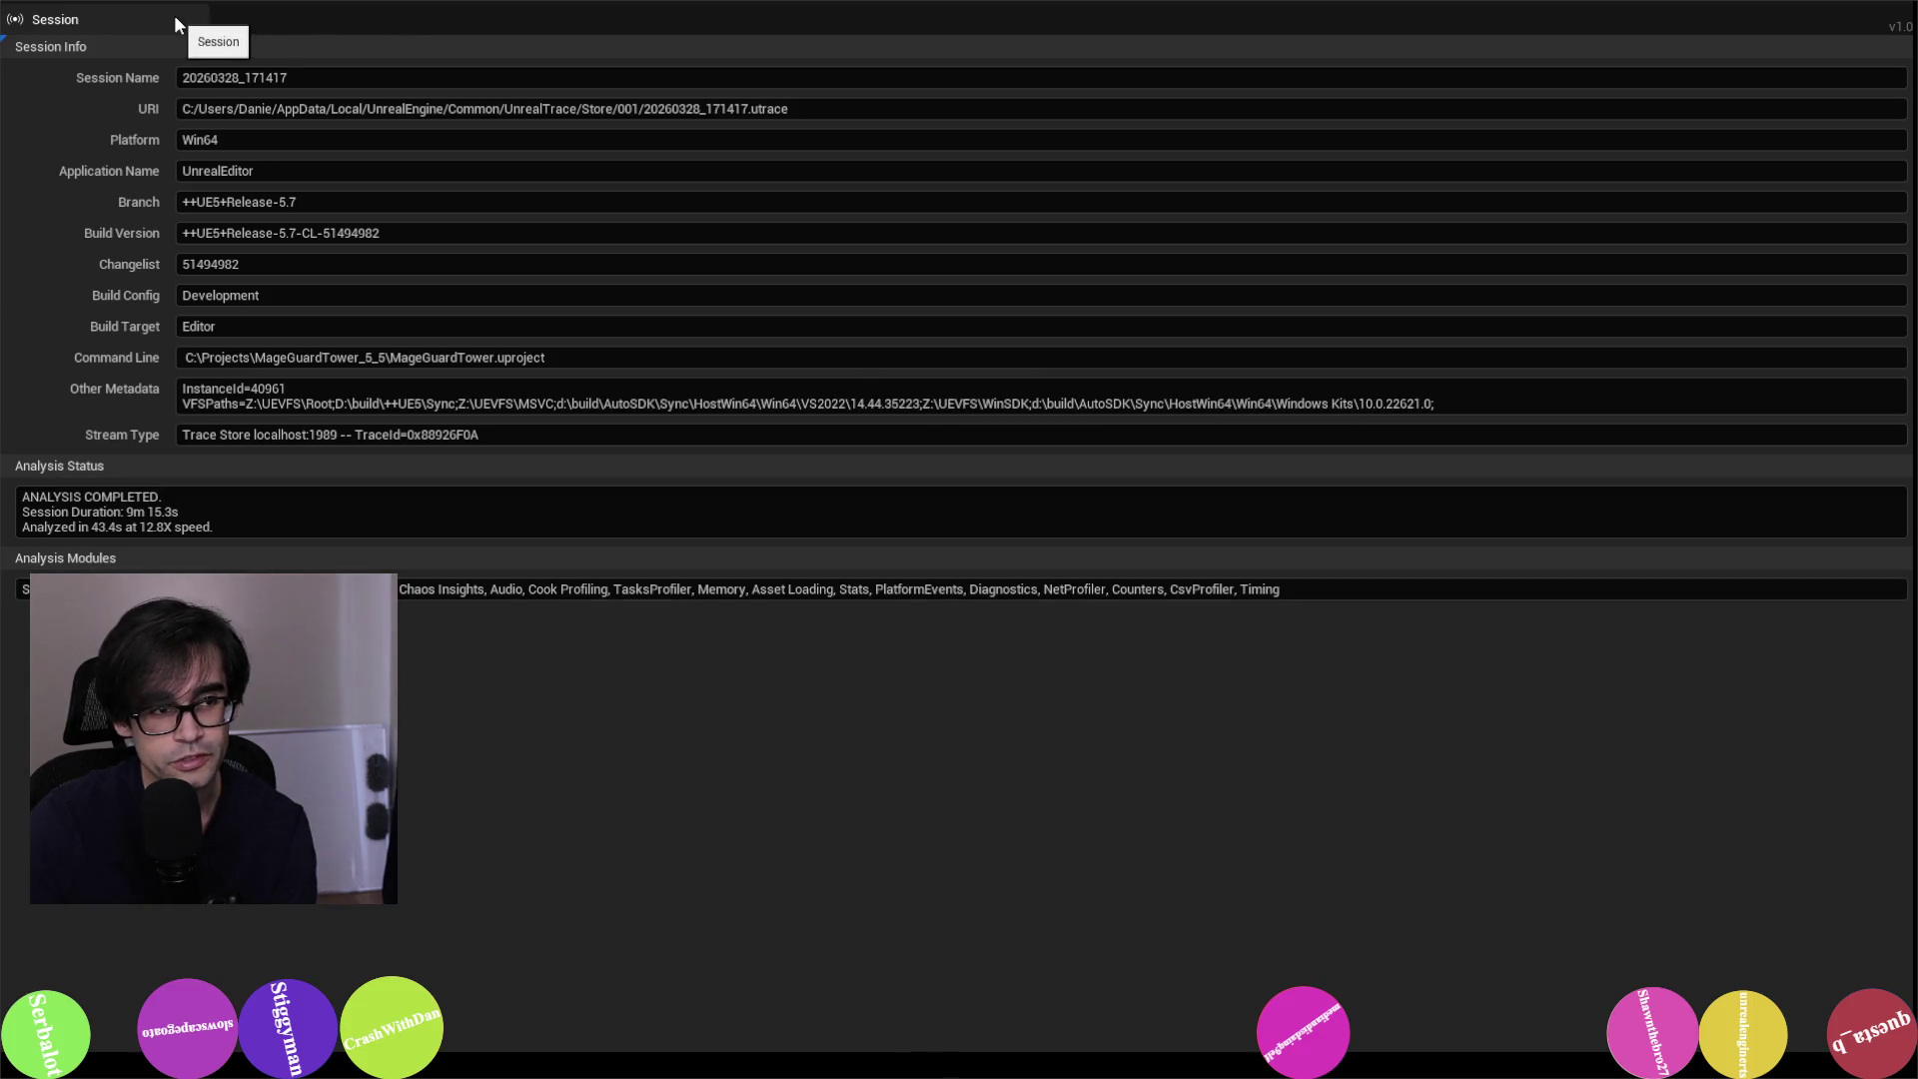
pyautogui.moveTo(646, 0)
pyautogui.mouseDown()
pyautogui.moveTo(564, 77)
pyautogui.moveTo(655, 108)
pyautogui.mouseUp()
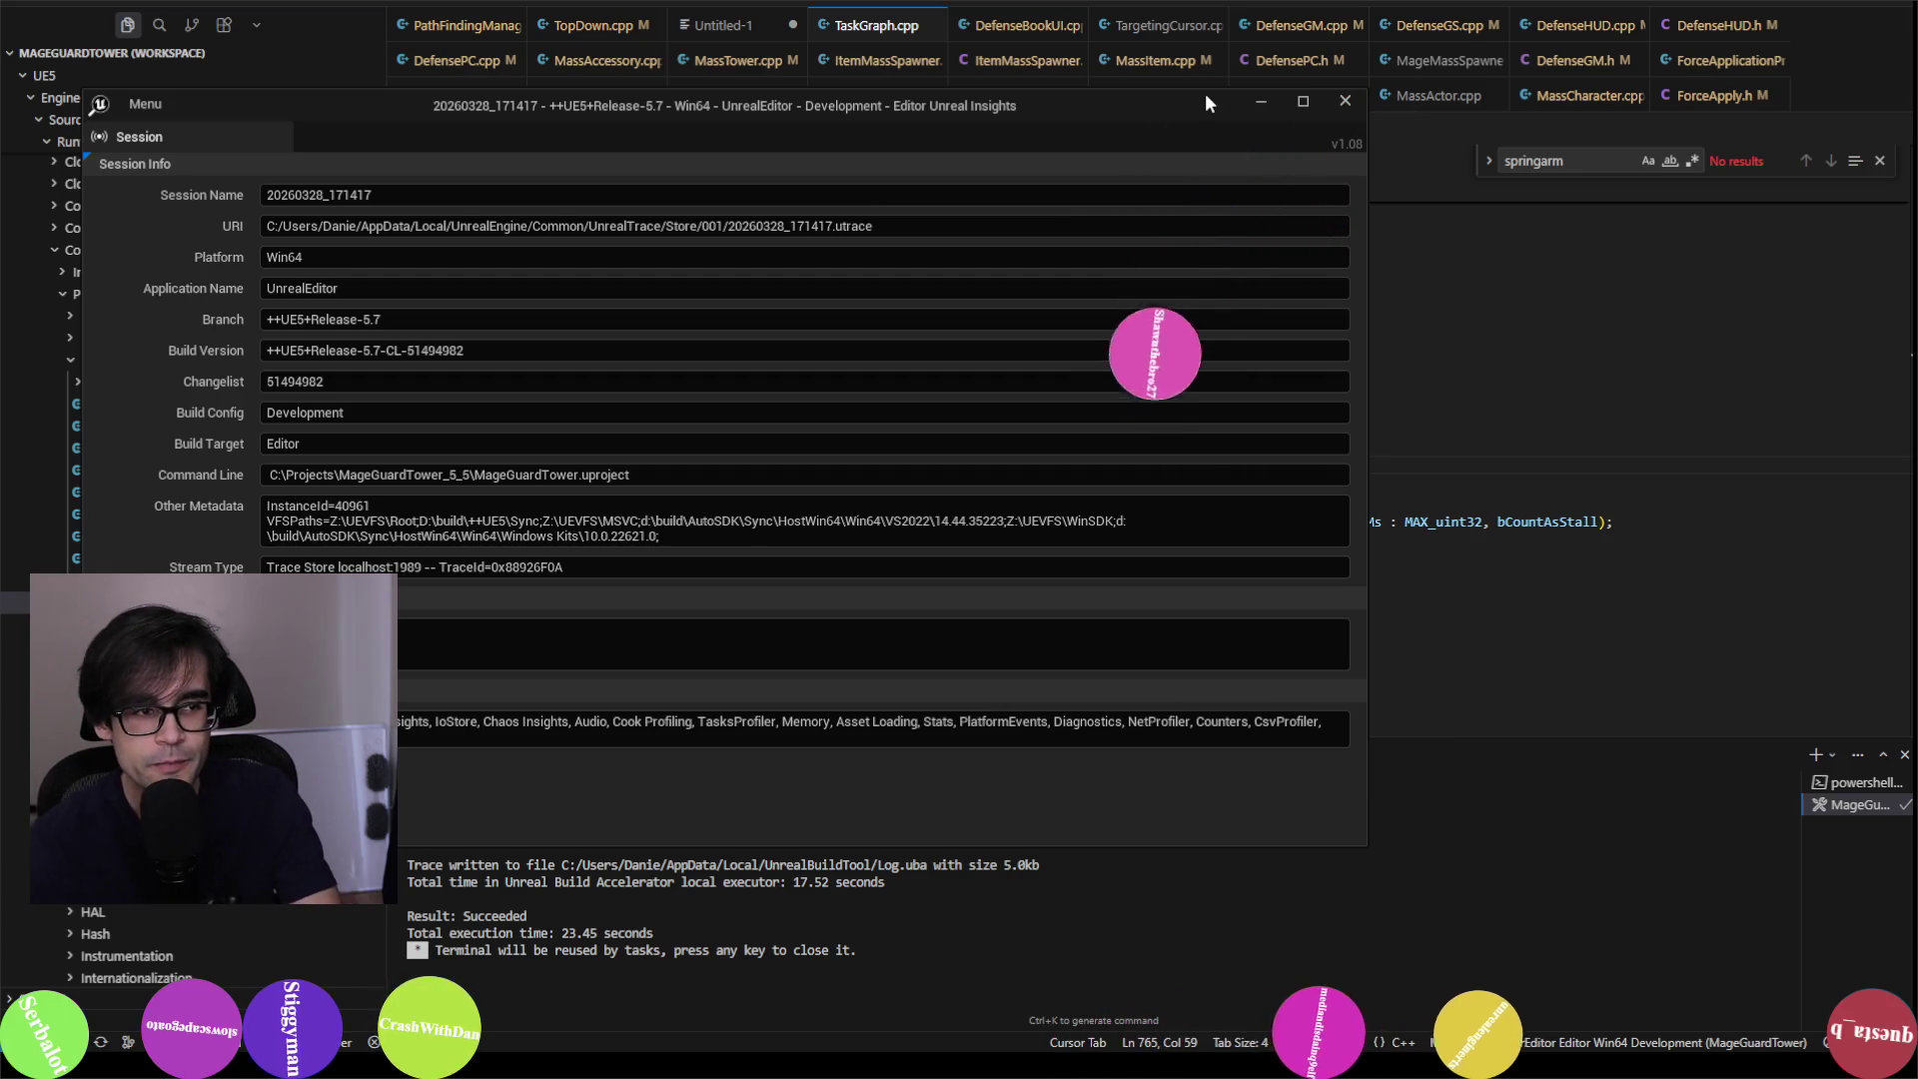
pyautogui.click(1357, 102)
pyautogui.hotkey('alt', 'Tab')
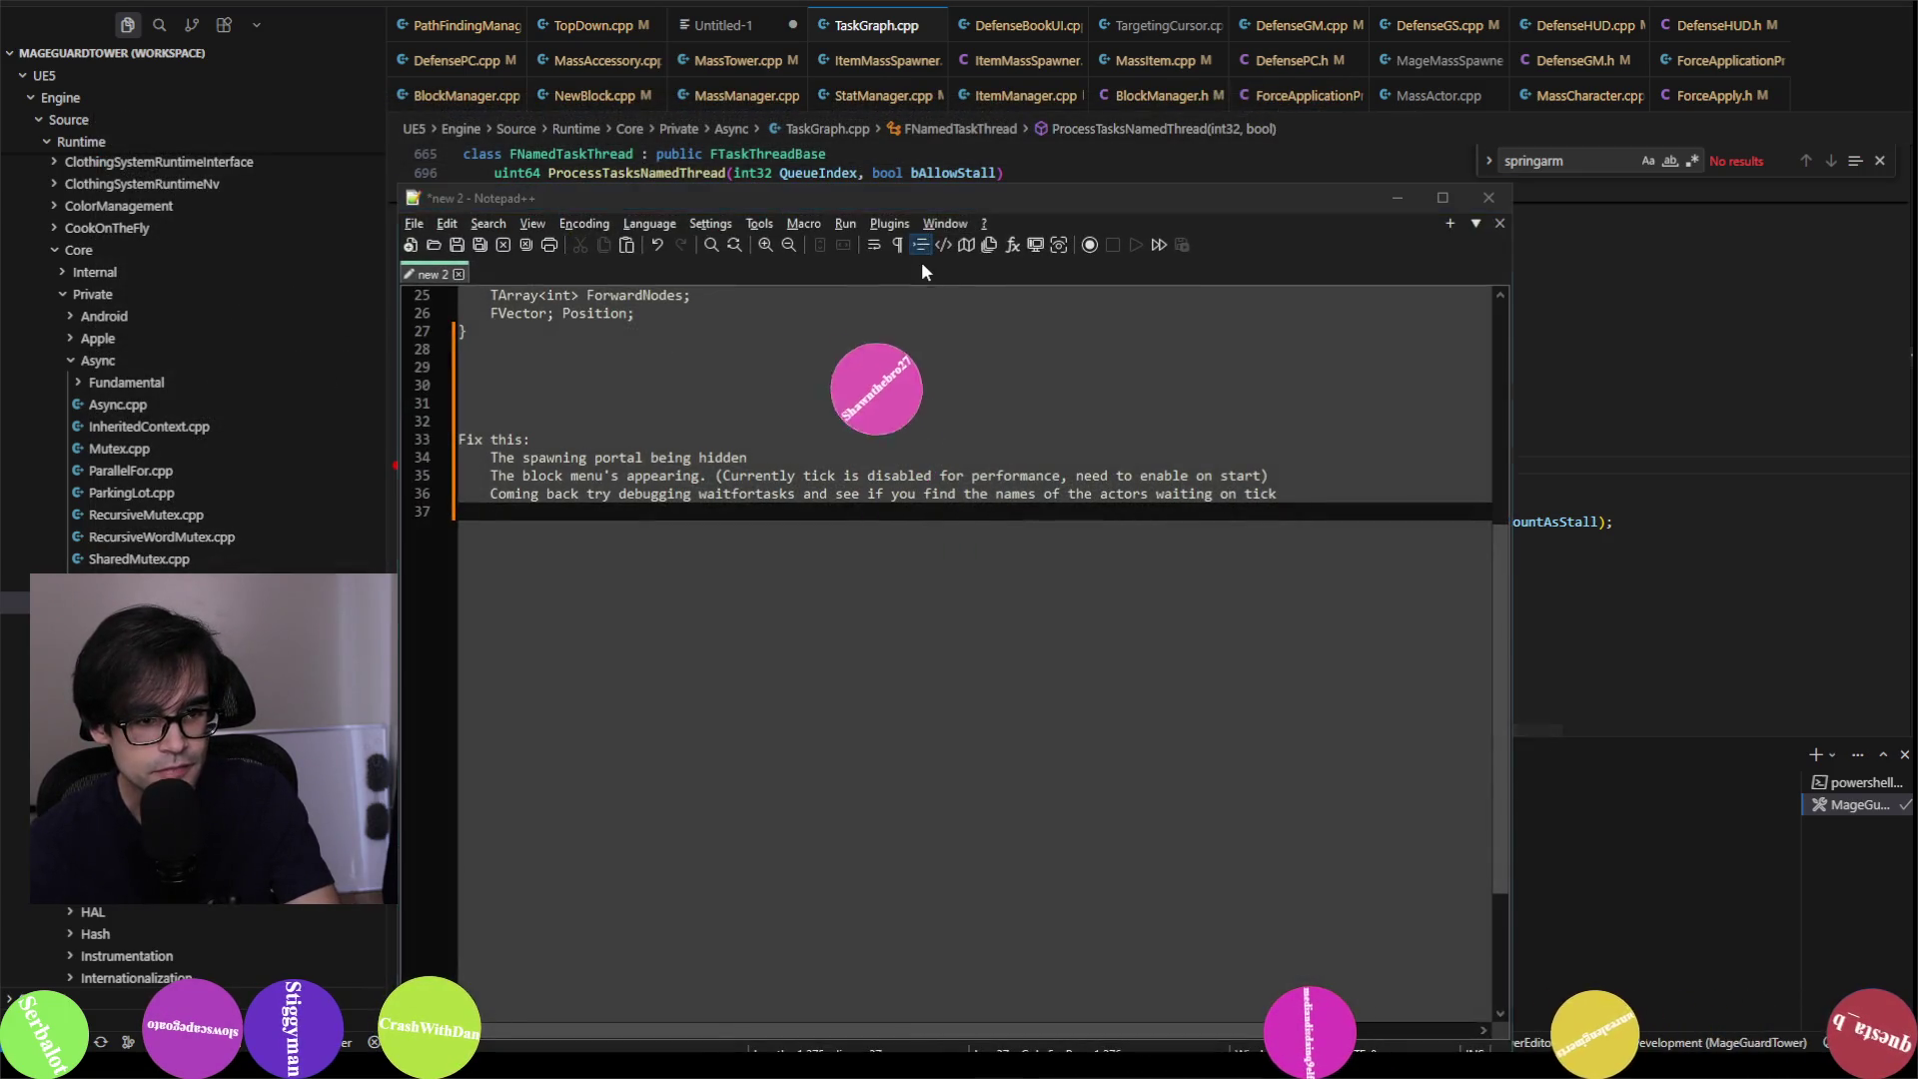
pyautogui.hotkey('alt', 'Tab')
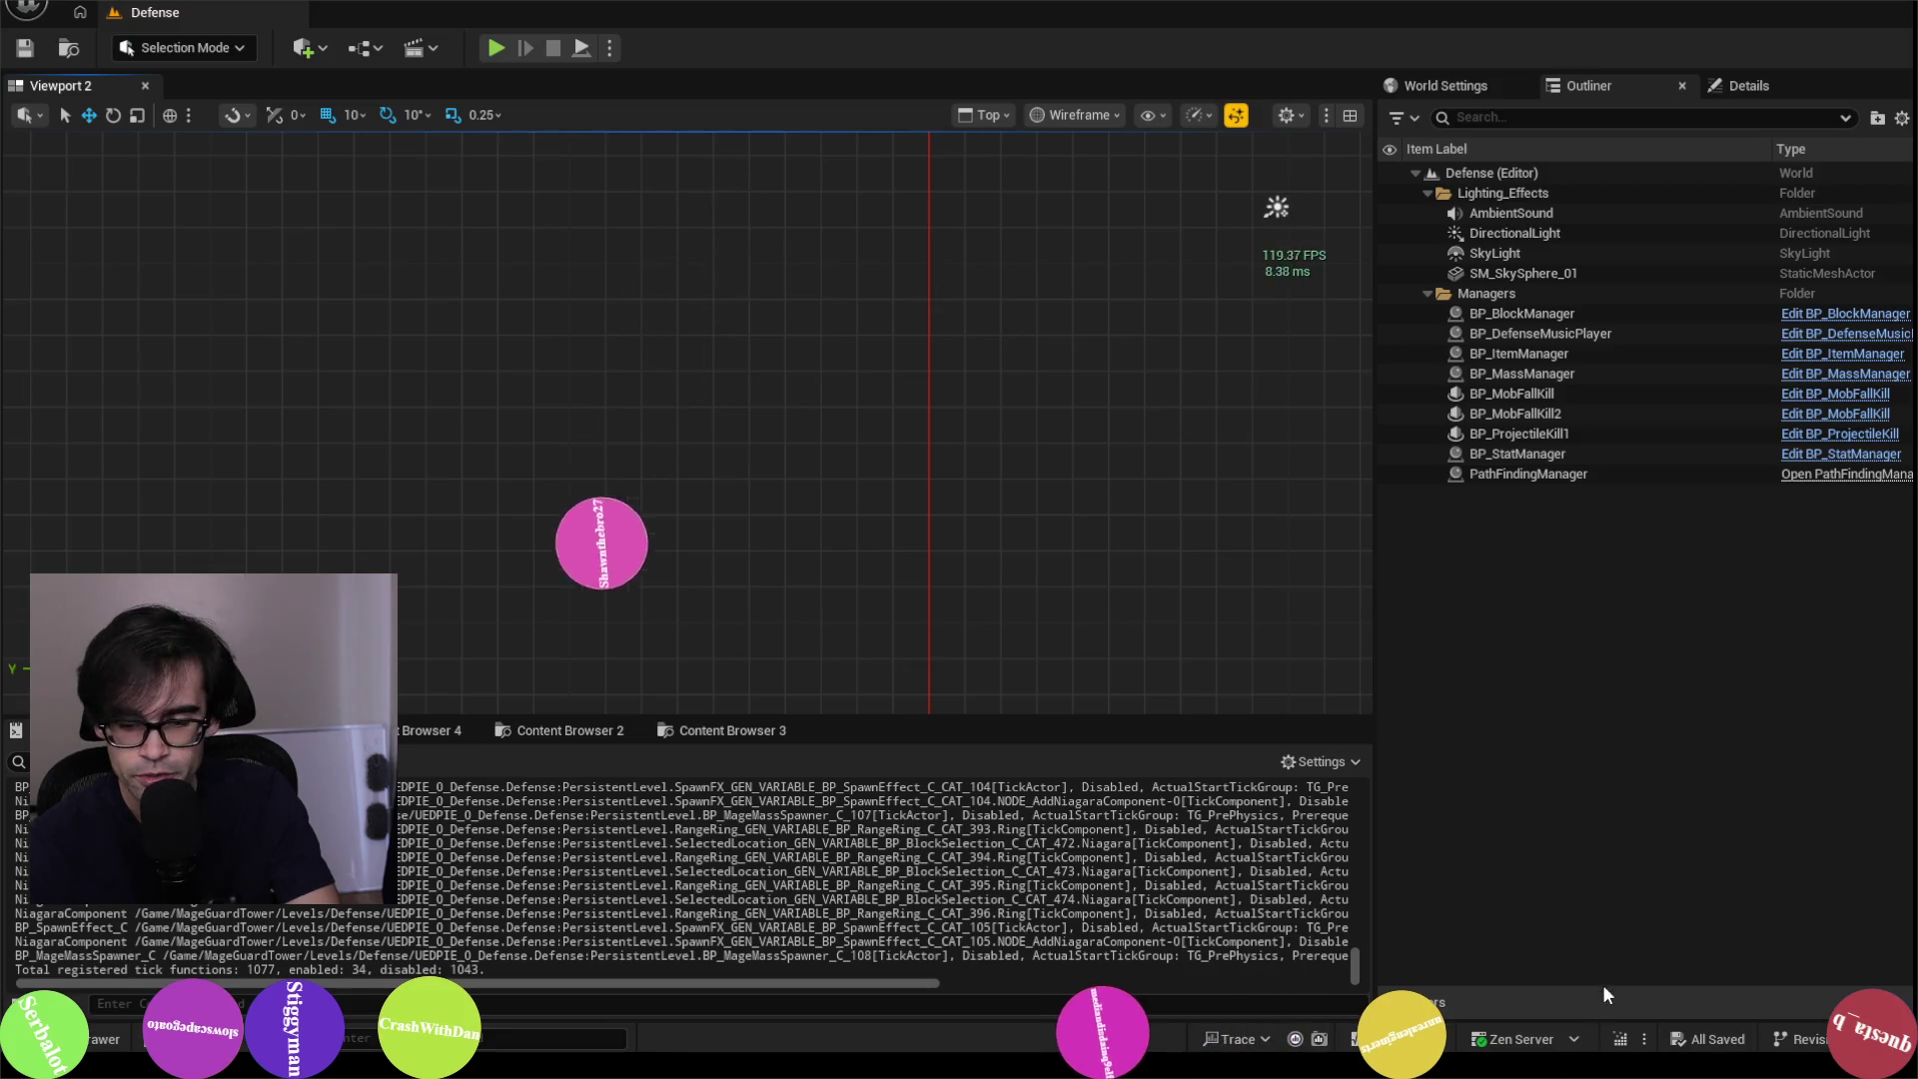
# Step: Reopen the recent trace 20260328_171417 in Unreal Insights from the status bar Trace menu
pyautogui.click(1236, 1039)
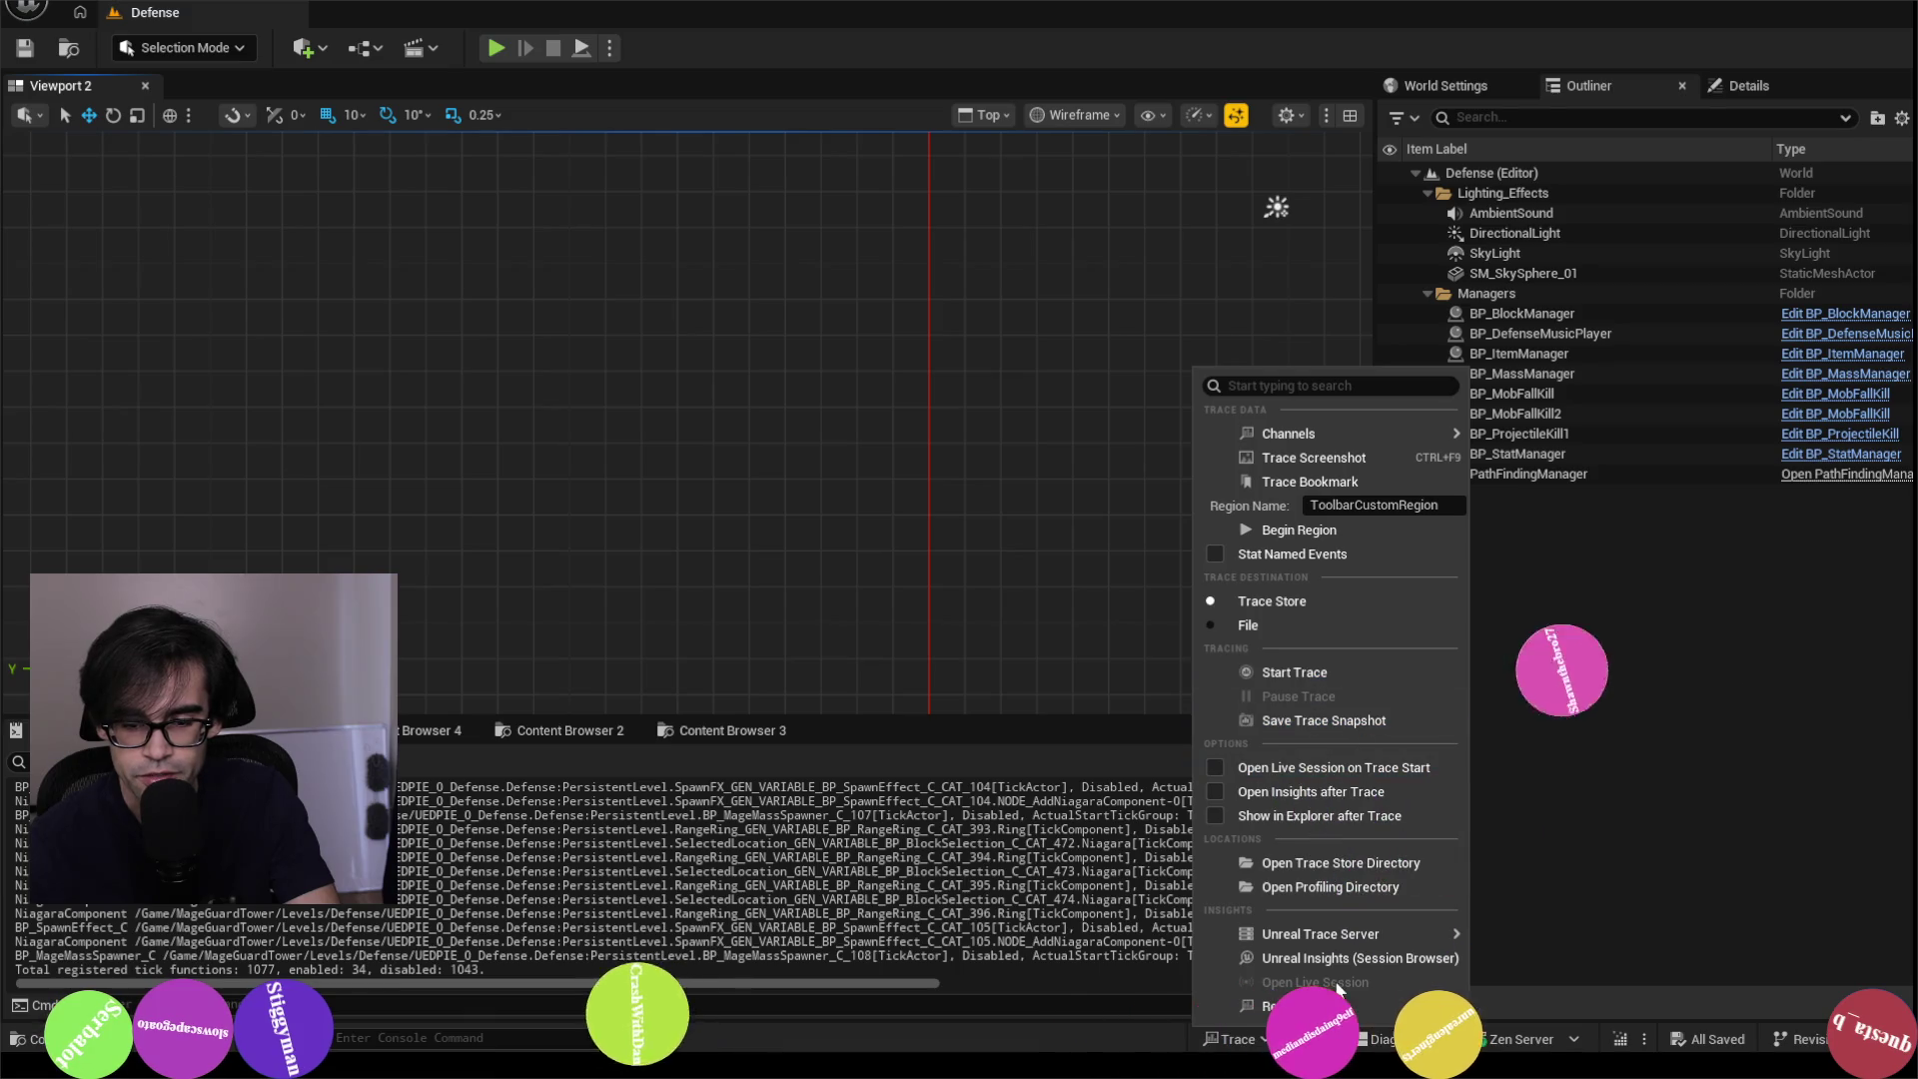
pyautogui.moveTo(1399, 1001)
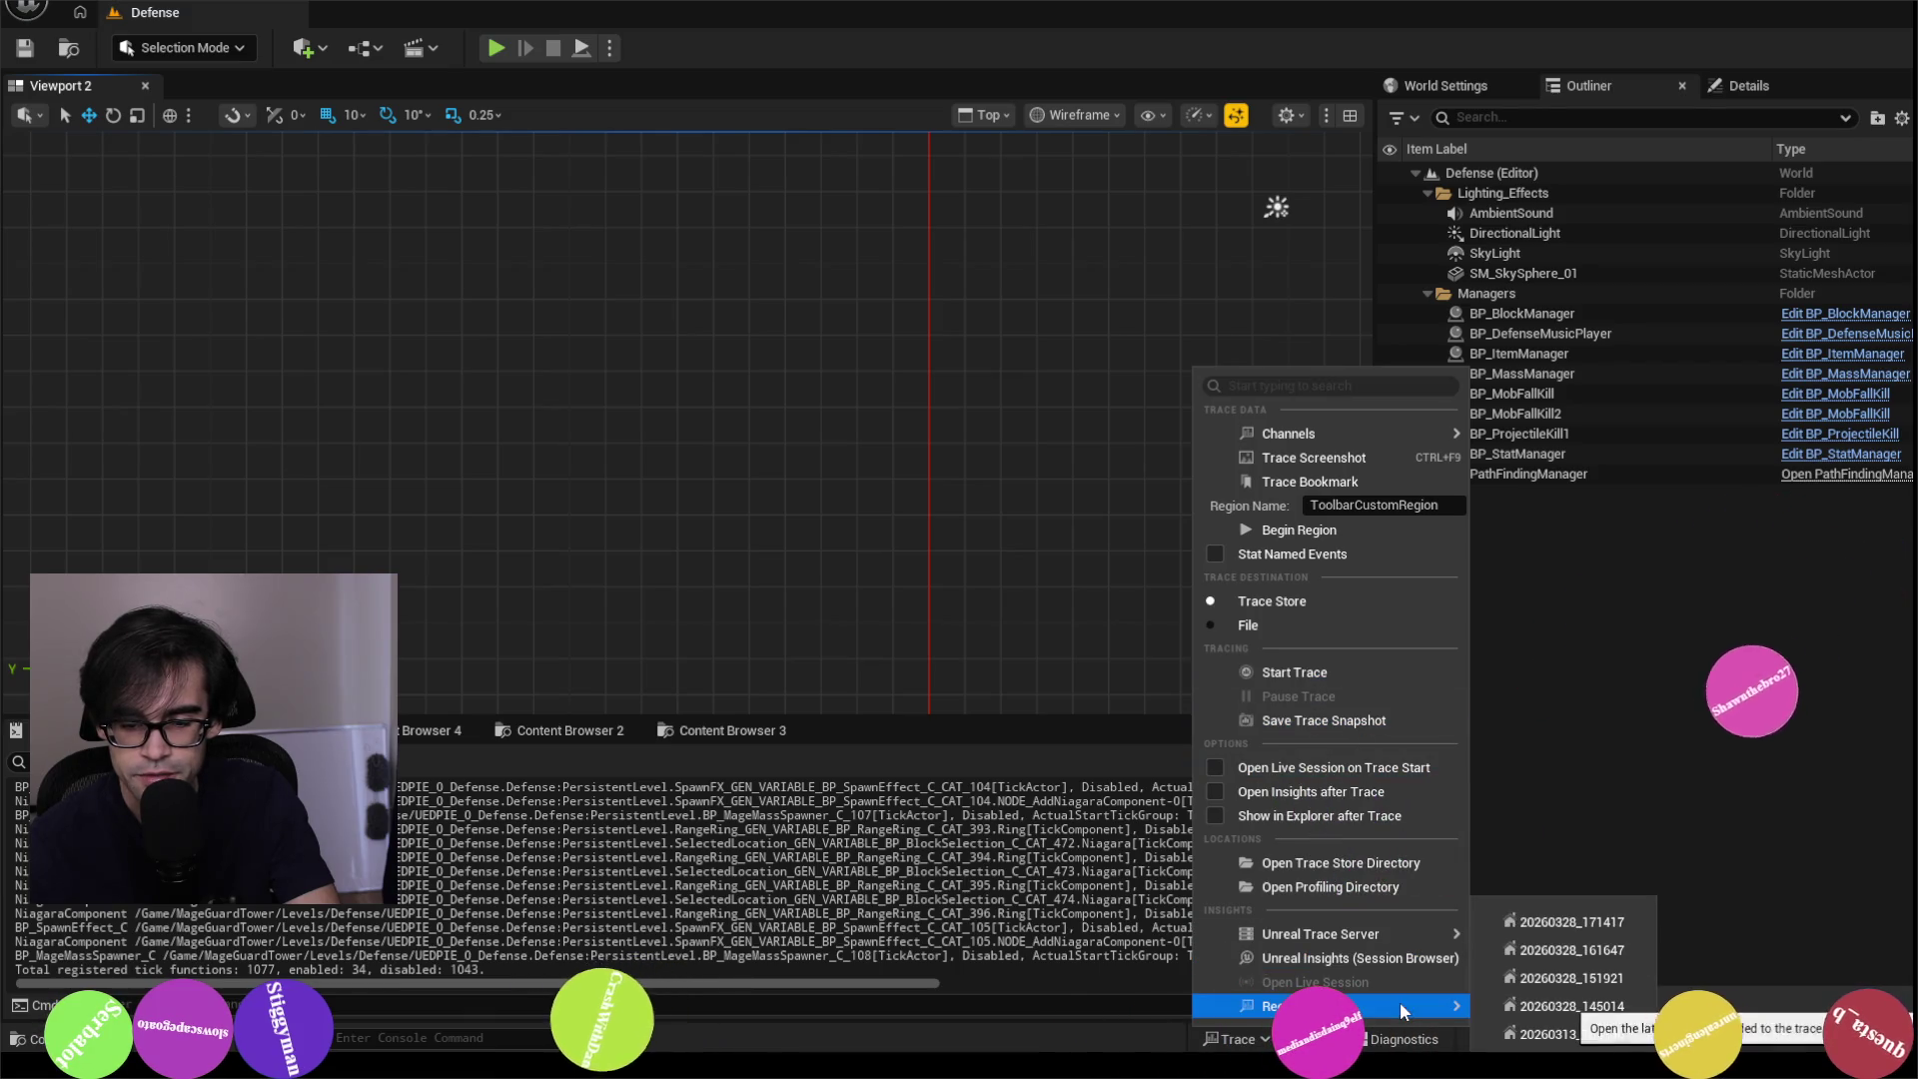
pyautogui.click(1561, 927)
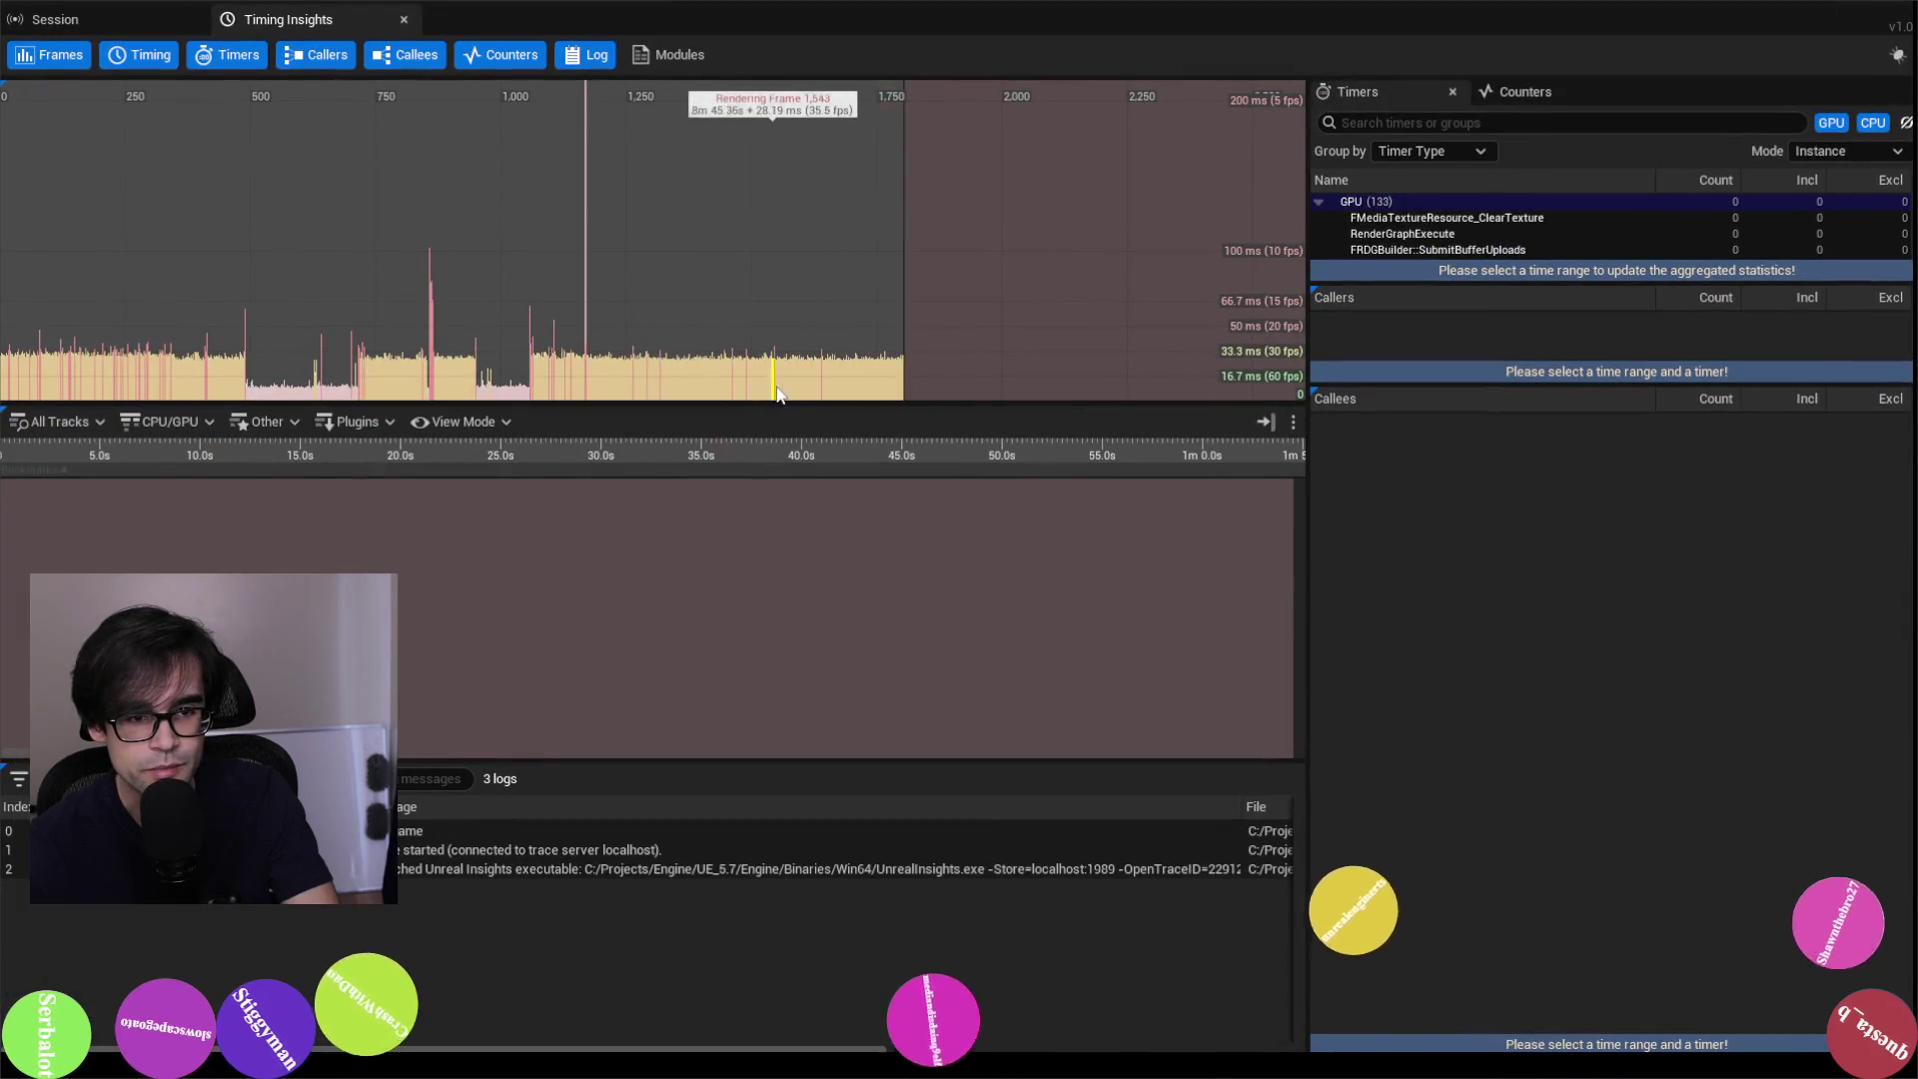
# Step: Zoom to about 8m 50s, select Tick_Engine, and inspect its WaitForTasks and bDoingActorTicks callees
pyautogui.scroll(15, 600, 600)
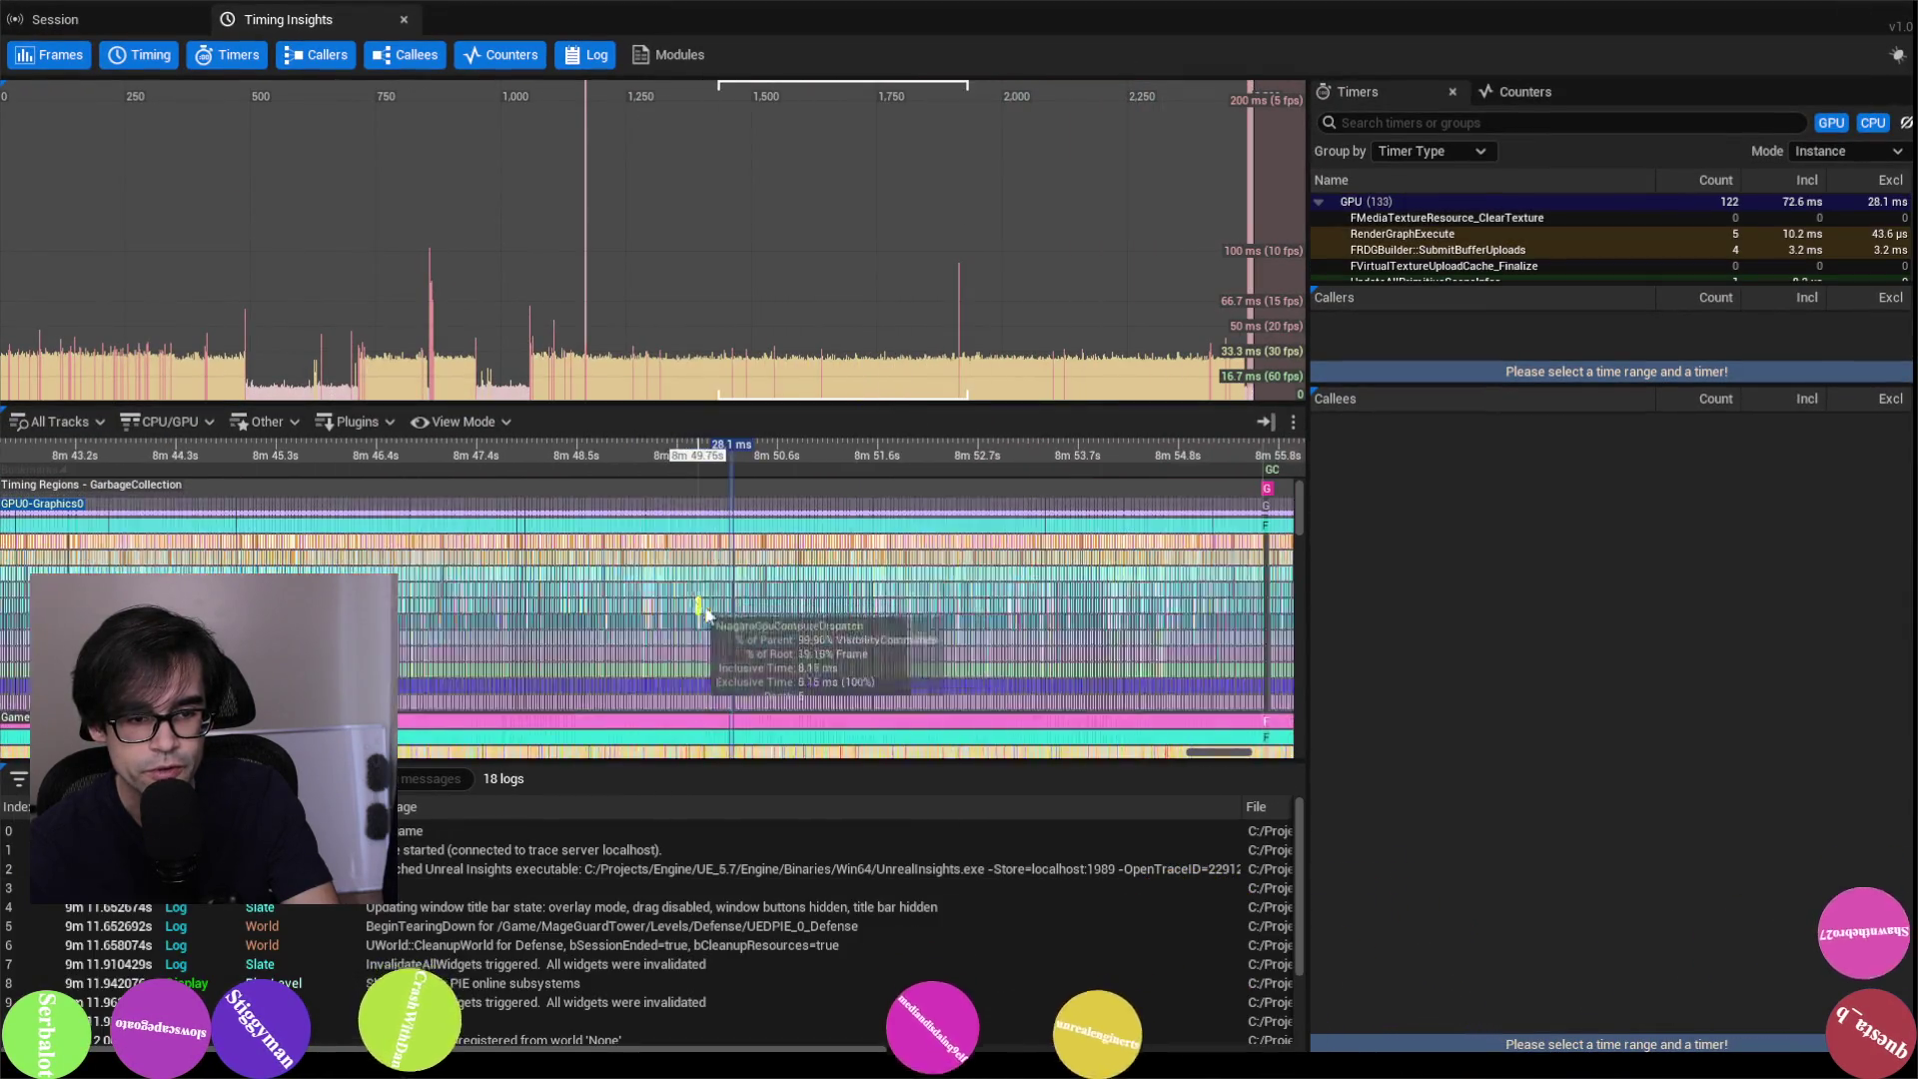
pyautogui.scroll(5, 920, 556)
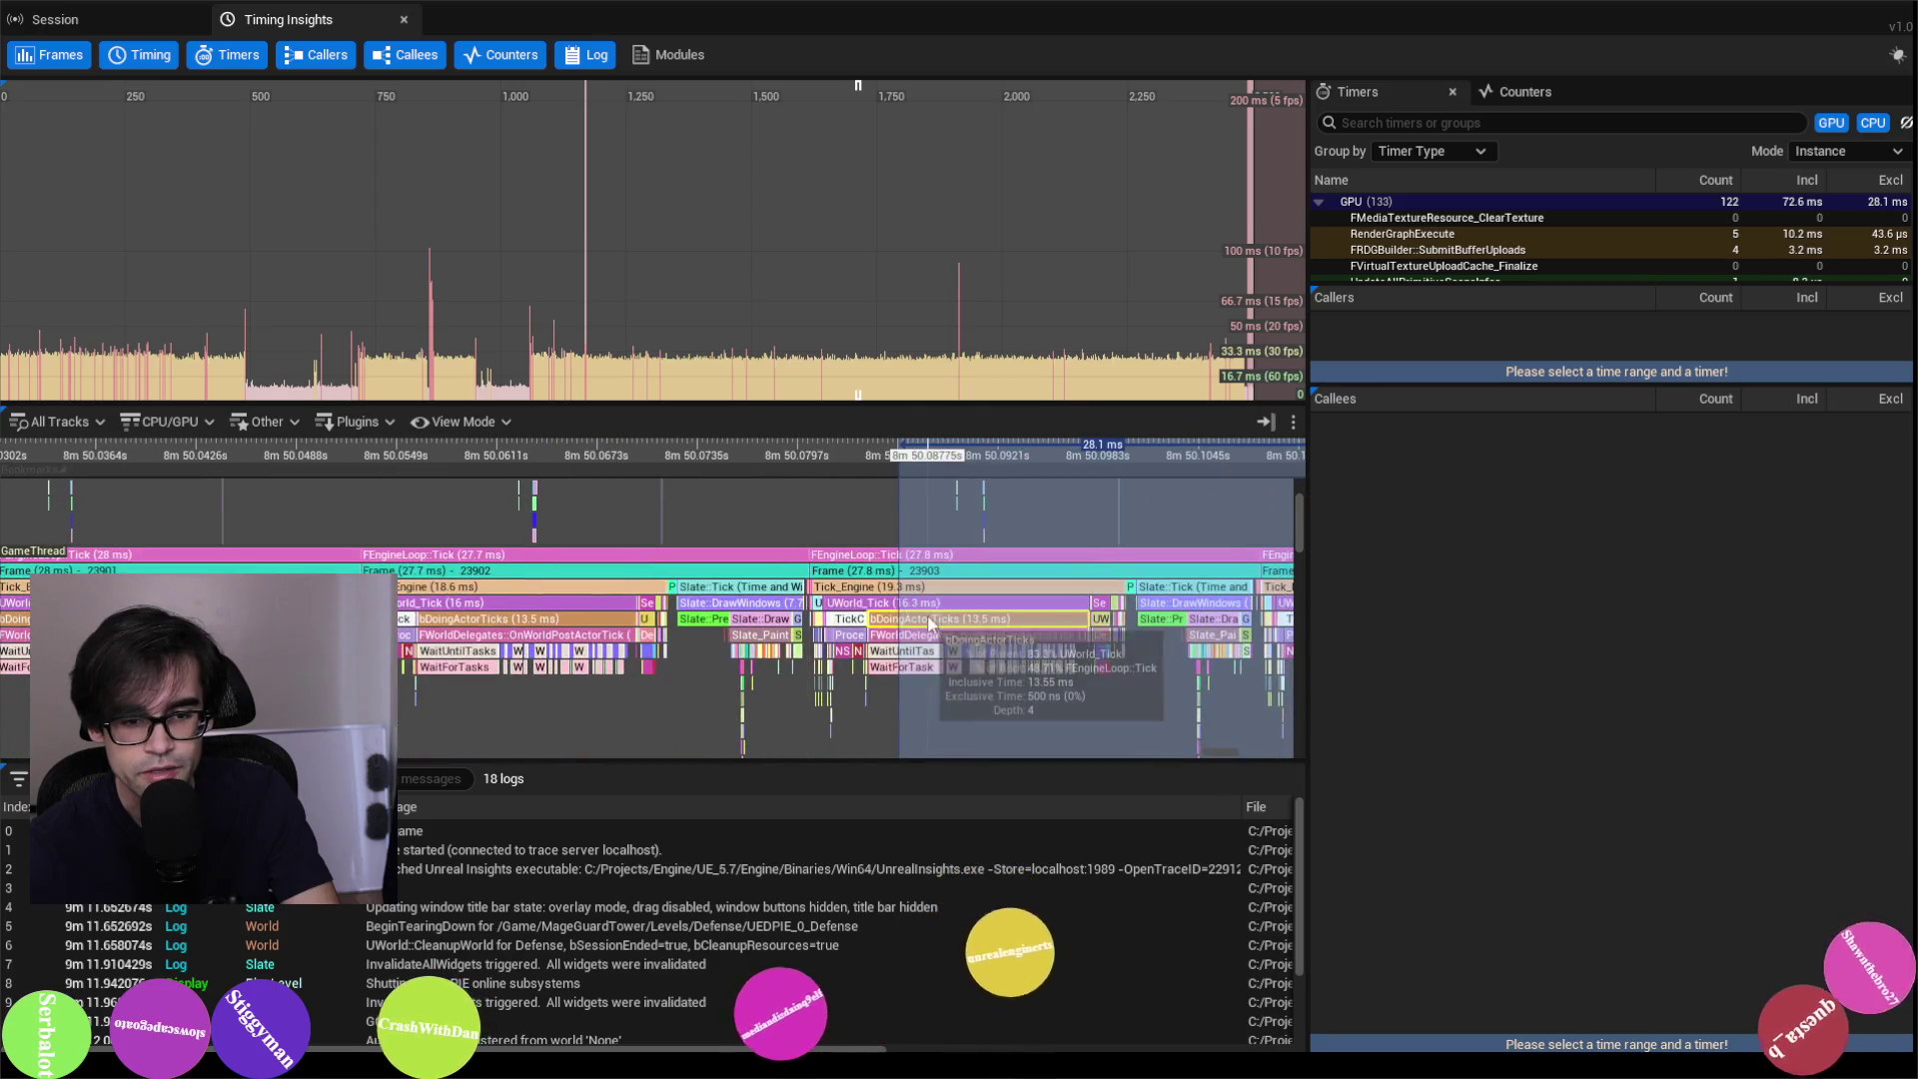
pyautogui.click(915, 587)
pyautogui.click(1393, 501)
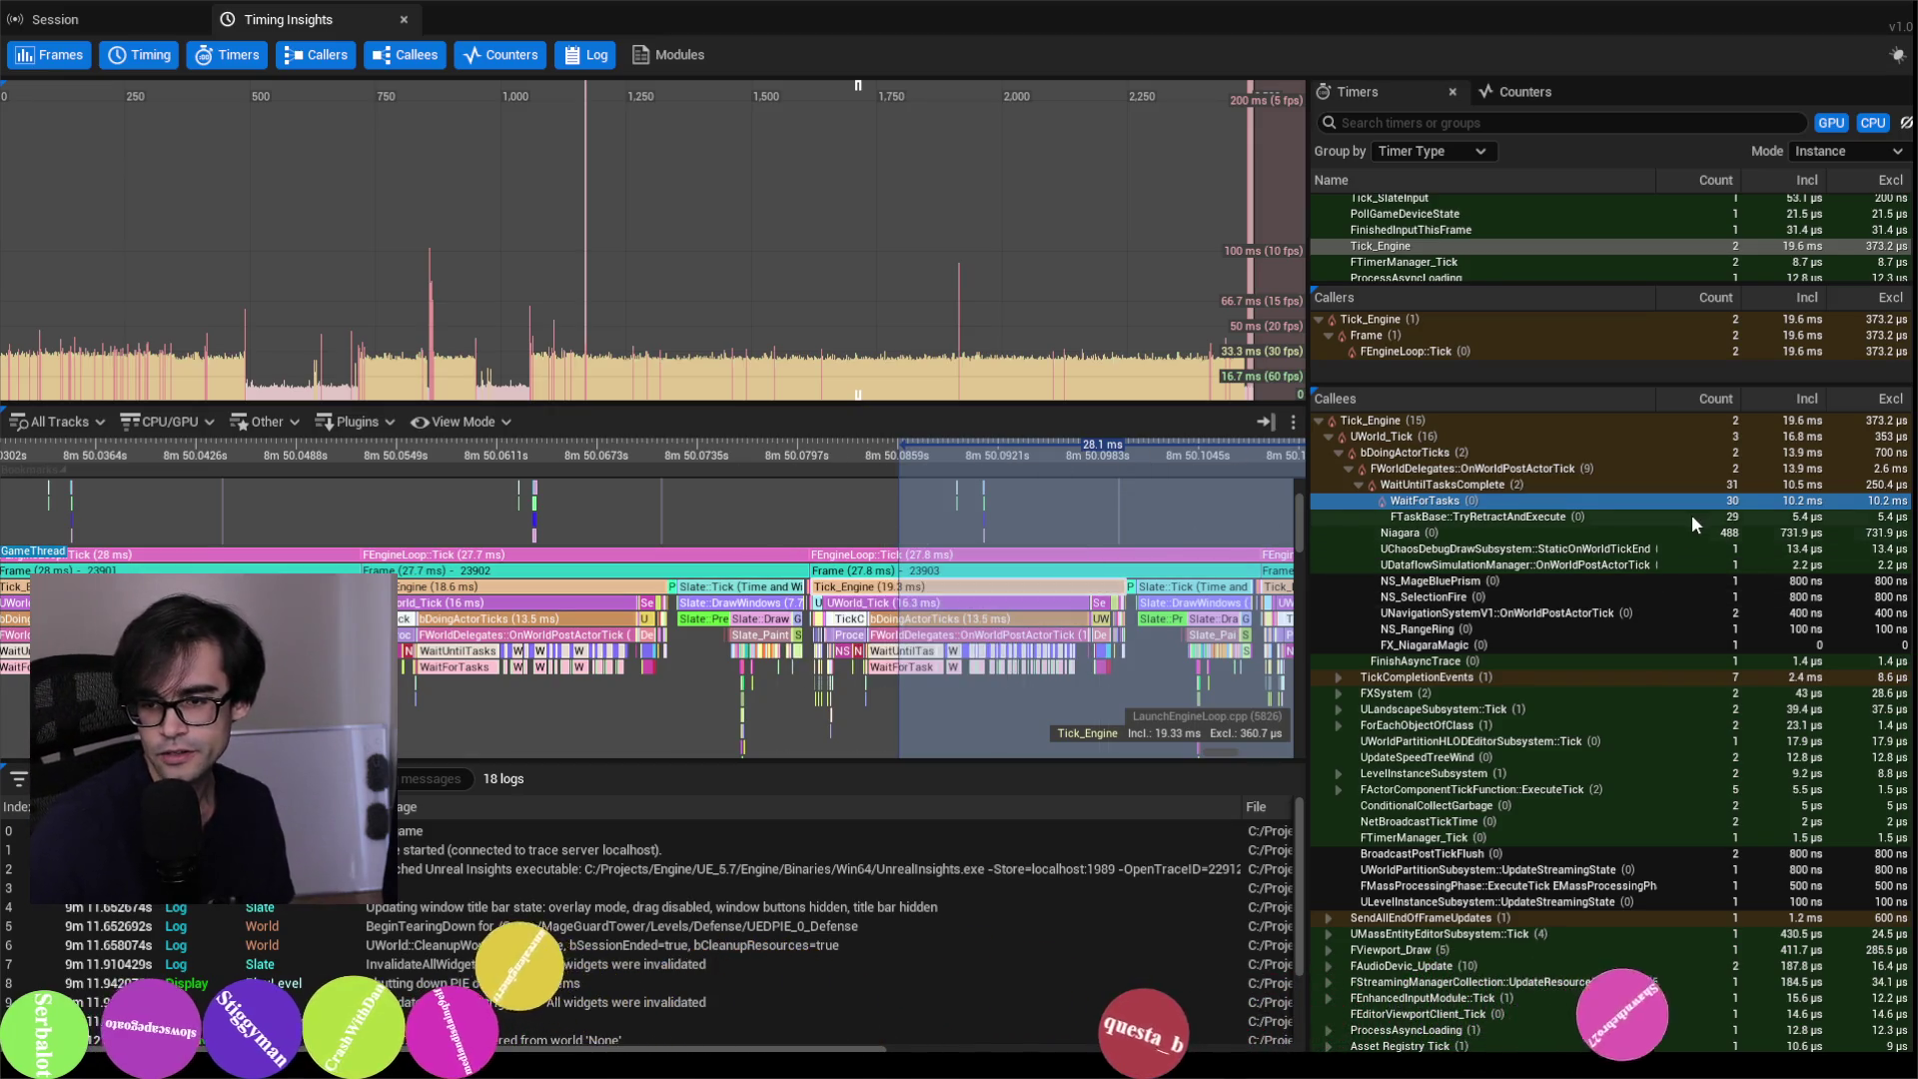
pyautogui.click(1650, 450)
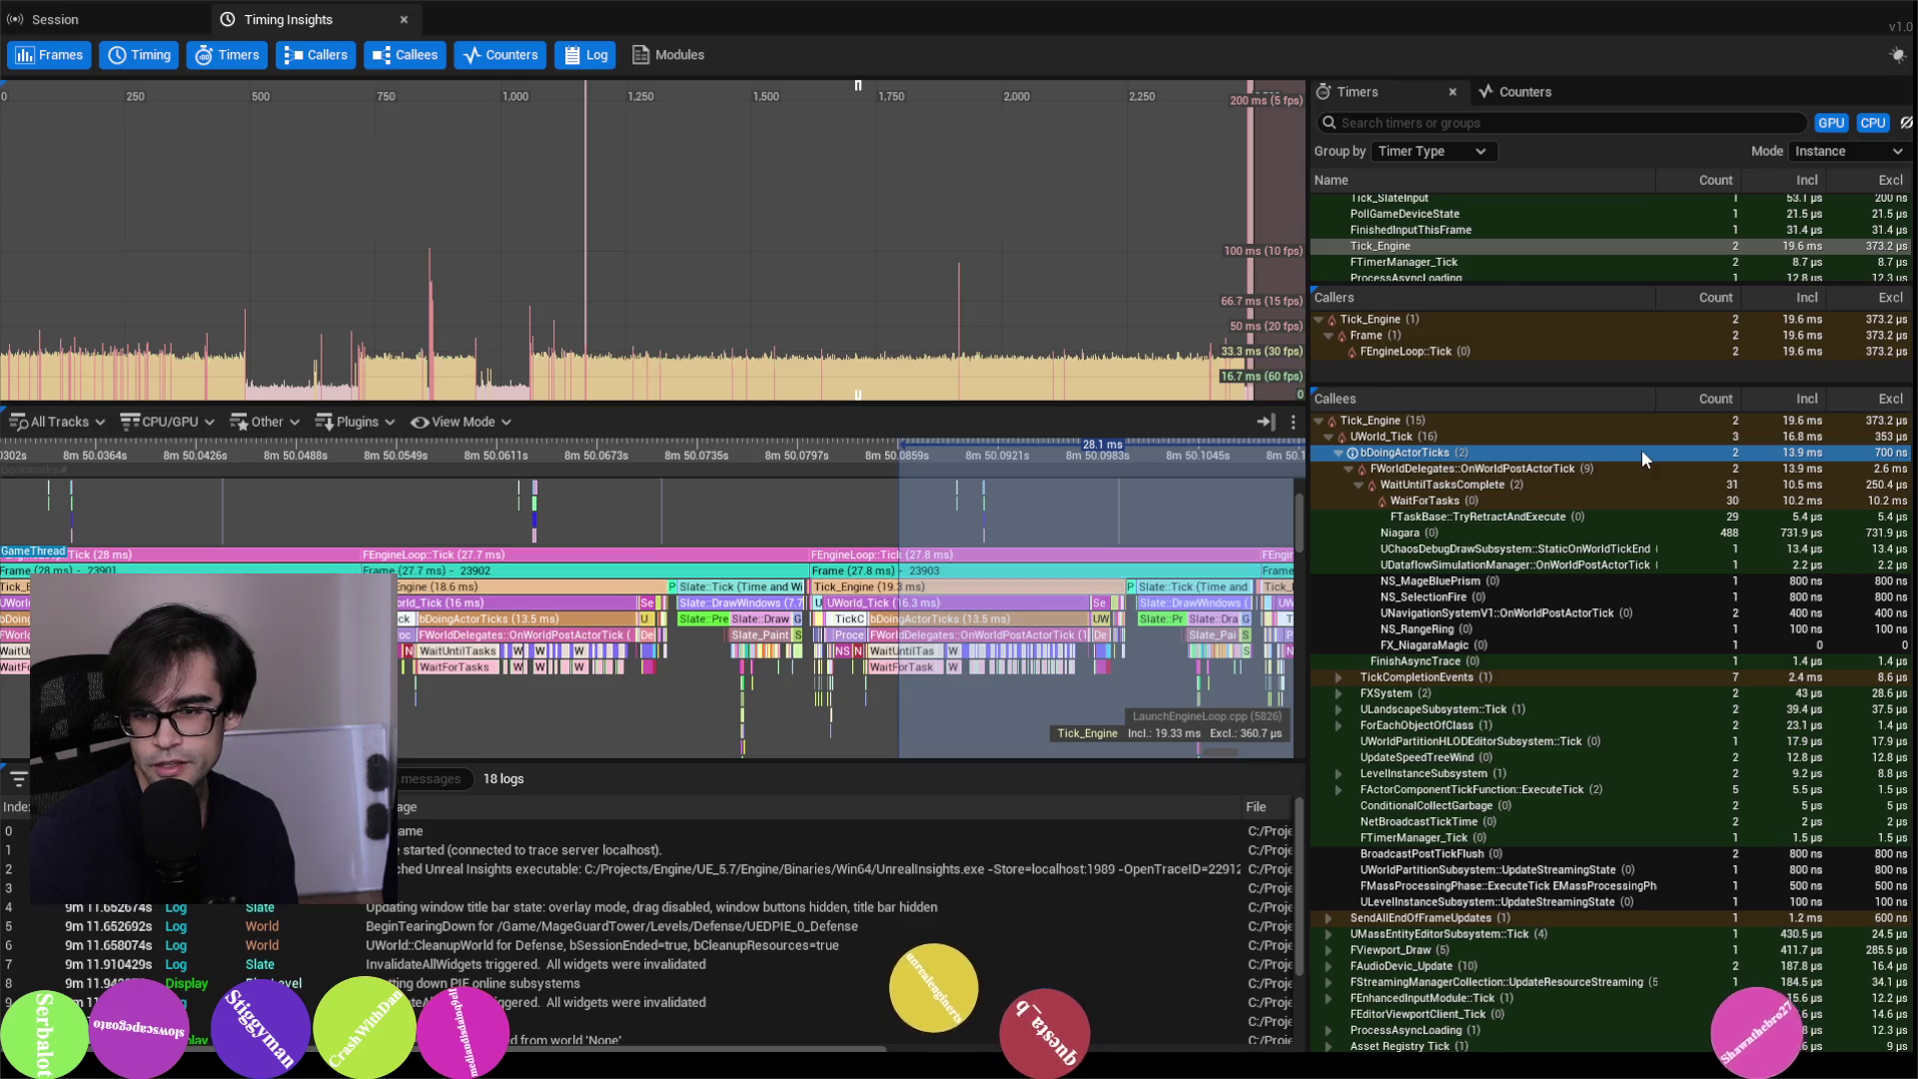
pyautogui.click(1736, 484)
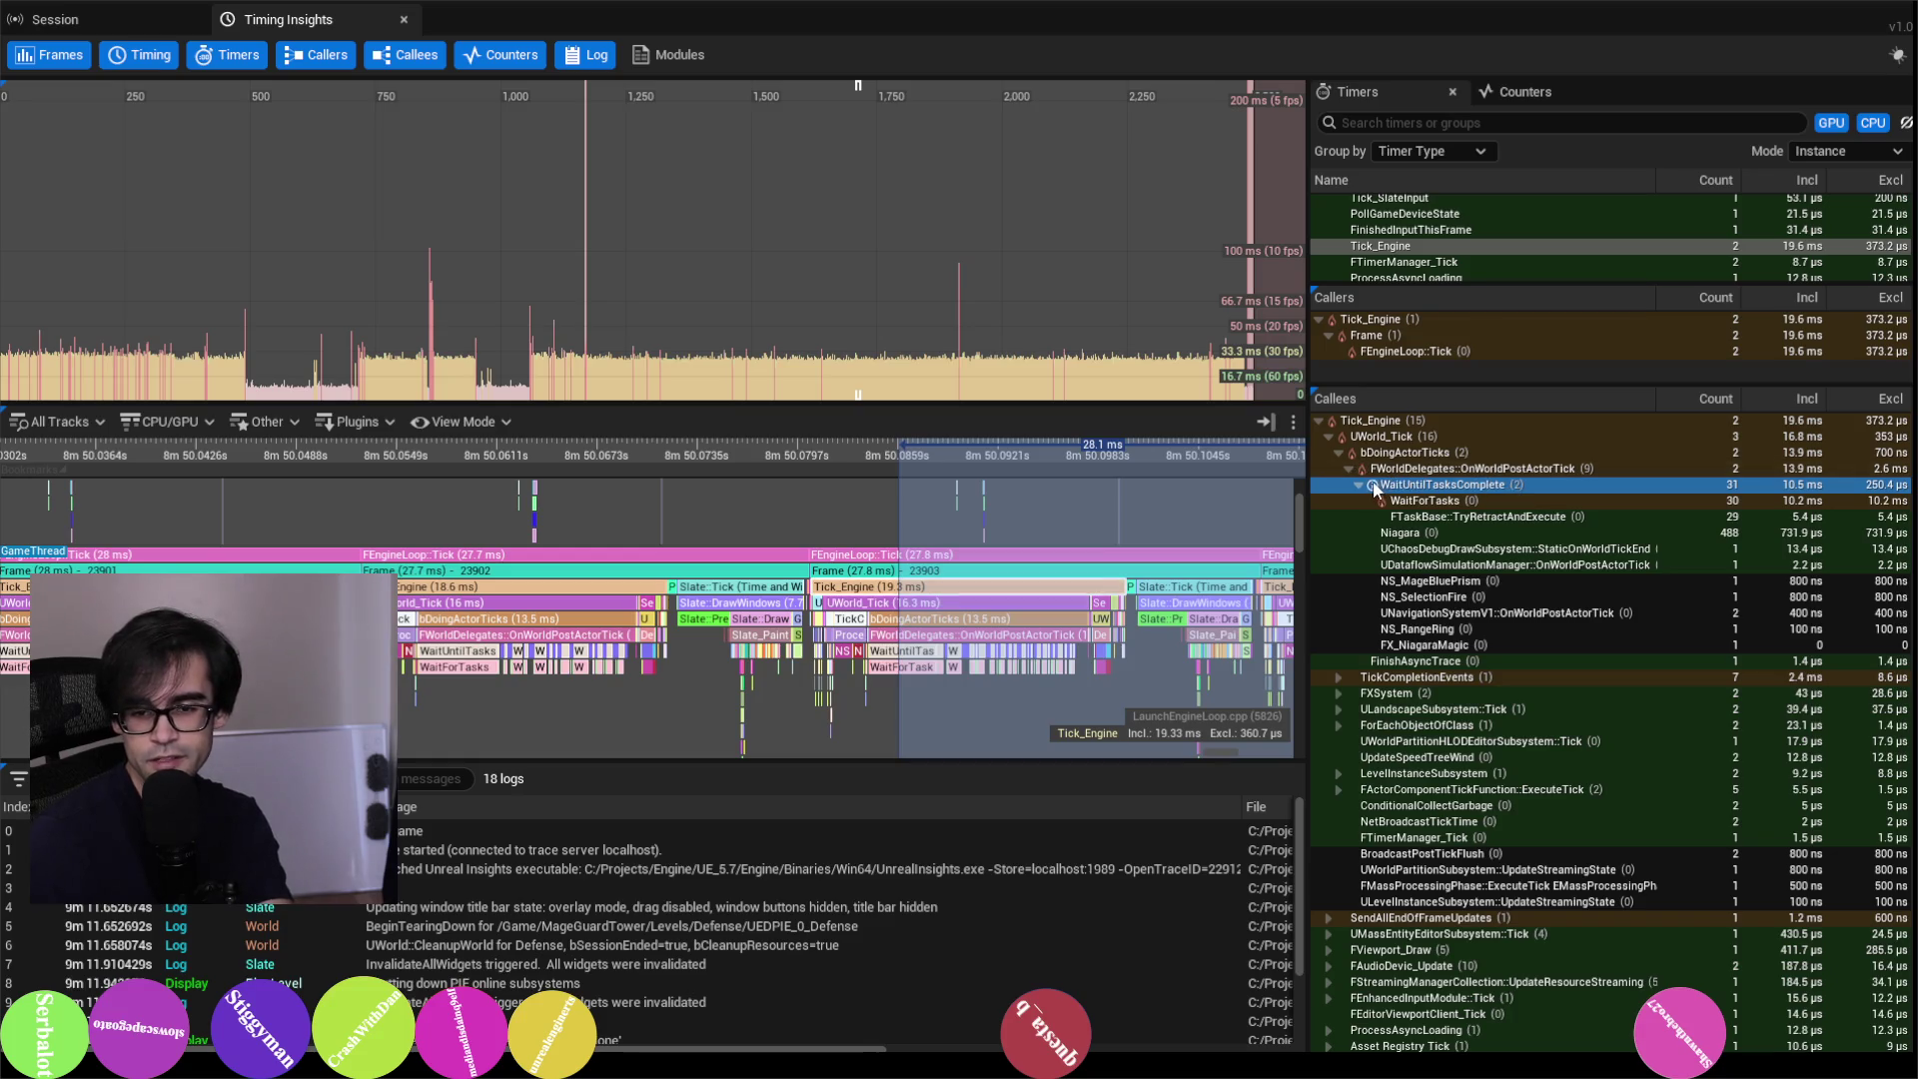
pyautogui.moveTo(1369, 493)
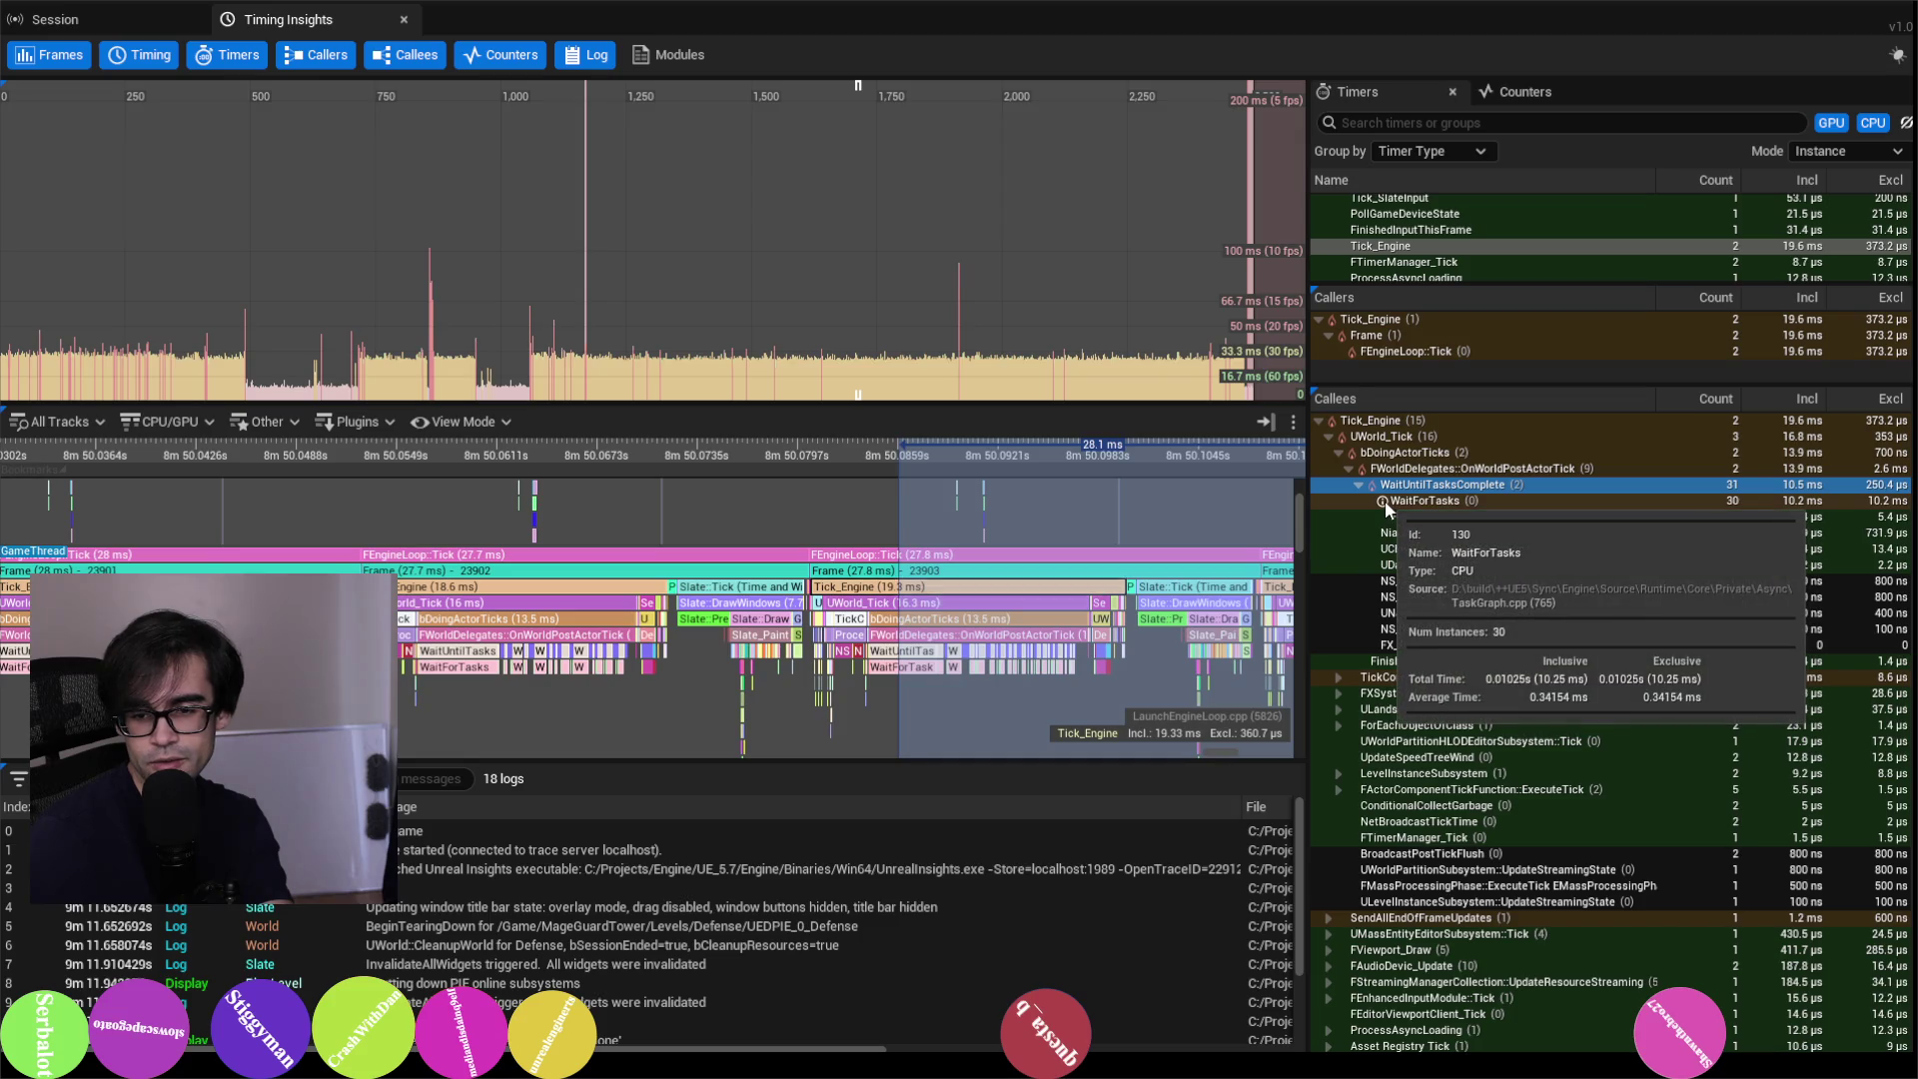
pyautogui.click(1439, 504)
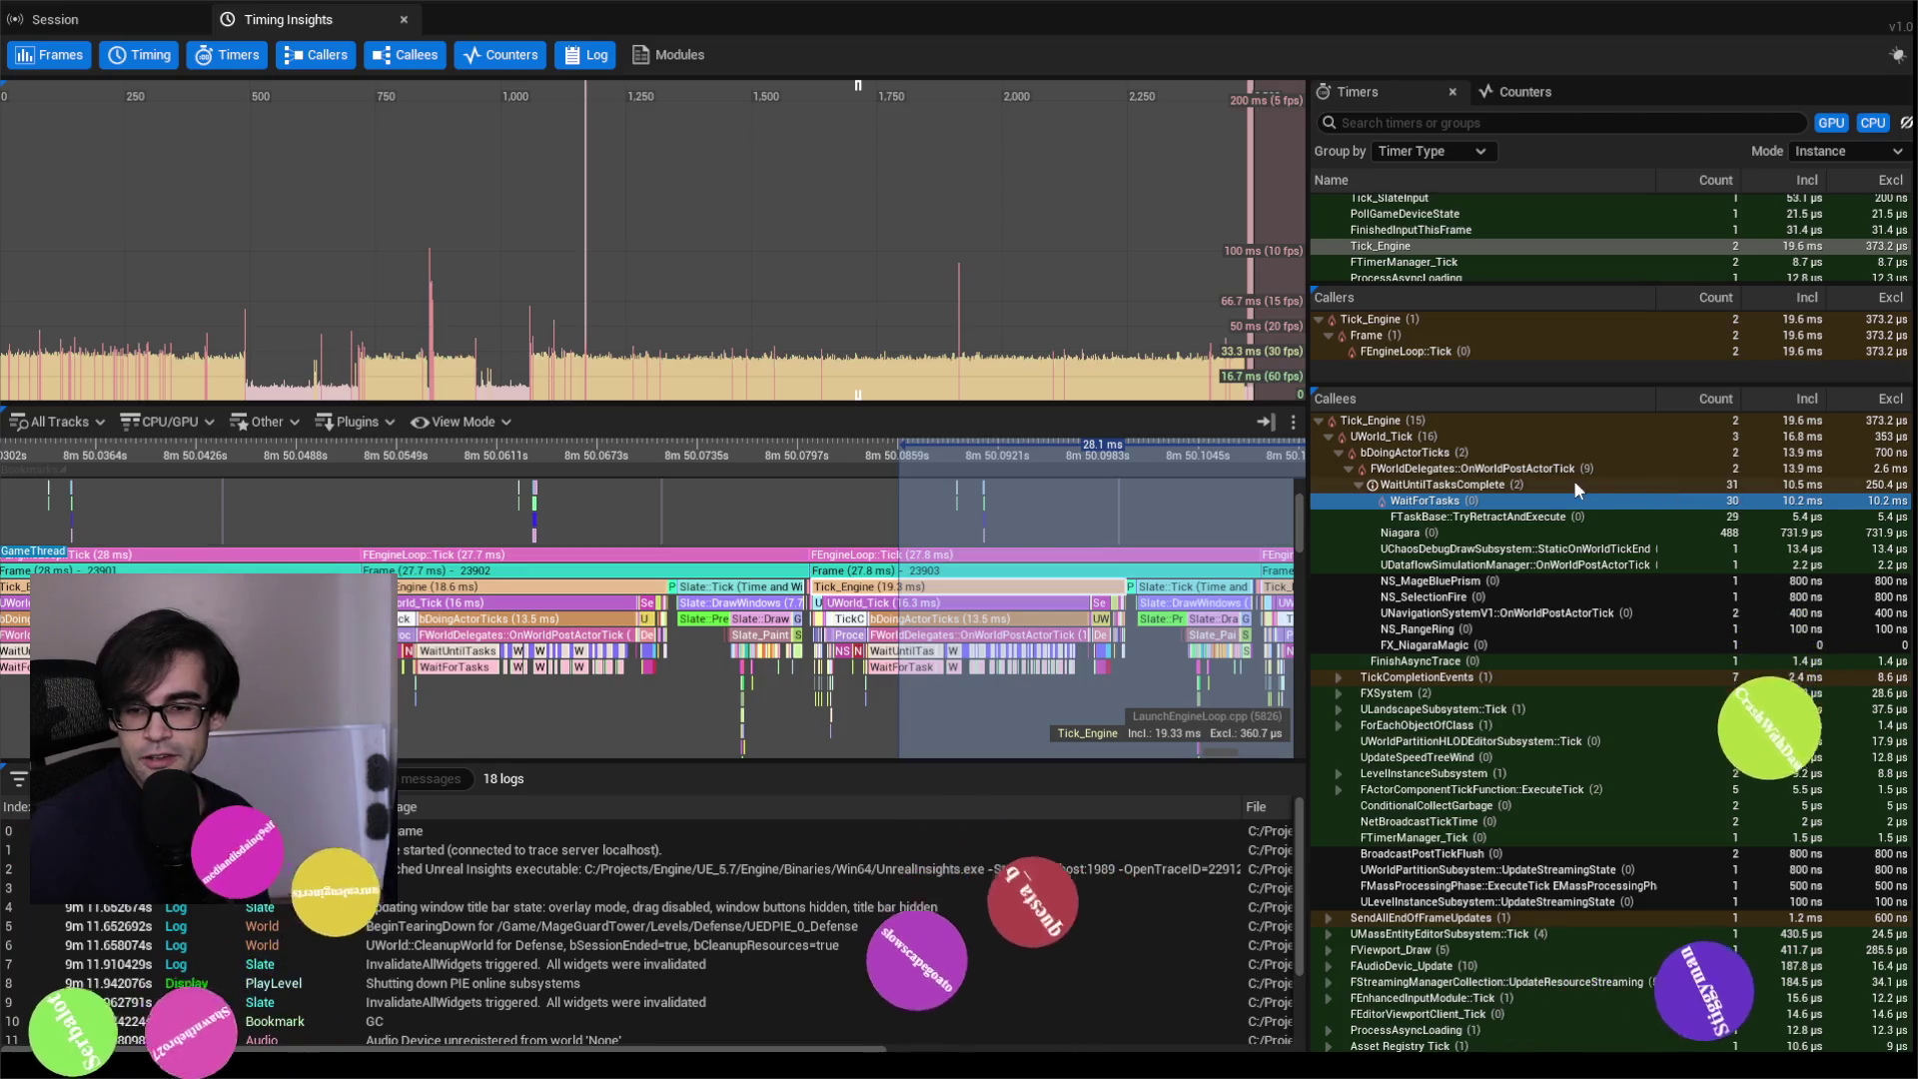
pyautogui.moveTo(1385, 500)
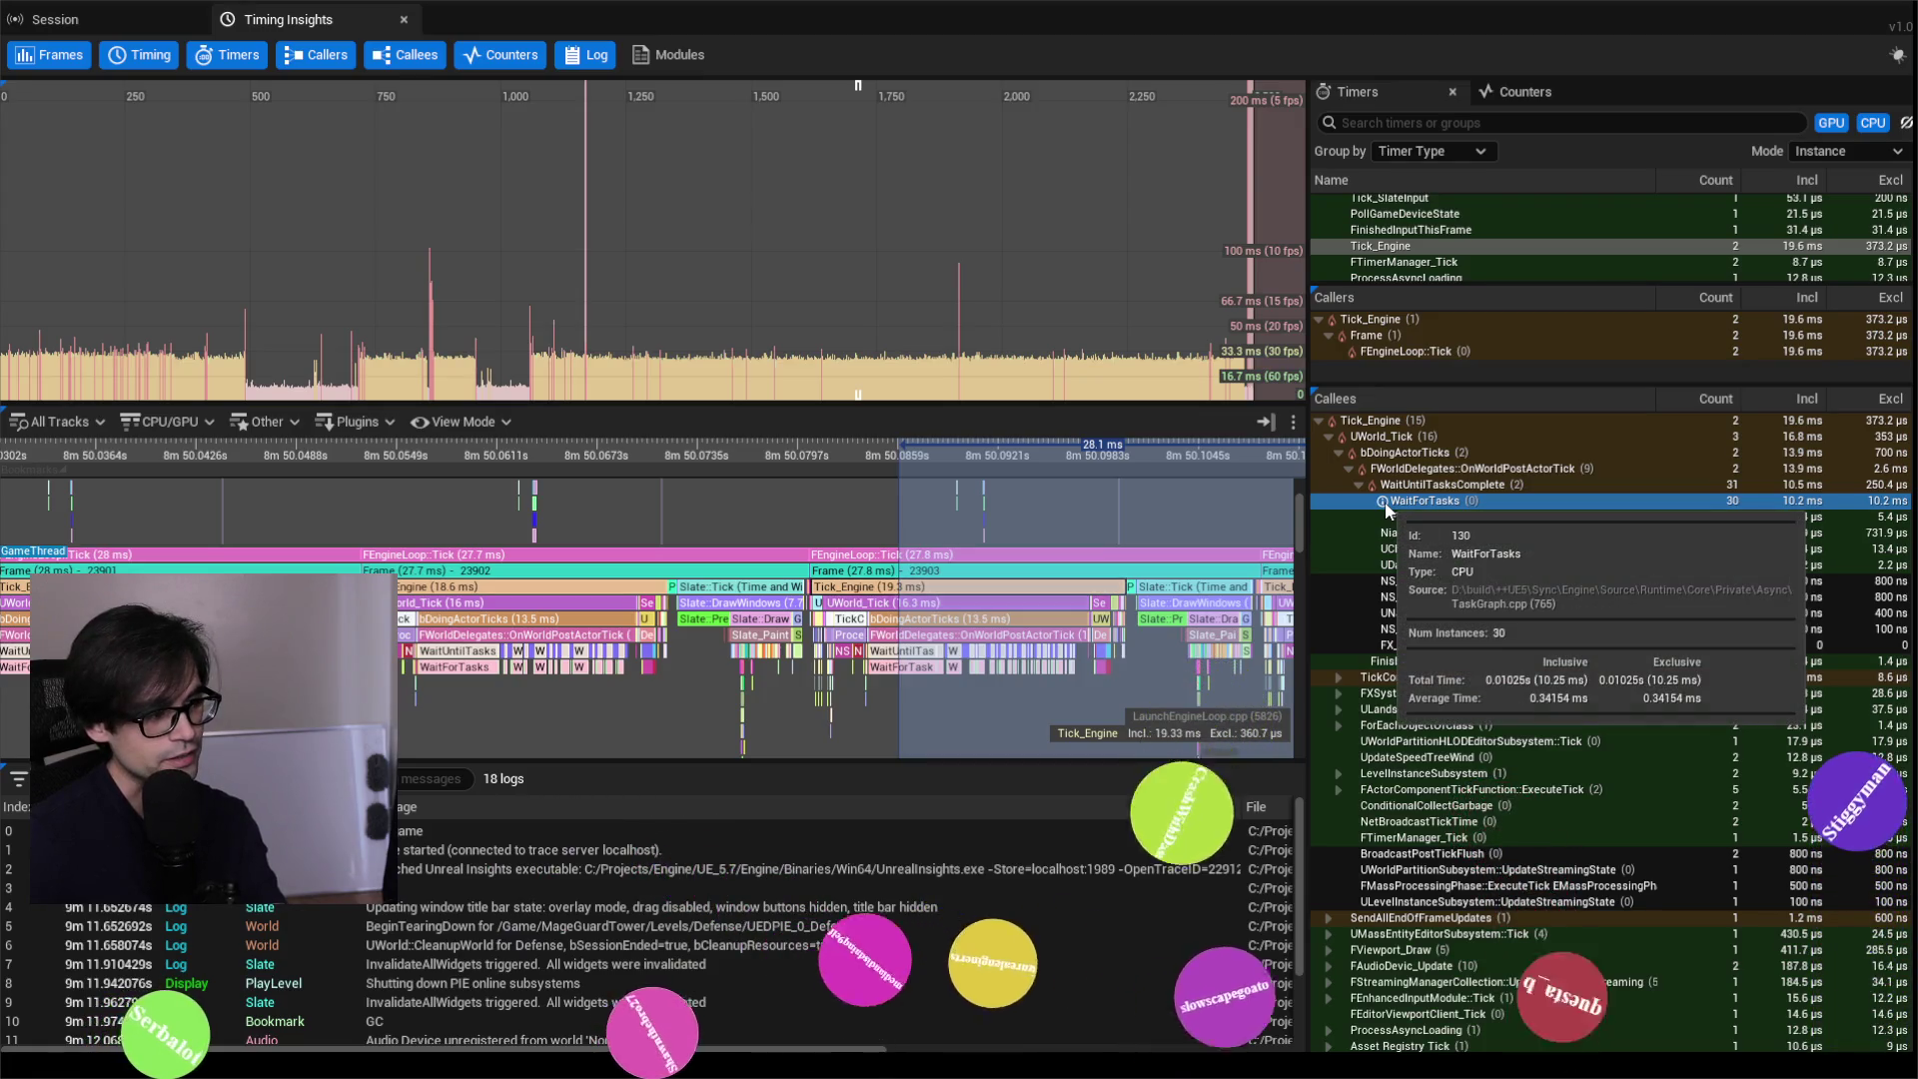
pyautogui.doubleClick(1385, 500)
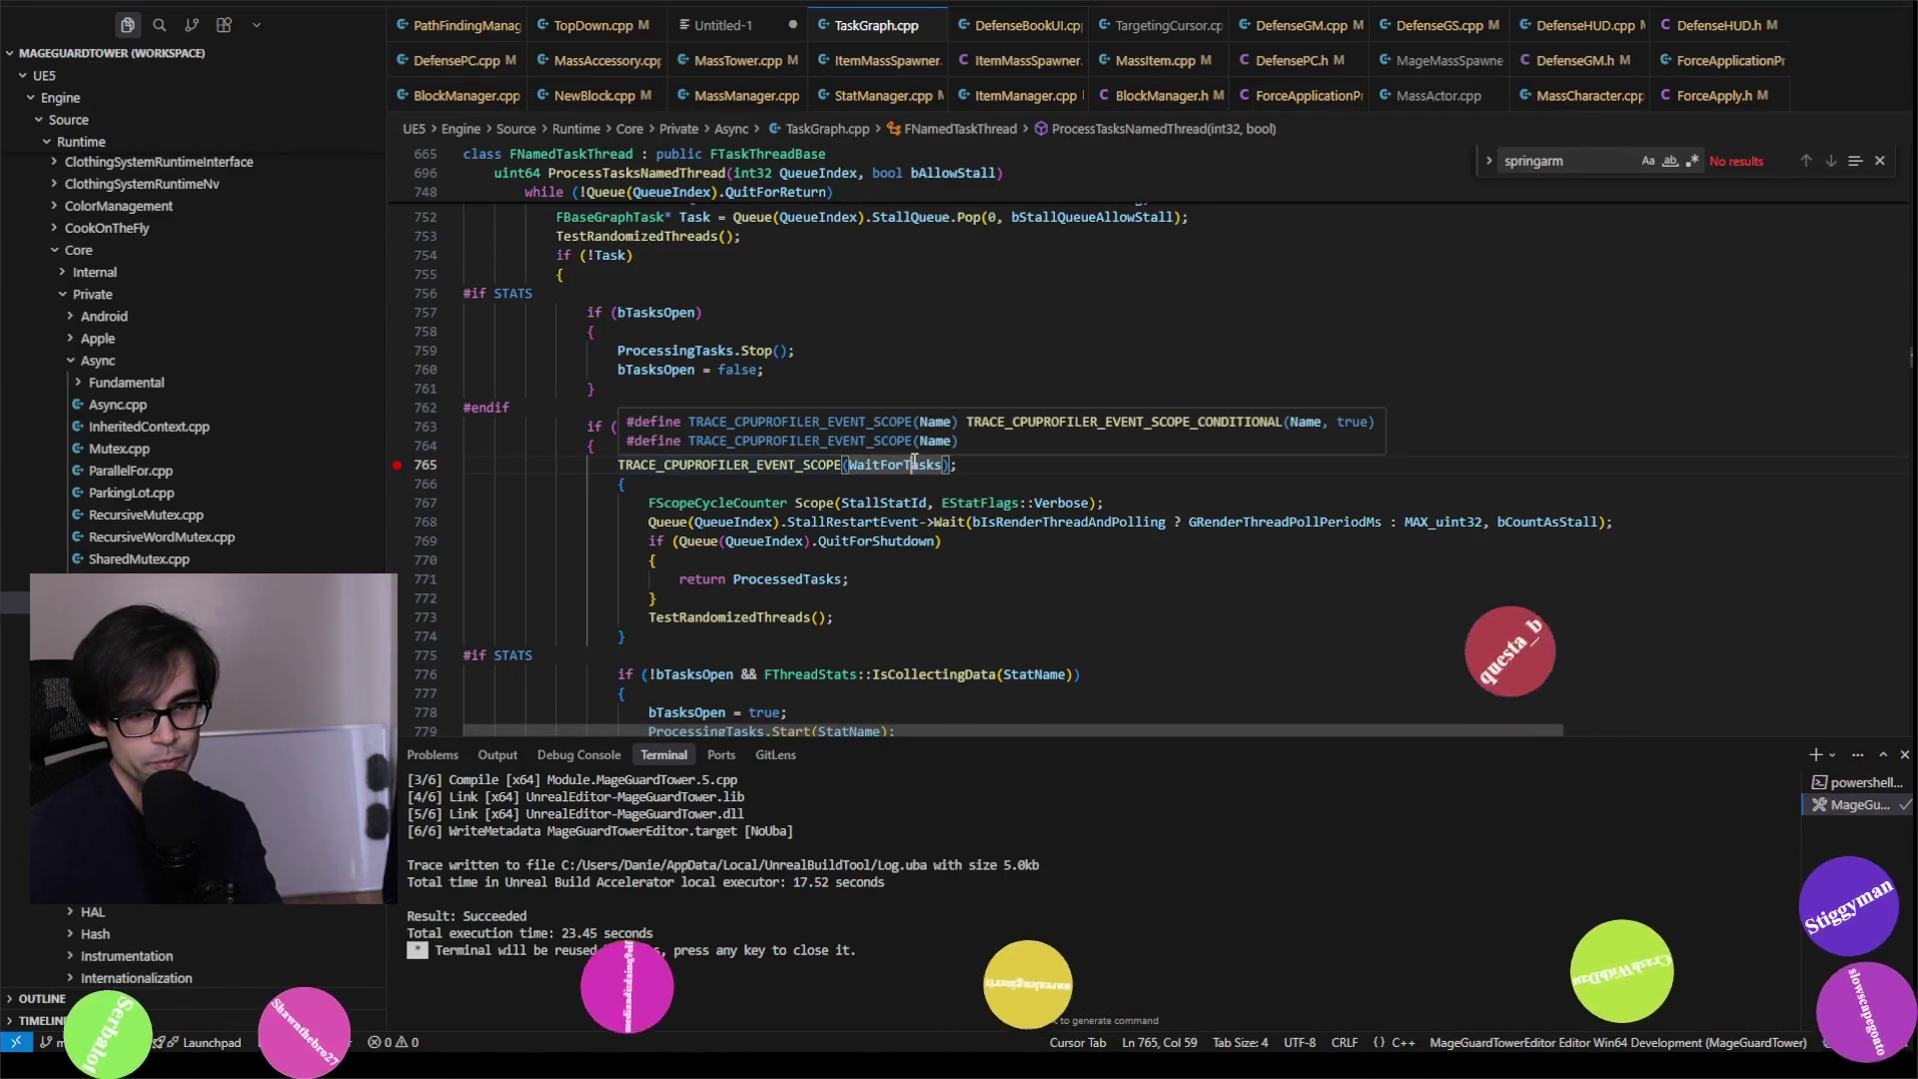
pyautogui.moveTo(924, 466)
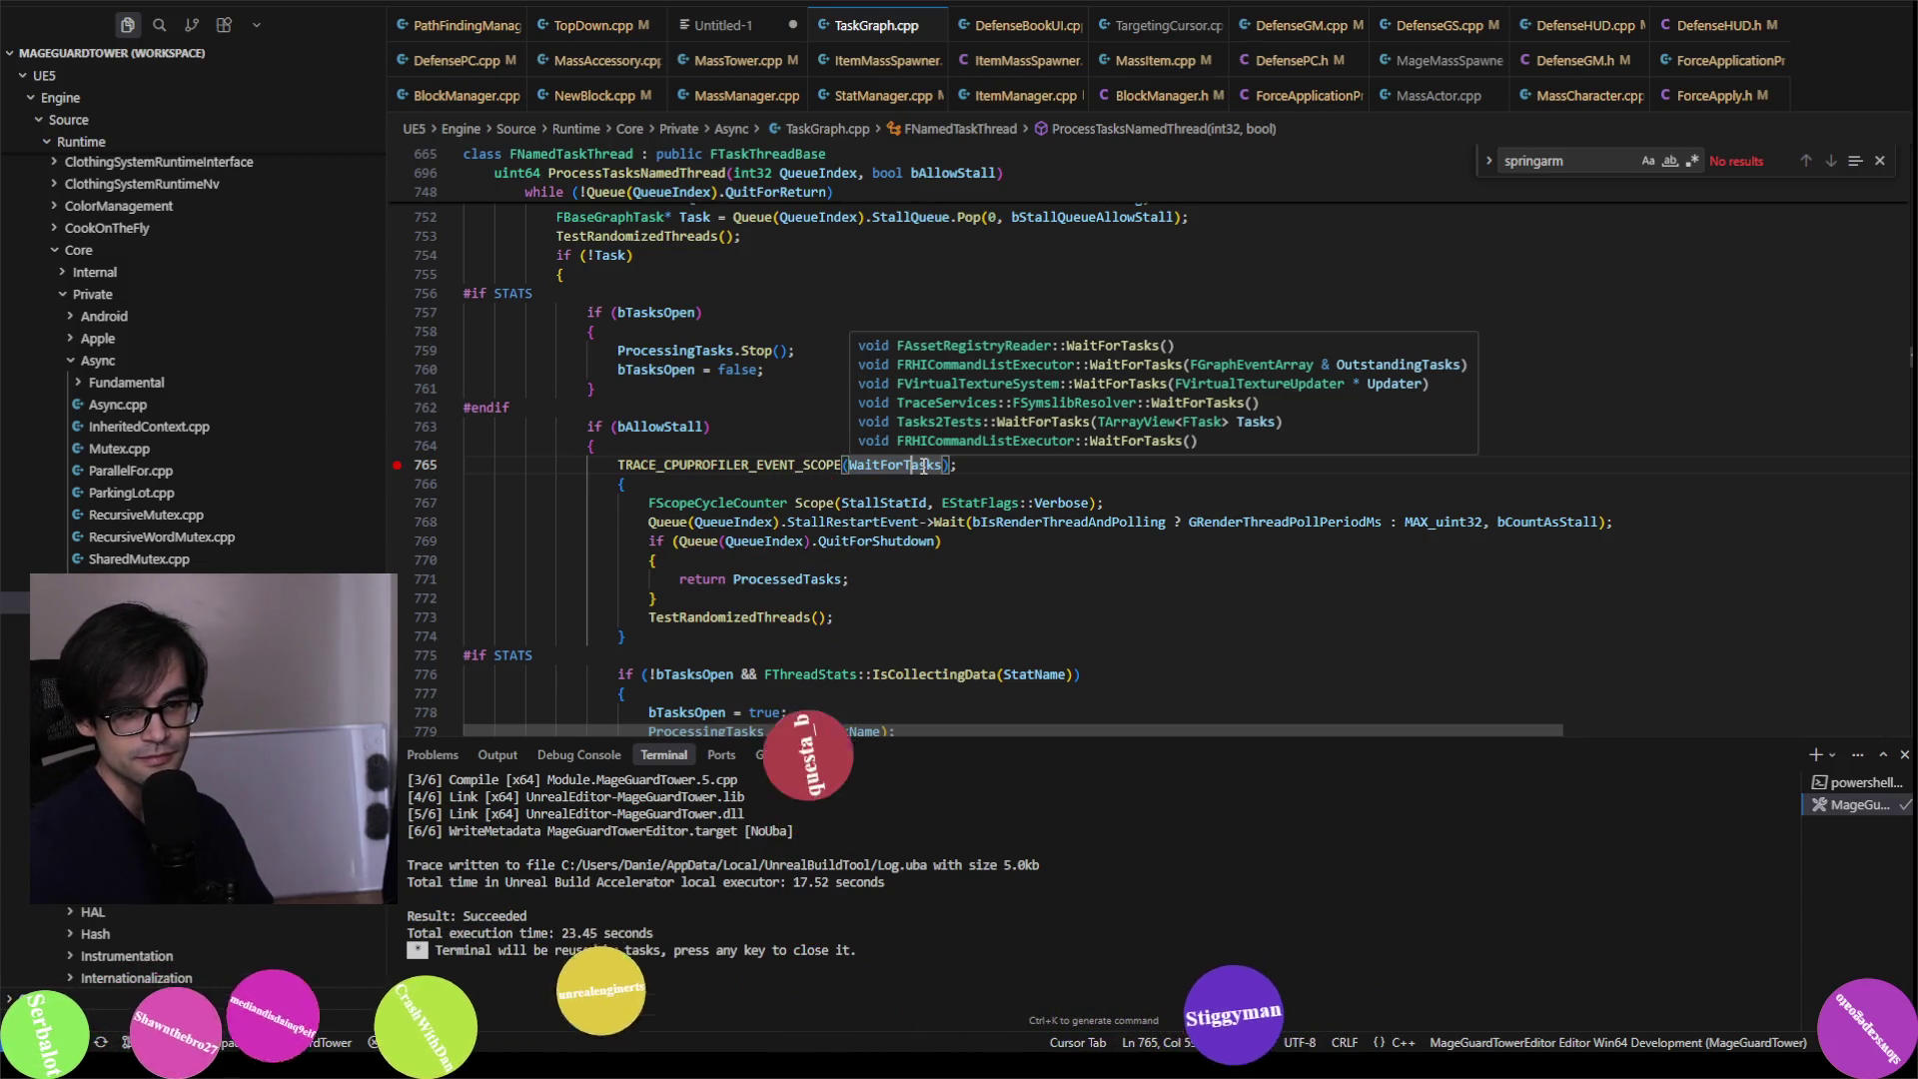
pyautogui.hotkey('alt', 'Tab')
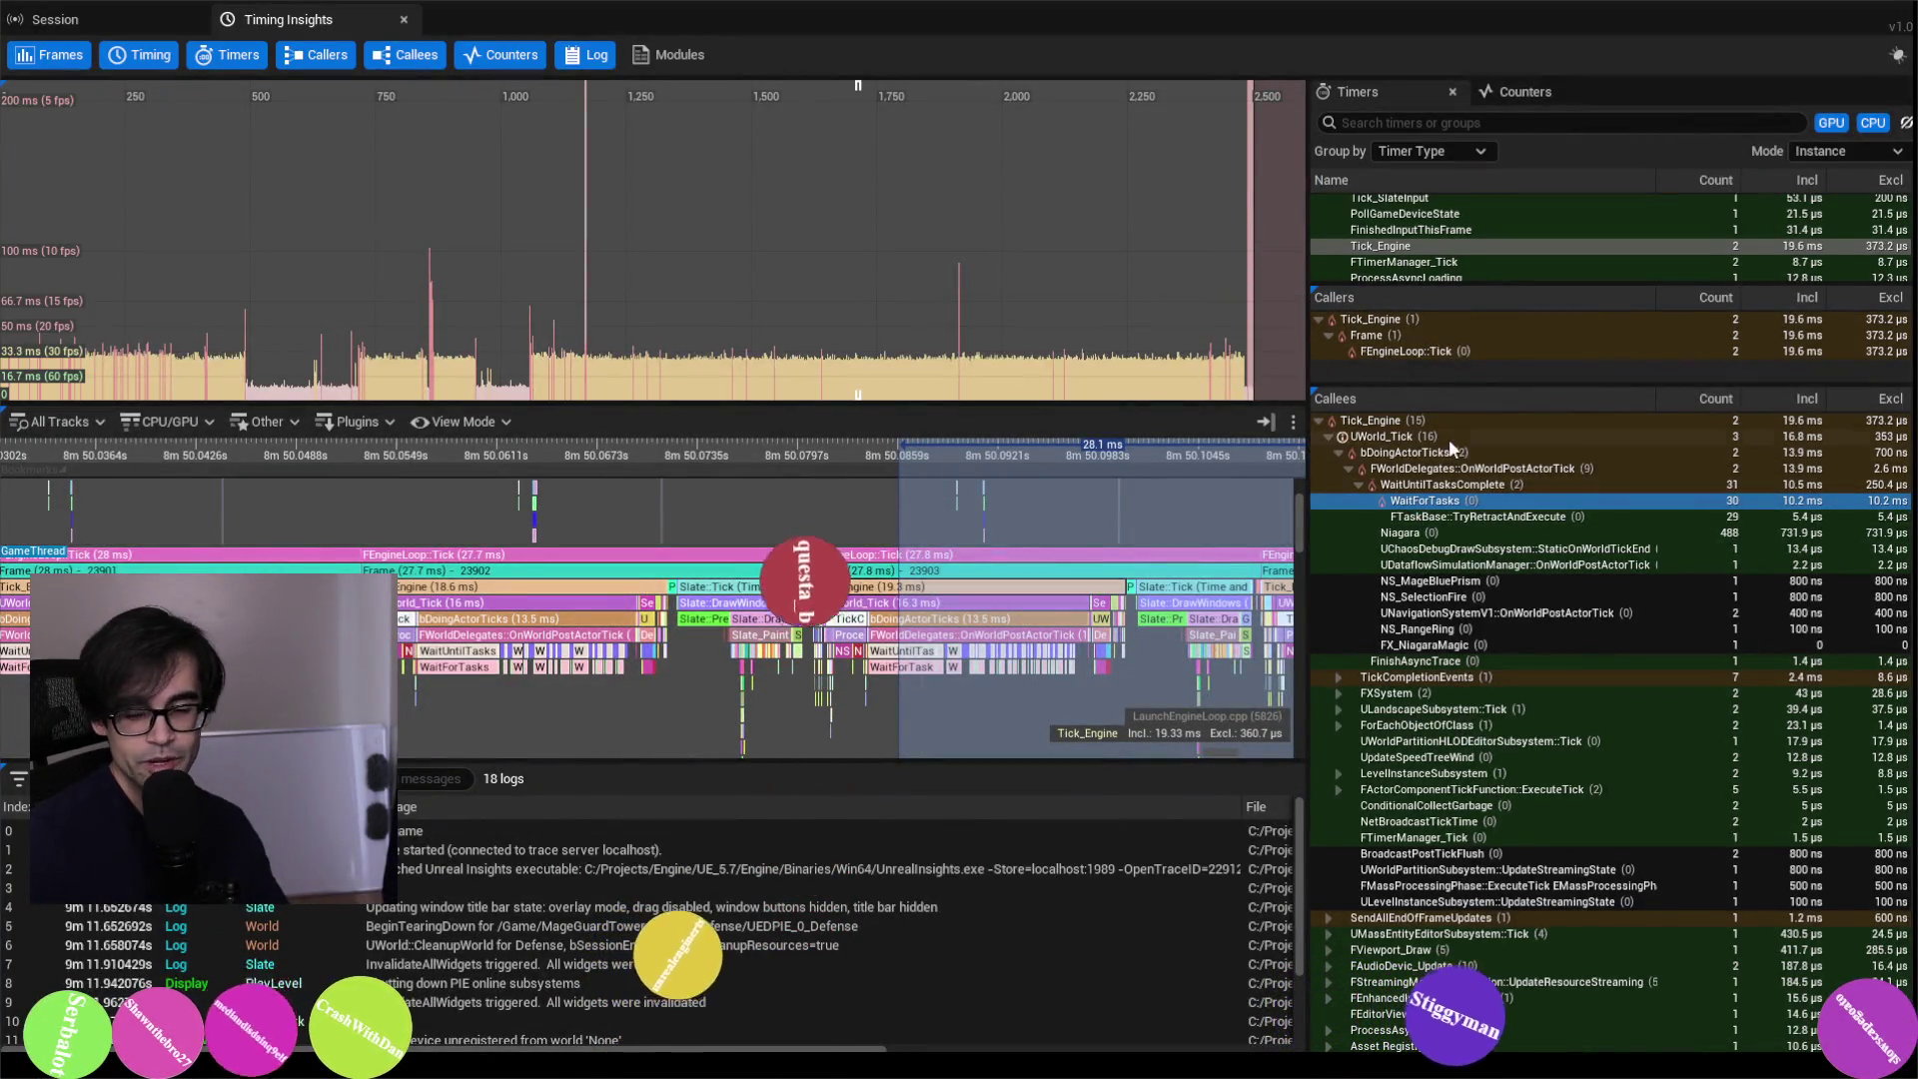
pyautogui.moveTo(1384, 501)
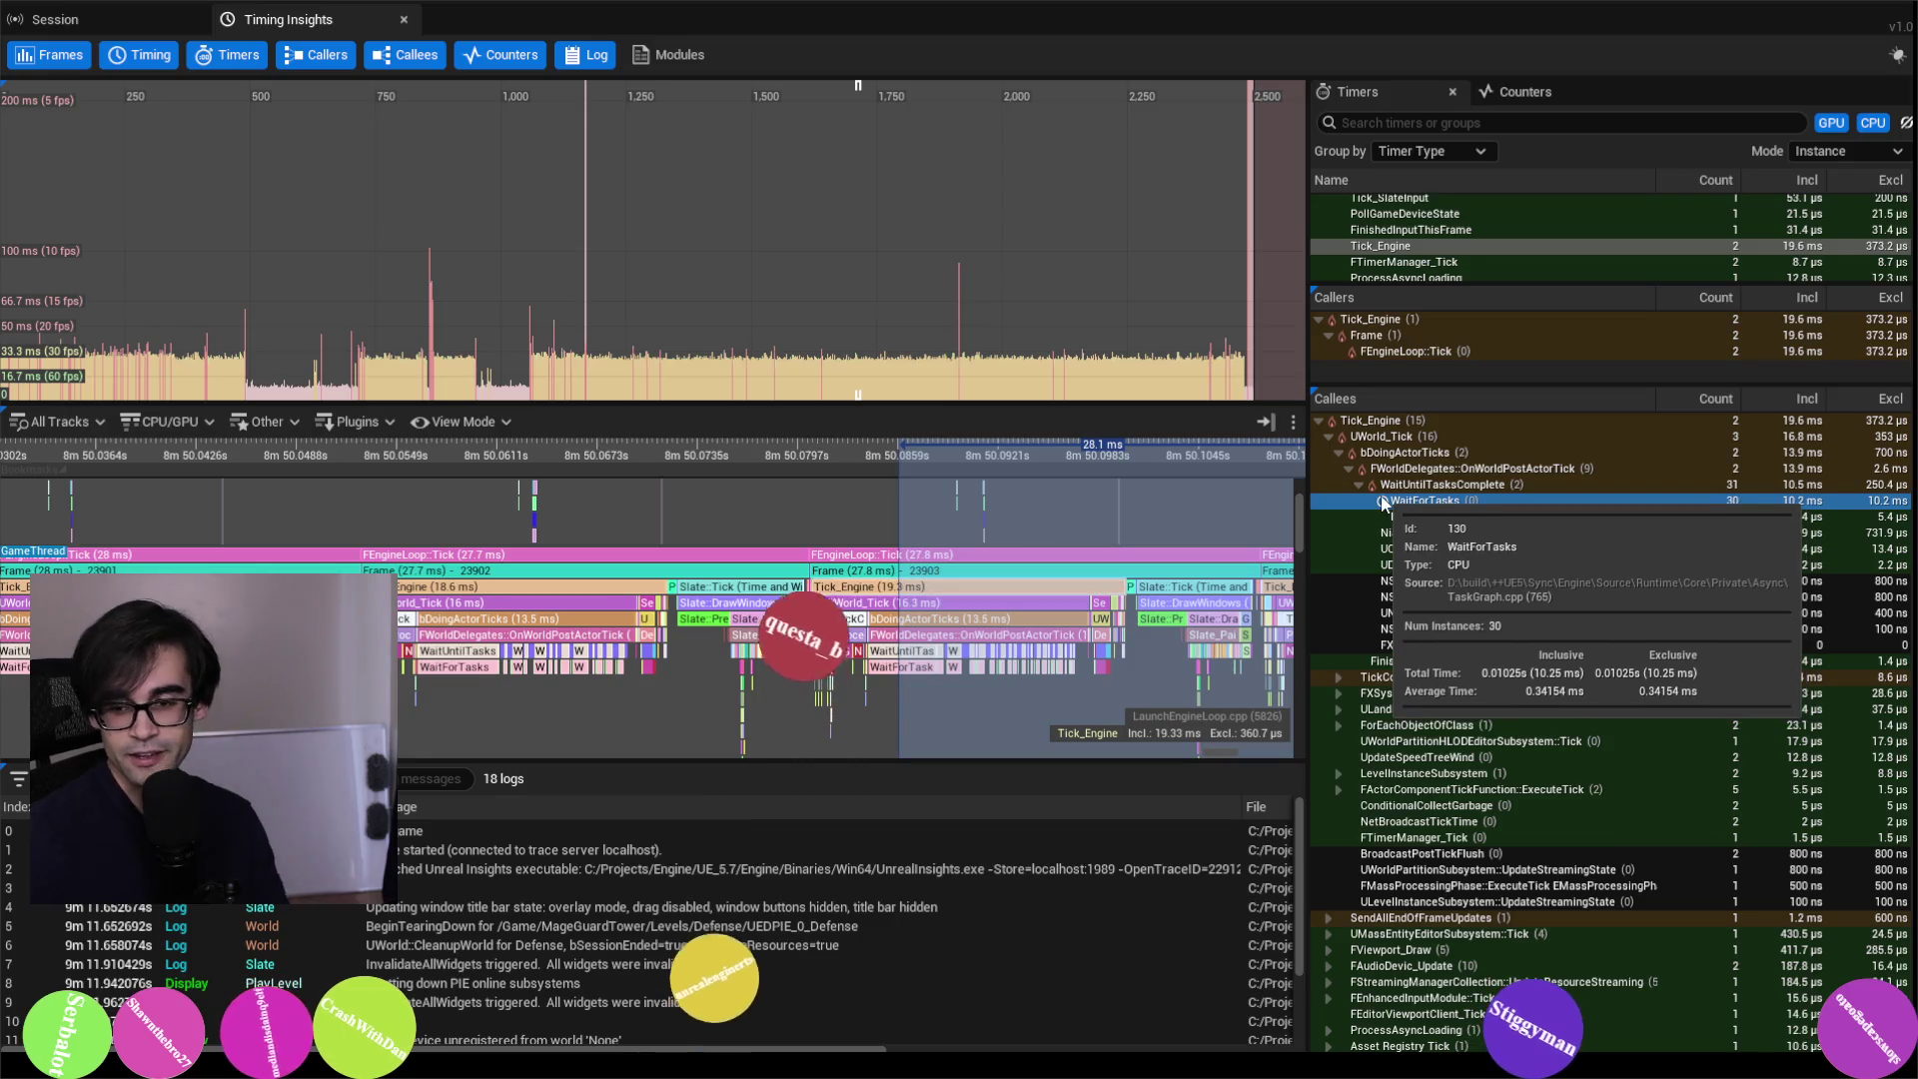